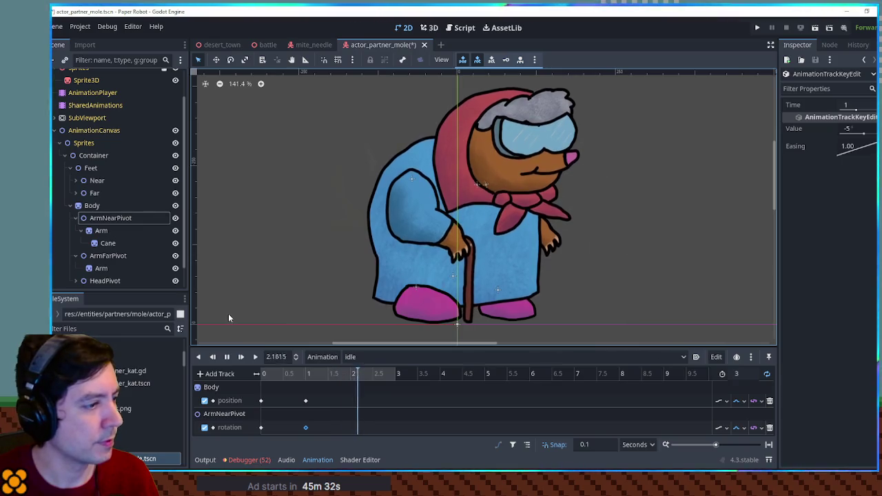
# - Add a Node2D child under the Cane sprite
pyautogui.click(105, 243)
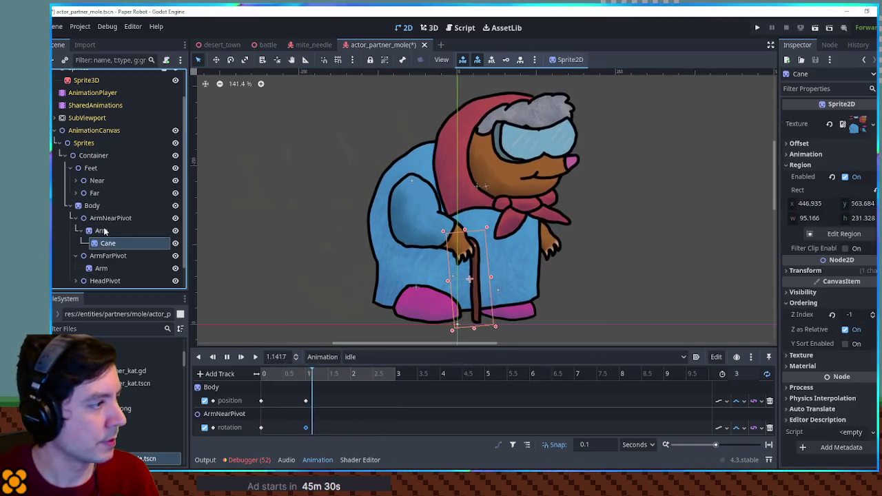
pyautogui.click(103, 230)
pyautogui.click(105, 242)
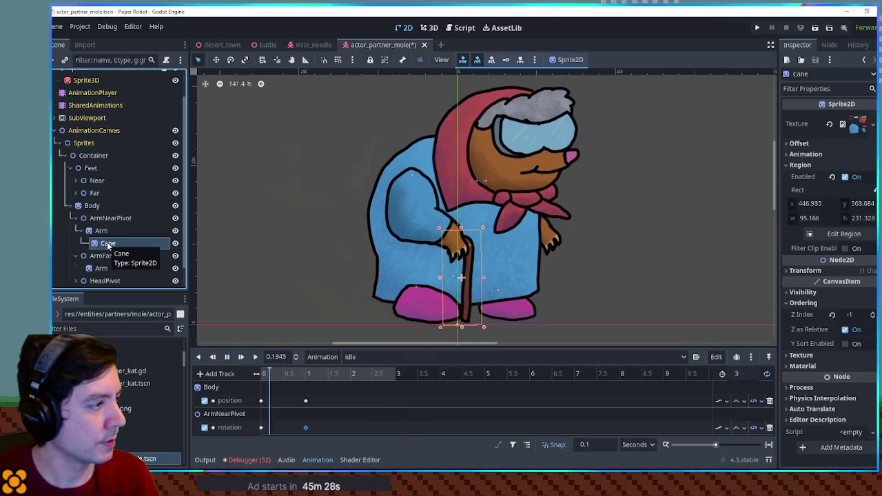
pyautogui.scroll(-1, 111, 230)
pyautogui.hotkey('ctrl', 'a')
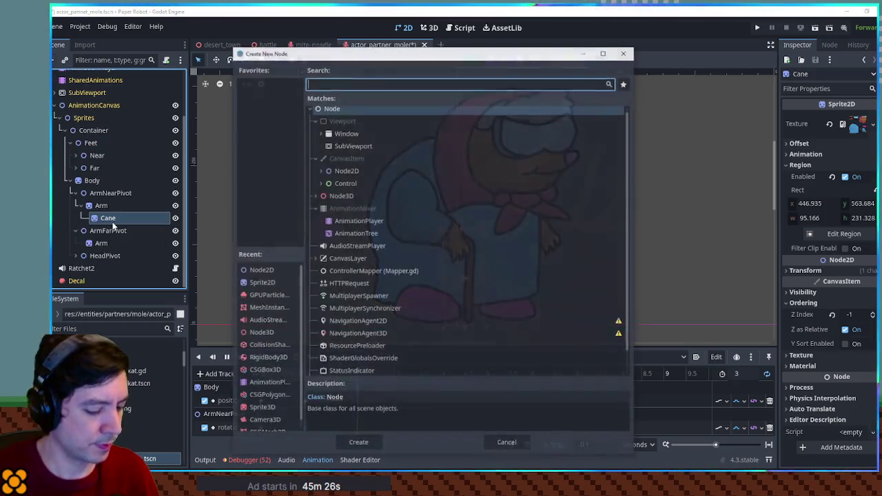
pyautogui.write('Node2D')
pyautogui.press('Return')
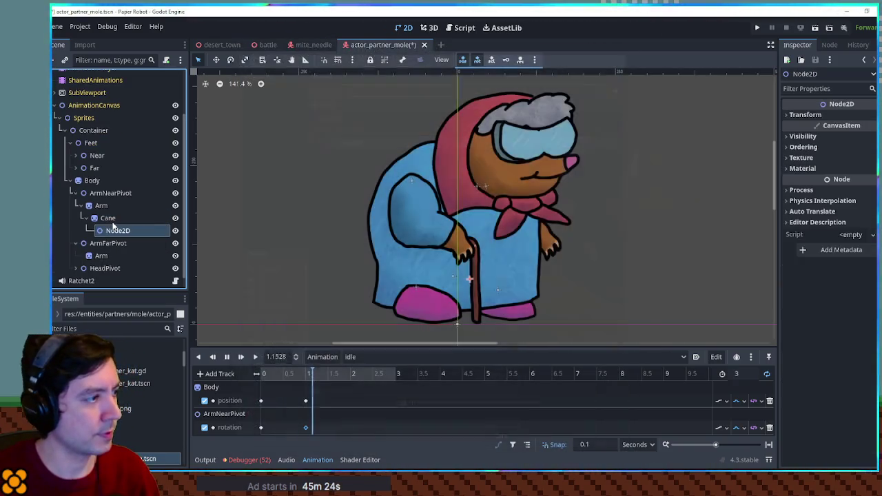
# - Rename the new node to CanePivot and move it under Arm, just above Cane
pyautogui.press('F2')
pyautogui.write('CanePivot')
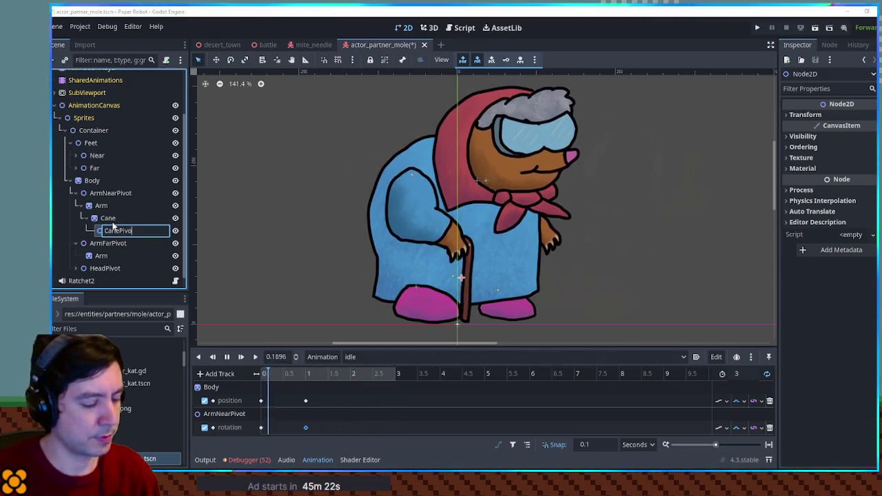
pyautogui.press('Return')
pyautogui.moveTo(108, 226); pyautogui.dragTo(108, 216)
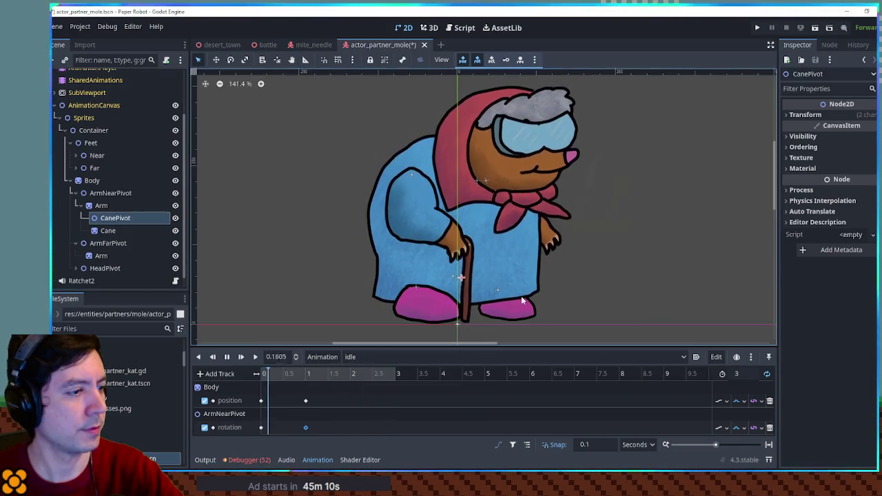
# - Move CanePivot up to the grandma's hand with the Move tool
pyautogui.press('w')
pyautogui.moveTo(467, 277); pyautogui.dragTo(461, 248)
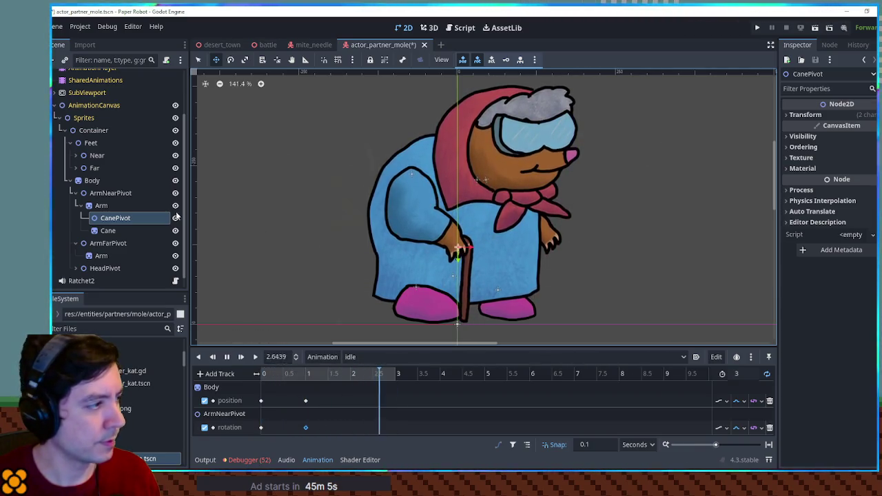
pyautogui.click(108, 230)
pyautogui.click(105, 217)
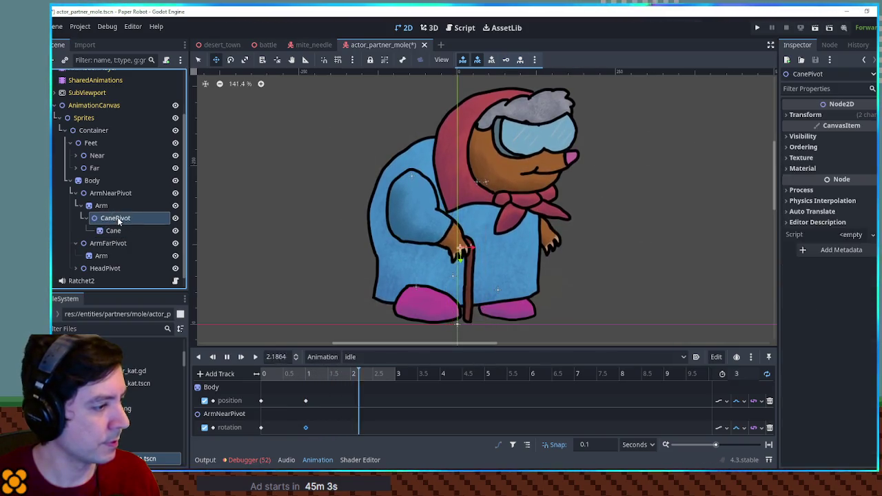
# - Key CanePivot's rotation in idle and move that key to the start
pyautogui.click(527, 445)
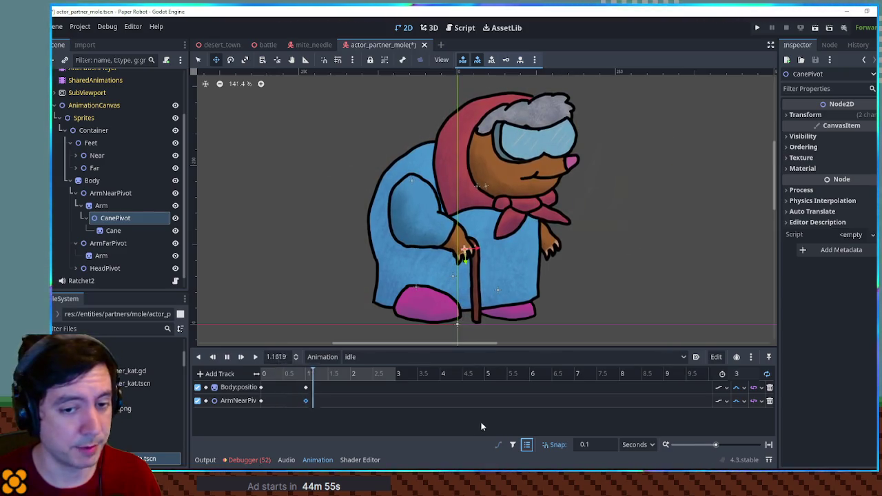
pyautogui.click(805, 114)
pyautogui.click(869, 156)
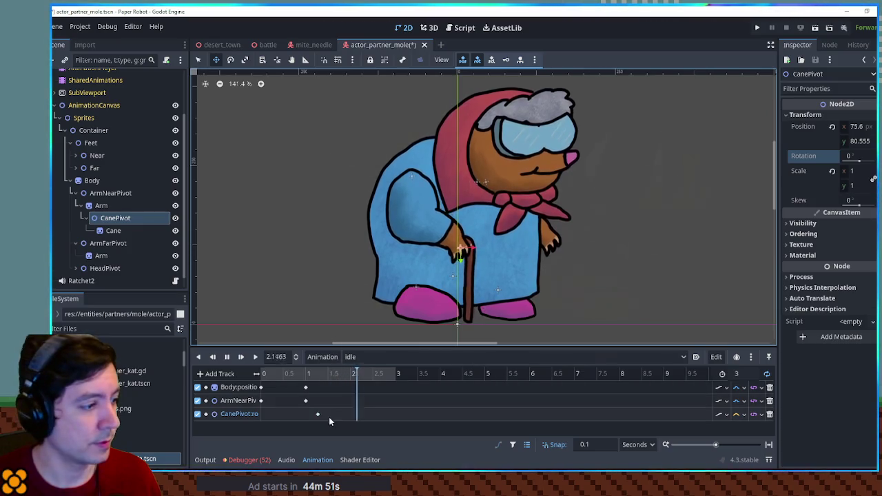
pyautogui.moveTo(317, 414); pyautogui.dragTo(262, 416)
# - Insert a CanePivot rotation key at 1 second, set its interpolation, and give it 10
pyautogui.rightClick(305, 414)
pyautogui.click(313, 409)
pyautogui.click(742, 414)
pyautogui.click(748, 450)
pyautogui.click(857, 129)
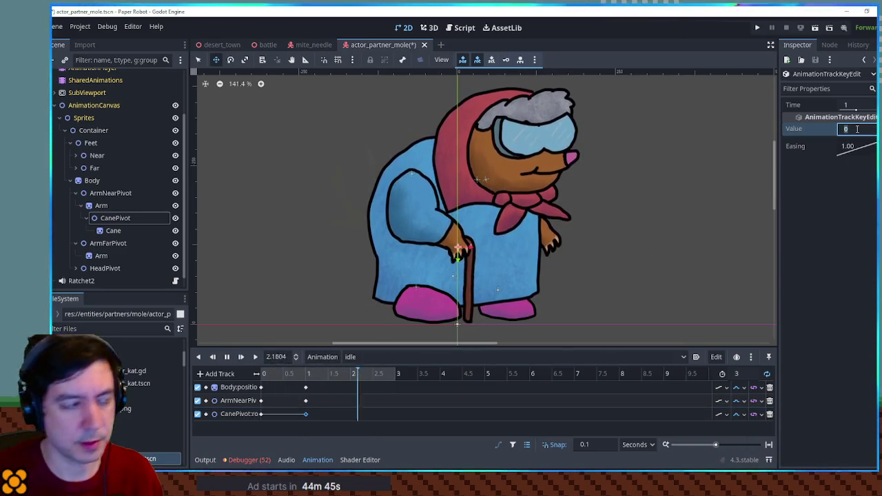
pyautogui.write('5')
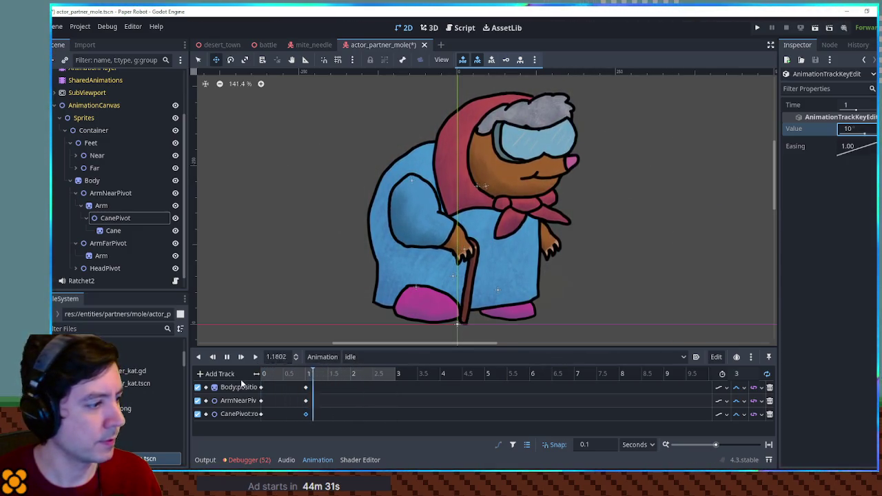
pyautogui.click(108, 243)
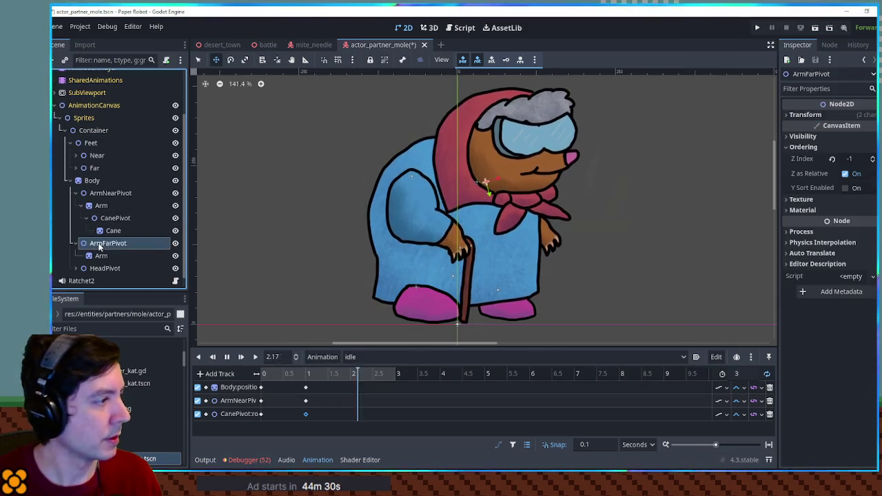
# - Key ArmFarPivot's rotation at -16.1 in idle and insert a second key at 1 second
pyautogui.click(827, 115)
pyautogui.click(873, 157)
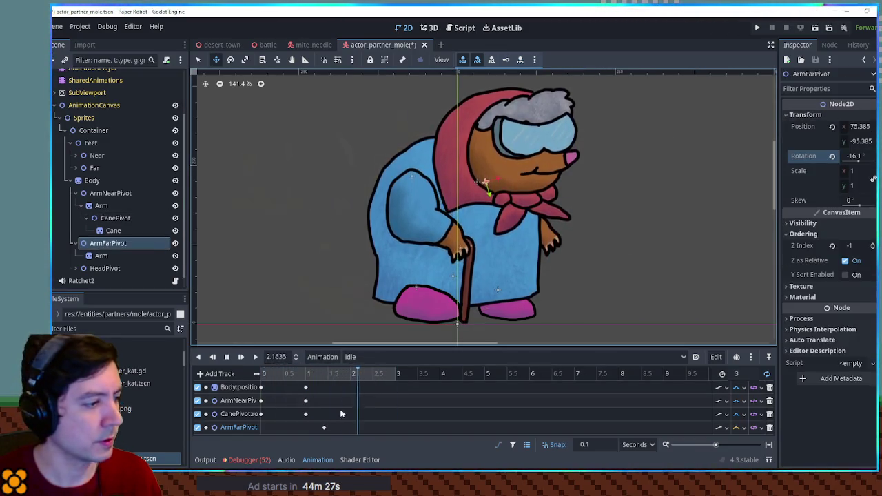
pyautogui.click(324, 427)
pyautogui.rightClick(307, 431)
pyautogui.click(323, 392)
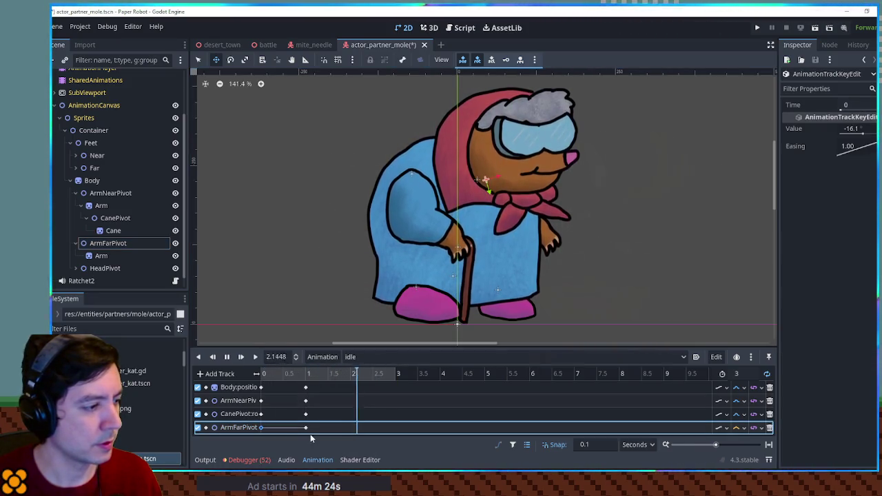
# - Set the 1-second ArmFarPivot key to -21.1 and choose the track's interpolation mode
pyautogui.click(870, 128)
pyautogui.write('-21.1')
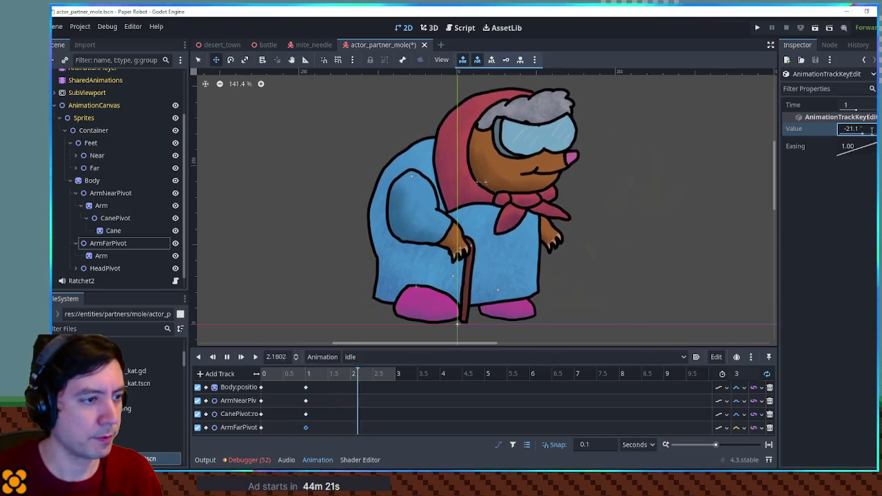
pyautogui.click(739, 427)
pyautogui.click(755, 448)
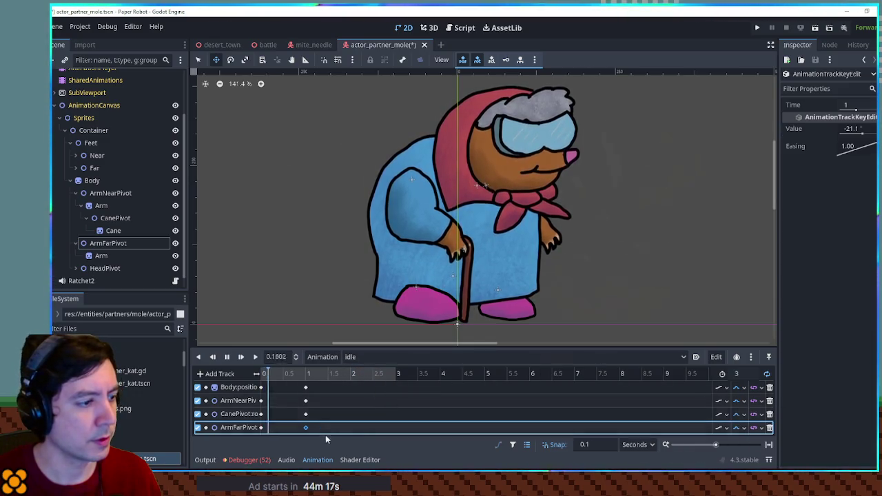
pyautogui.moveTo(319, 425)
pyautogui.mouseDown()
pyautogui.moveTo(256, 428)
pyautogui.moveTo(272, 429)
pyautogui.mouseUp()
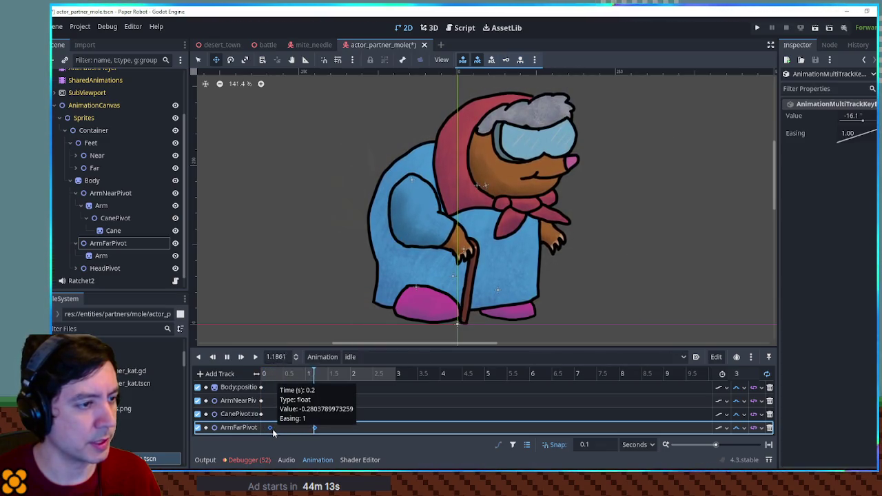
pyautogui.click(75, 193)
pyautogui.click(116, 259)
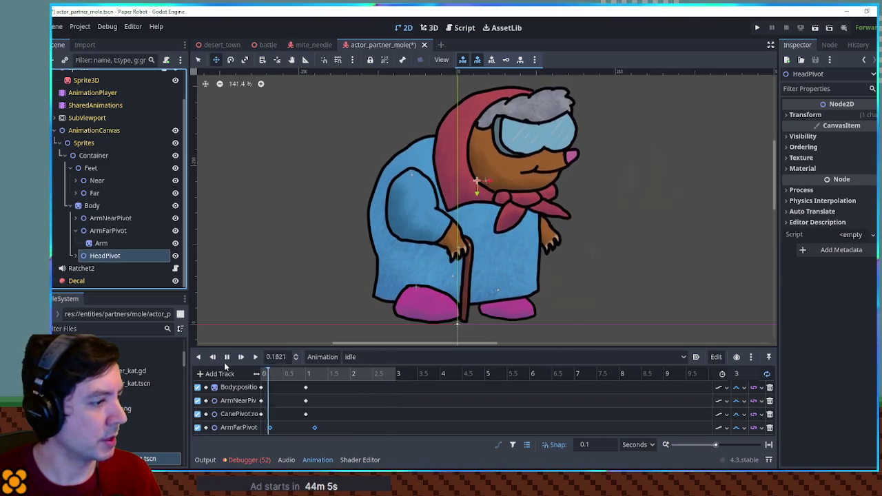
# - Key HeadPivot's position in idle and move that key to 0.4 s
pyautogui.click(831, 118)
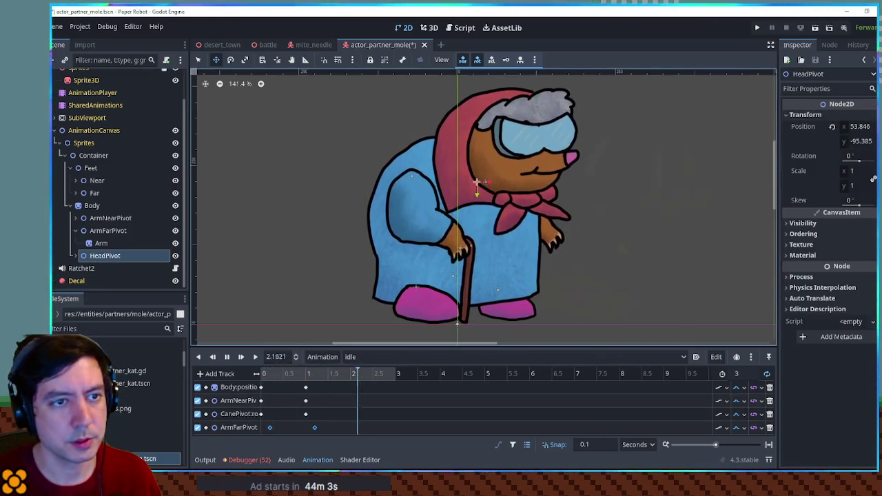
pyautogui.click(832, 126)
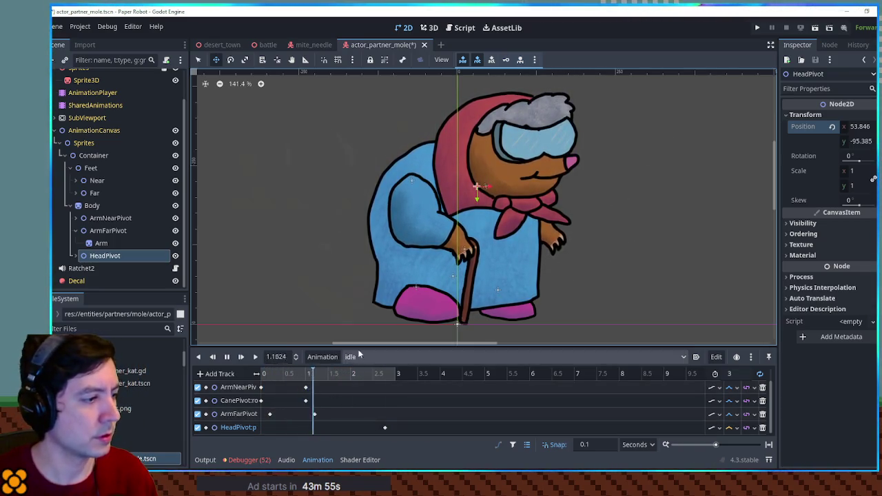
pyautogui.moveTo(360, 340); pyautogui.dragTo(360, 260)
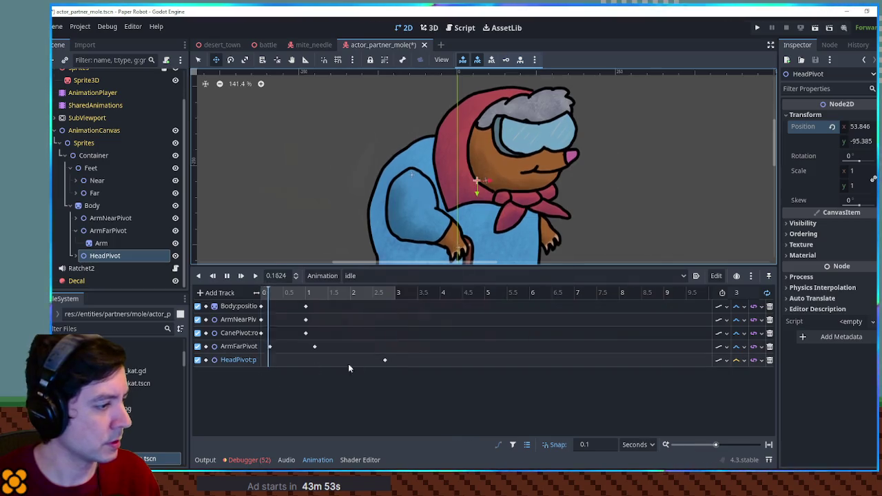
pyautogui.moveTo(380, 360); pyautogui.dragTo(258, 366)
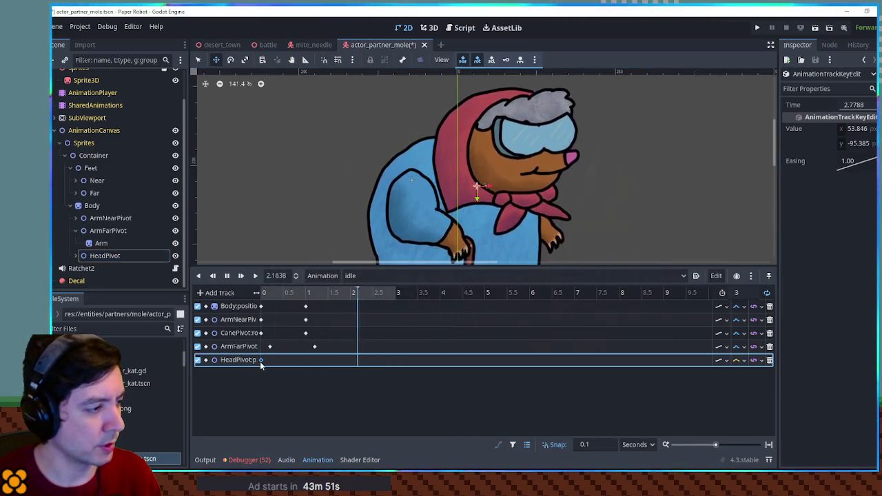
# - Insert a HeadPivot key at 1.9 s, set interpolation, and lower its y to -88.24
pyautogui.rightClick(346, 361)
pyautogui.click(353, 366)
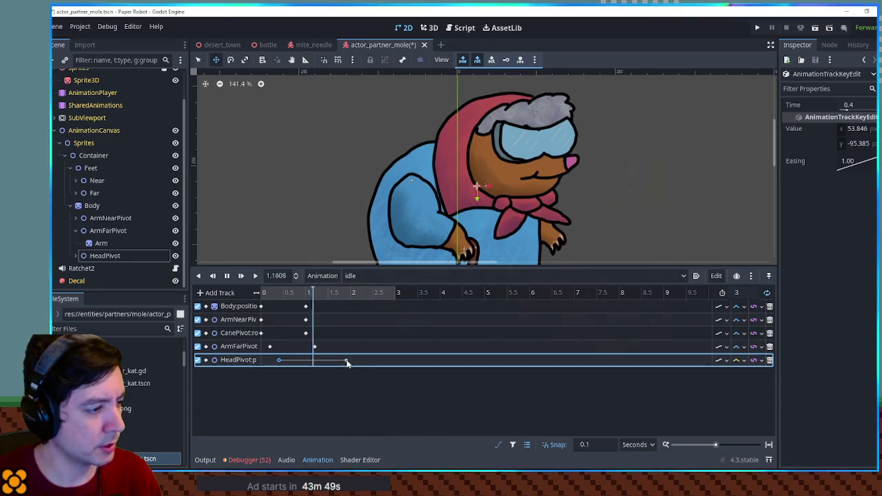
pyautogui.click(742, 360)
pyautogui.click(751, 399)
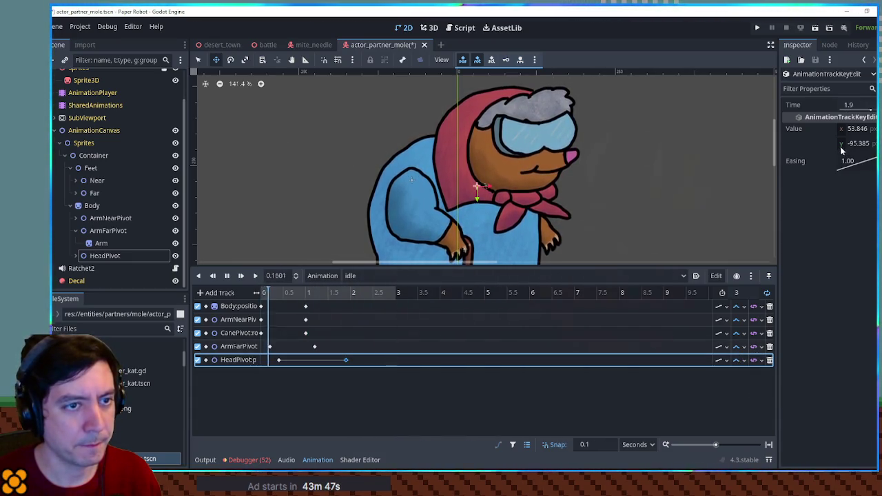
pyautogui.moveTo(841, 150); pyautogui.dragTo(834, 150)
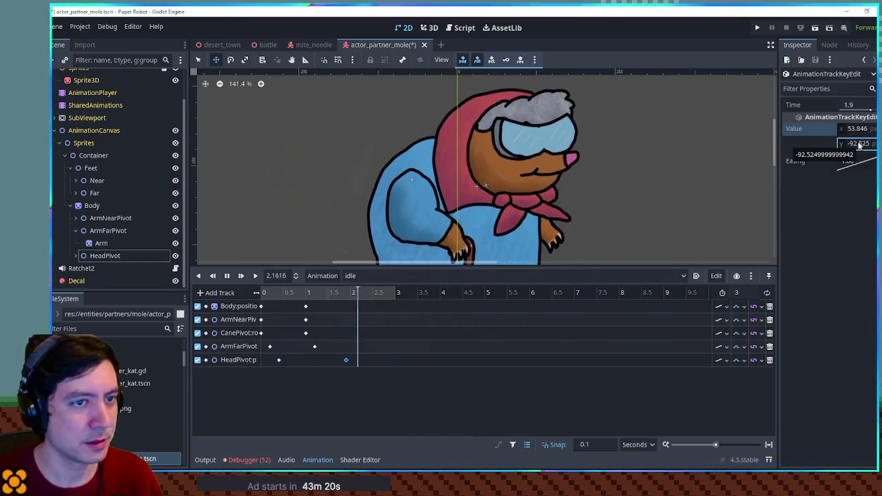
pyautogui.scroll(-2, 536, 164)
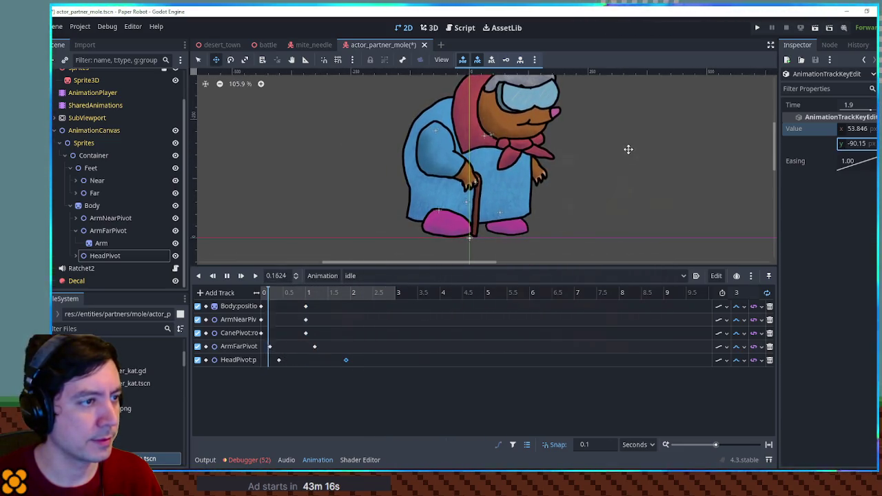
pyautogui.scroll(1, 628, 149)
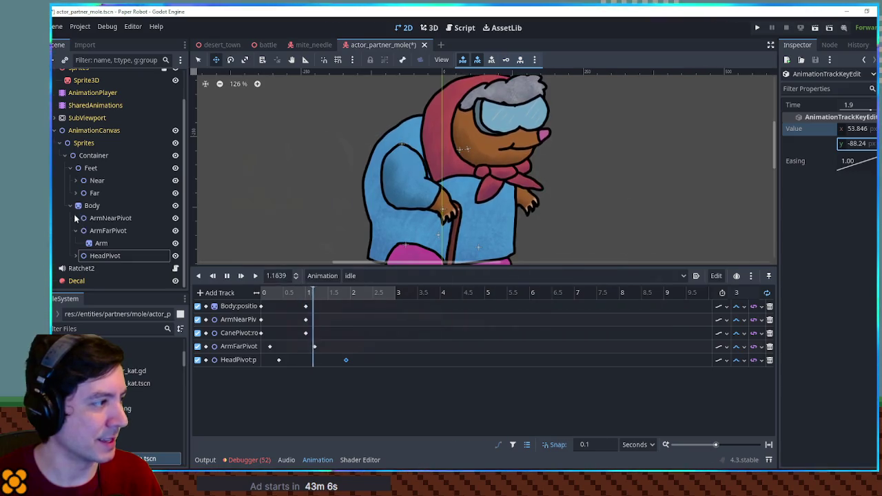
# - Key the Glasses position in idle at about 0.55 s and add a second key at 2.1 s
pyautogui.click(78, 255)
pyautogui.scroll(-2, 103, 255)
pyautogui.click(106, 255)
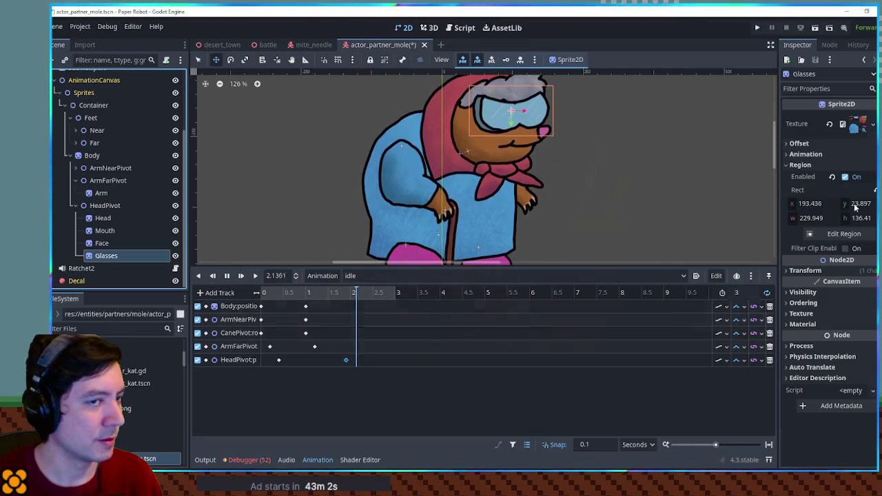
pyautogui.click(854, 270)
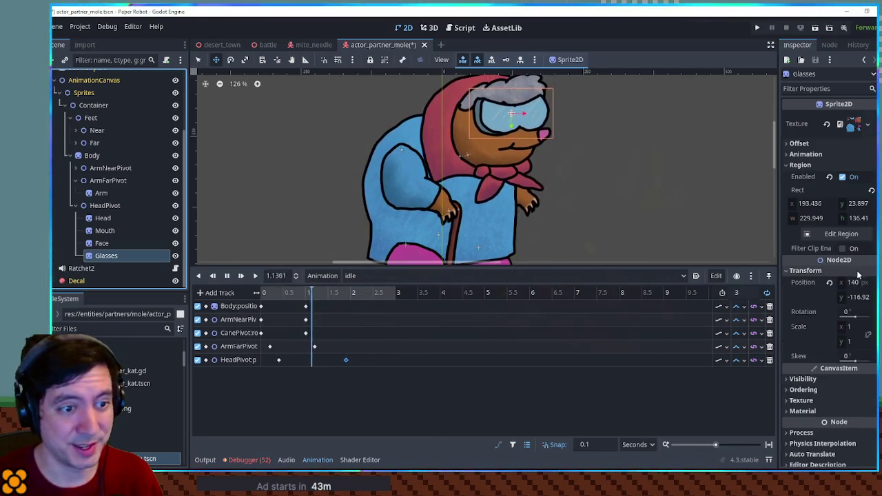
pyautogui.click(829, 282)
pyautogui.moveTo(355, 373); pyautogui.dragTo(292, 377)
pyautogui.rightClick(354, 373)
pyautogui.click(372, 381)
# - Set the Glasses track interpolation and the 2.1 s key's Y to -113.563
pyautogui.click(762, 372)
pyautogui.click(746, 403)
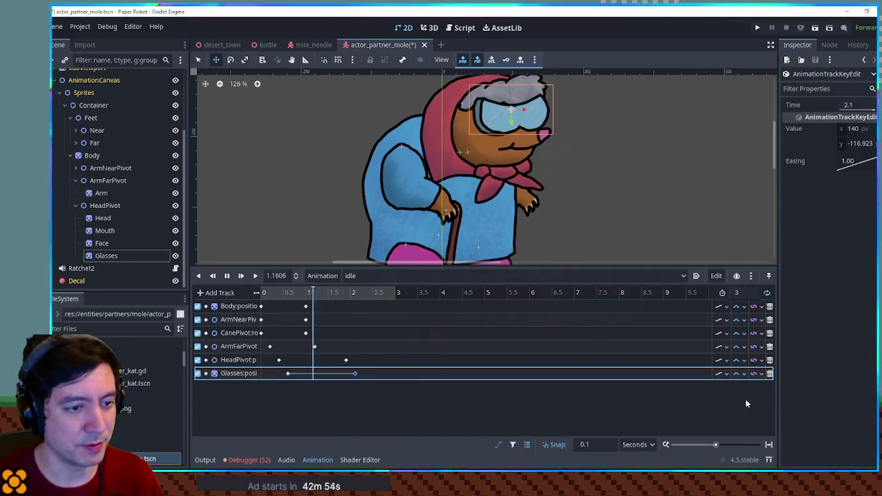
pyautogui.click(861, 143)
pyautogui.write('-115.463')
pyautogui.write('-113.563')
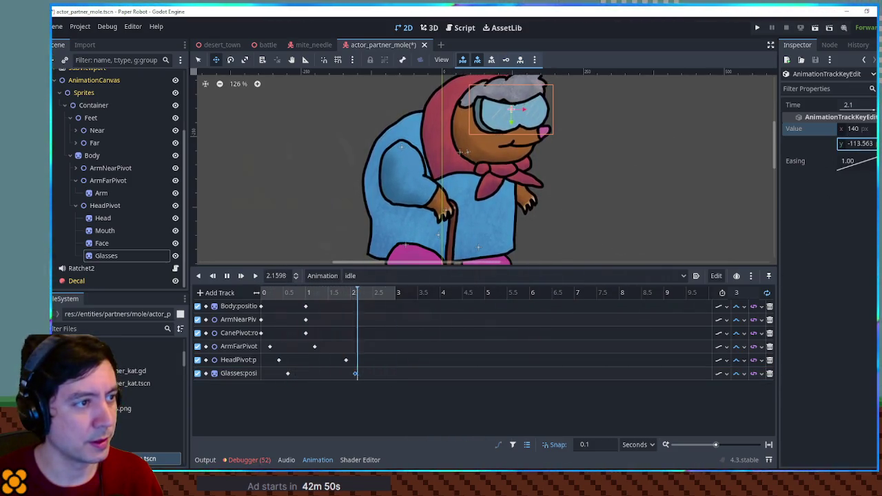
pyautogui.scroll(-3, 649, 158)
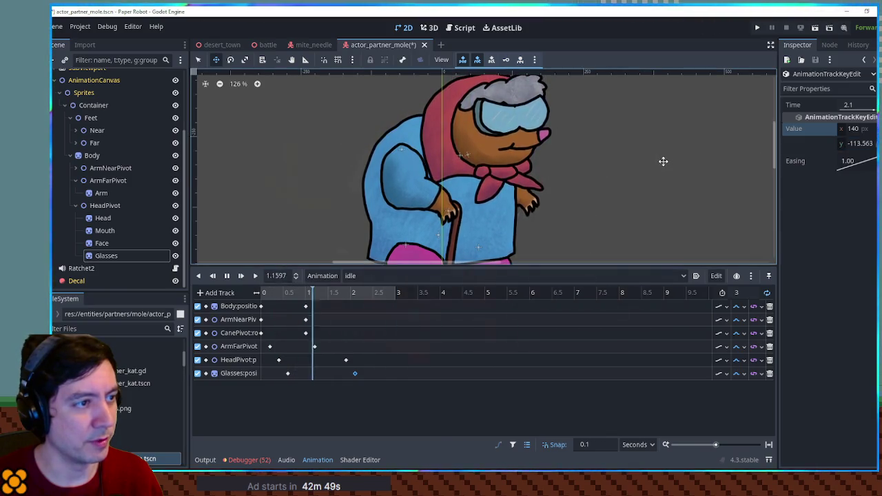
pyautogui.scroll(2, 587, 159)
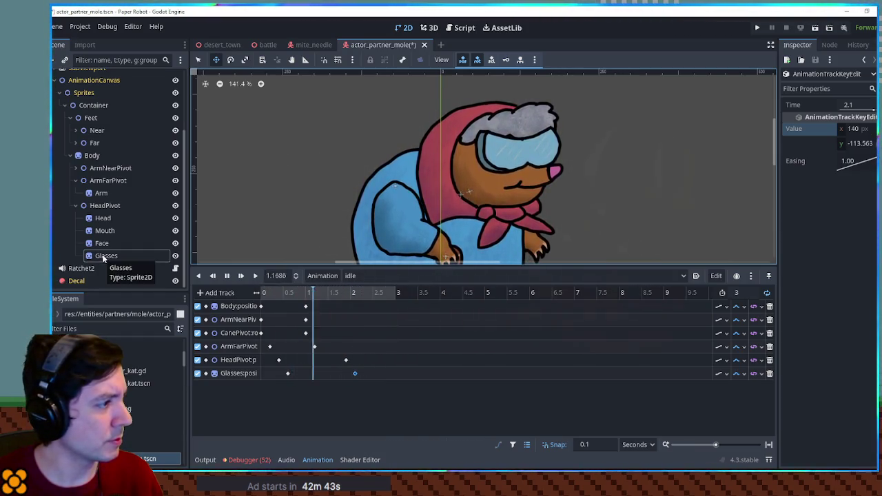
# - Try moving Face below Glasses, undo it, and save the mole scene
pyautogui.moveTo(102, 243); pyautogui.dragTo(107, 262)
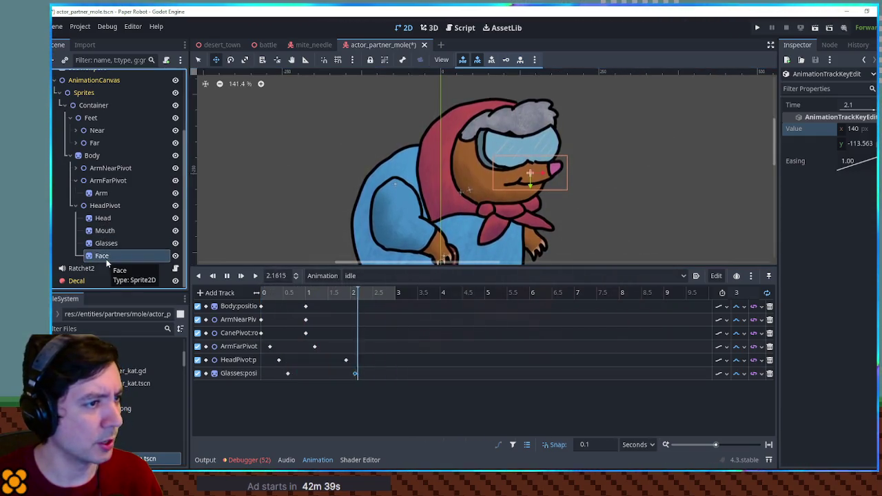
pyautogui.hotkey('ctrl', 'z')
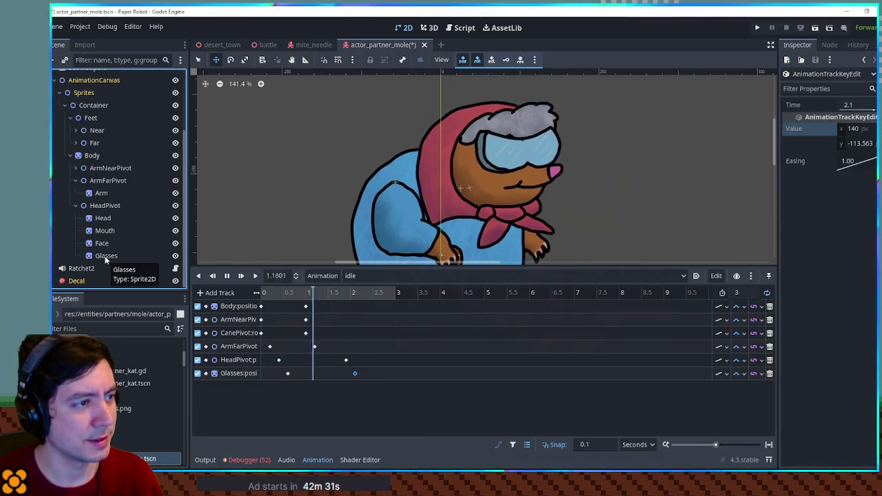
pyautogui.scroll(-4, 295, 154)
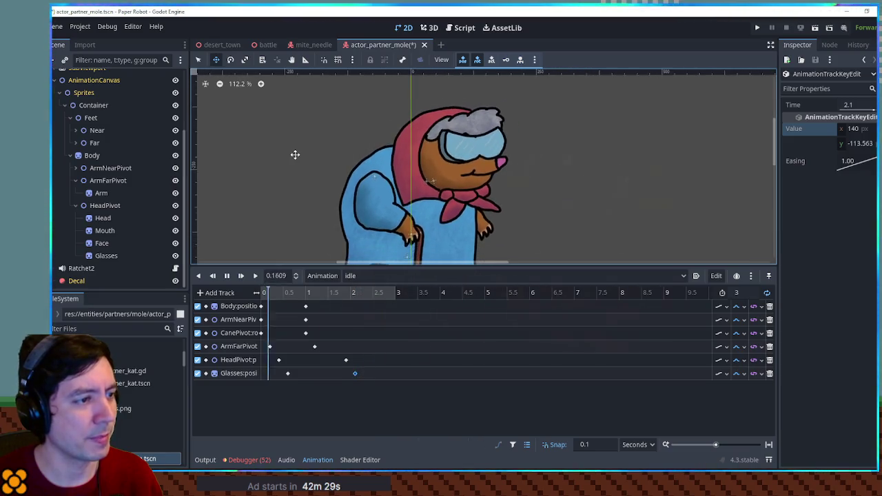
pyautogui.hotkey('ctrl', 's')
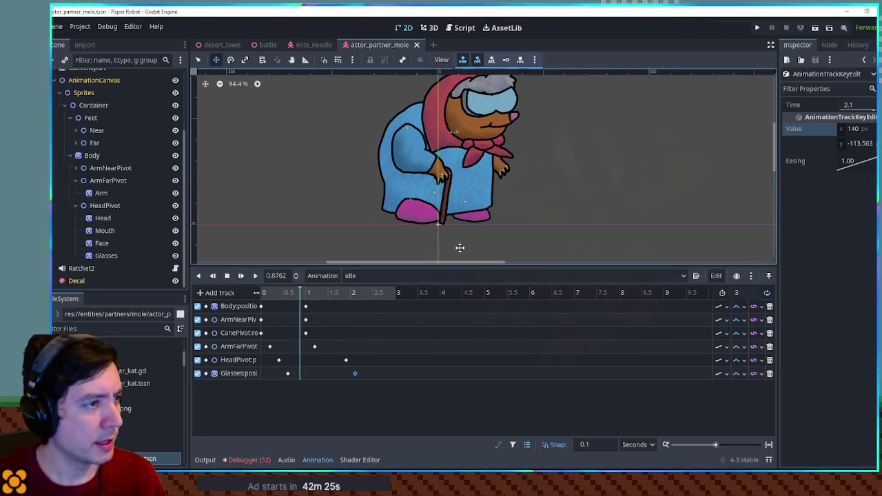
# - Duplicate idle as a new 'talk' animation with a 0.5-second length
pyautogui.scroll(1, 455, 242)
pyautogui.click(324, 276)
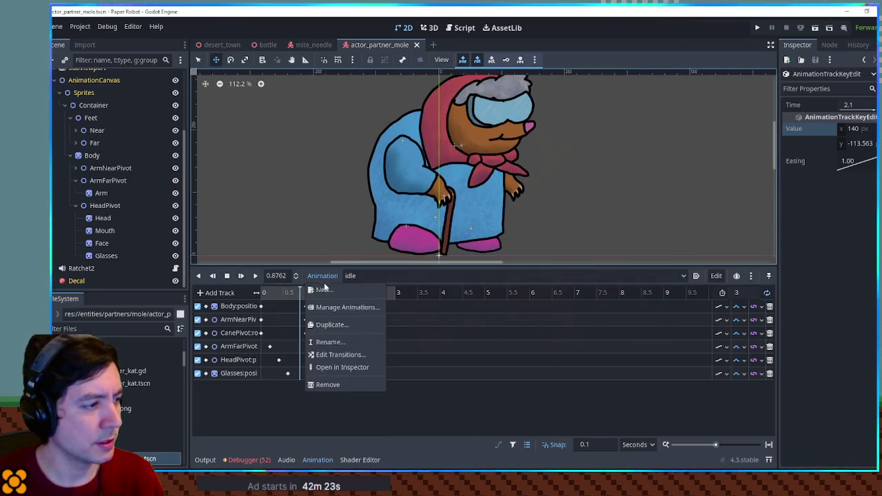
pyautogui.click(338, 326)
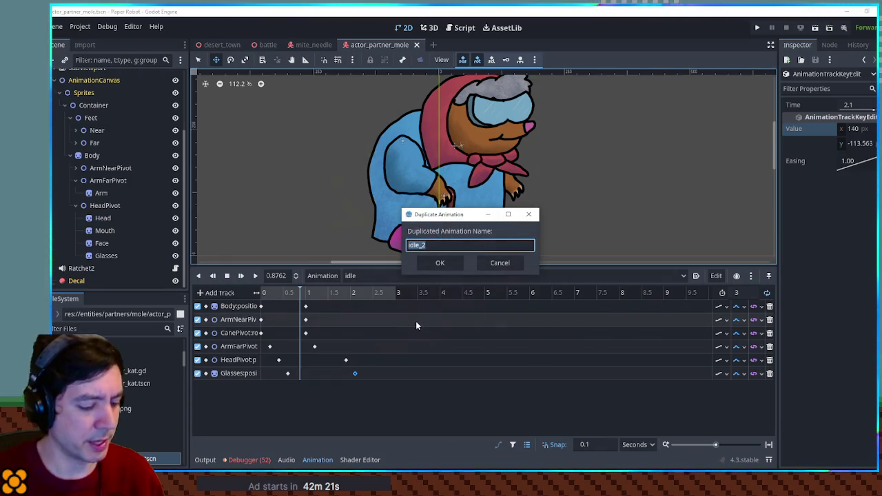
pyautogui.write('talk')
pyautogui.press('Return')
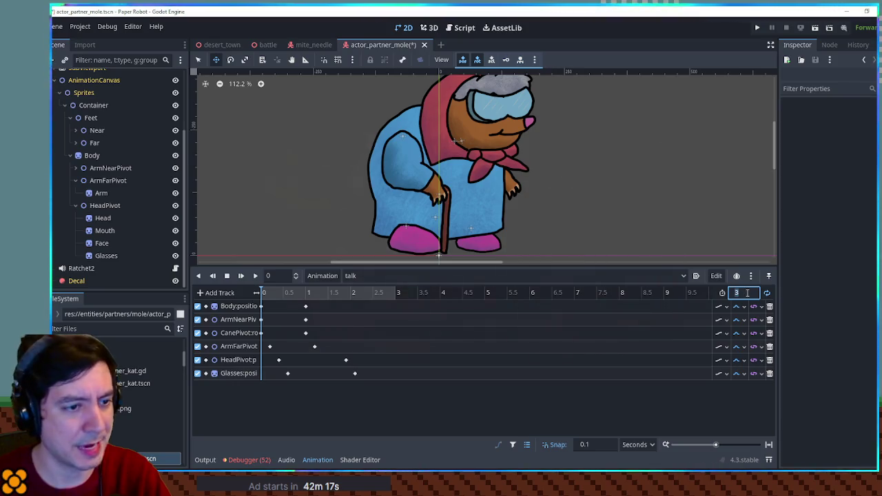
pyautogui.write('.5')
pyautogui.write('0.5')
pyautogui.press('Return')
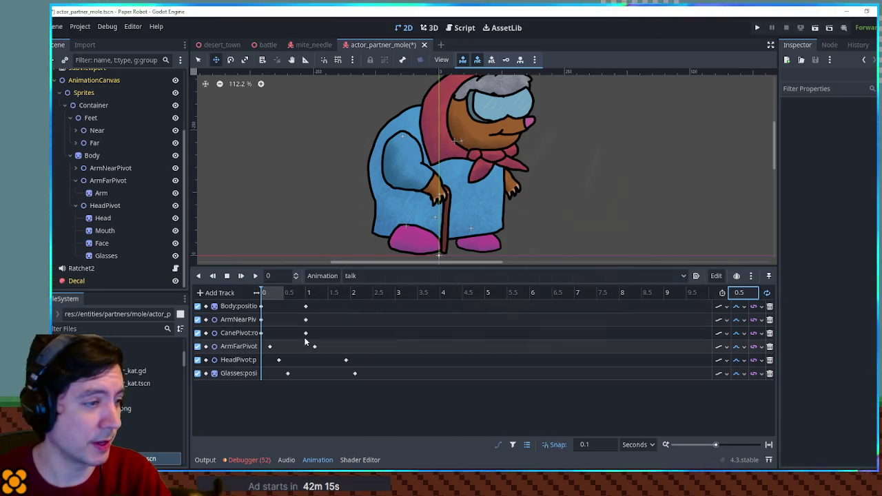
# - Pull the Body, arm, cane and head keys within 0.3 s and delete the Glasses track
pyautogui.scroll(3, 304, 337)
pyautogui.scroll(2, 296, 298)
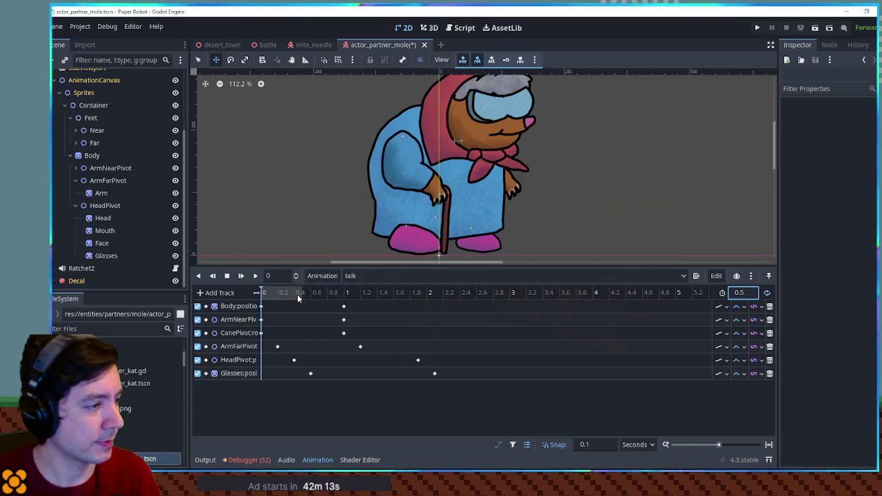
pyautogui.moveTo(345, 306); pyautogui.dragTo(293, 307)
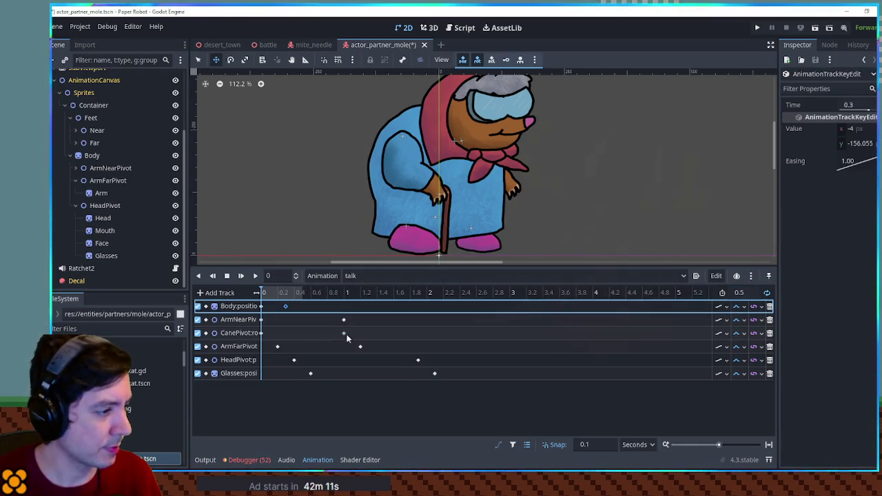
pyautogui.moveTo(360, 314)
pyautogui.mouseDown()
pyautogui.moveTo(344, 336)
pyautogui.moveTo(272, 334)
pyautogui.moveTo(285, 333)
pyautogui.mouseUp()
pyautogui.click(276, 346)
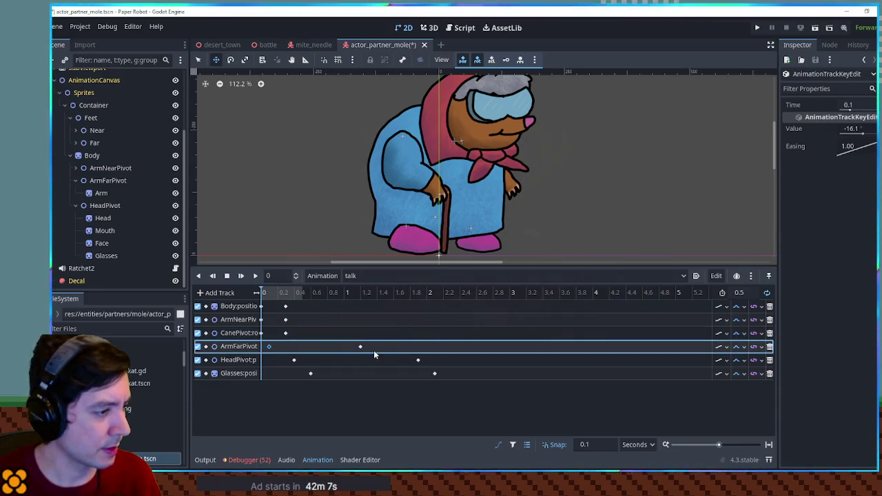
pyautogui.click(293, 360)
pyautogui.moveTo(294, 360); pyautogui.dragTo(276, 365)
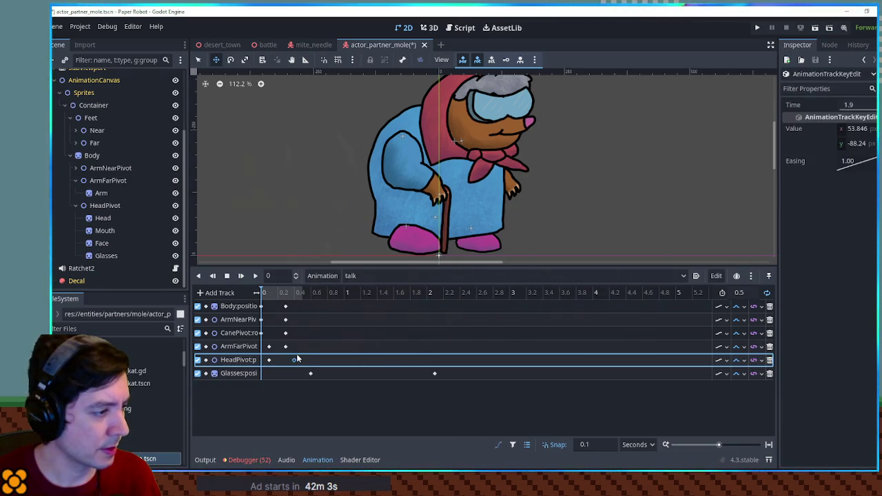
pyautogui.moveTo(310, 373); pyautogui.dragTo(270, 374)
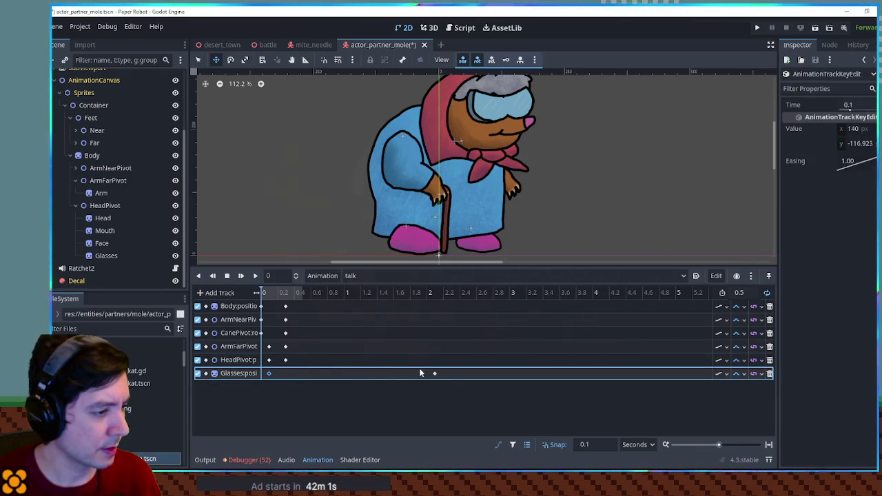
pyautogui.click(770, 373)
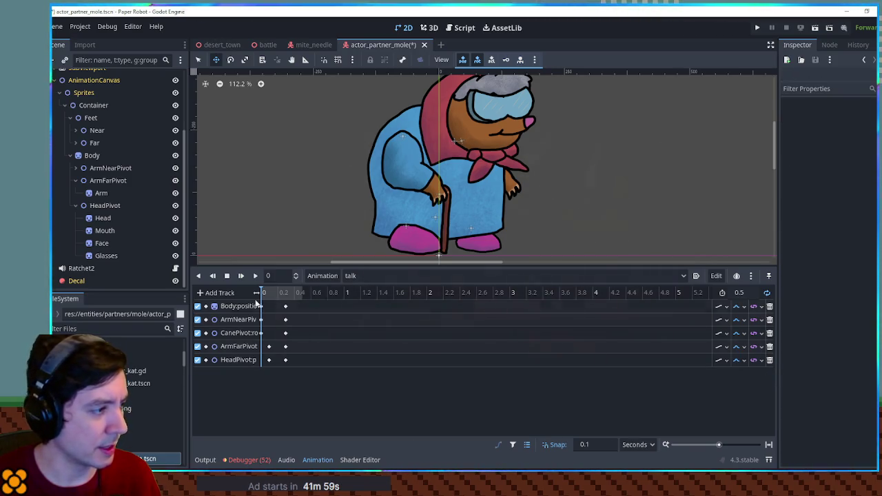
# - Add a Mouth scale track keyed at 0 and 0.1 s with Y squashed to 0.1, then preview
pyautogui.click(102, 233)
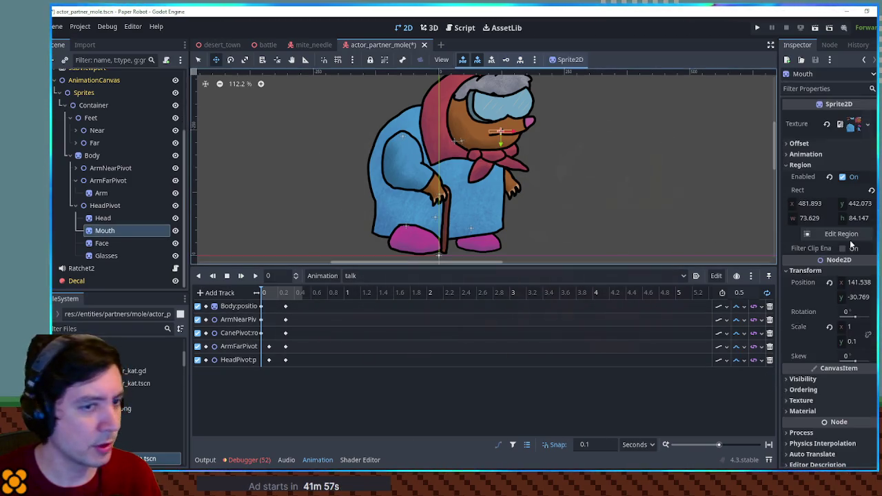
pyautogui.click(869, 327)
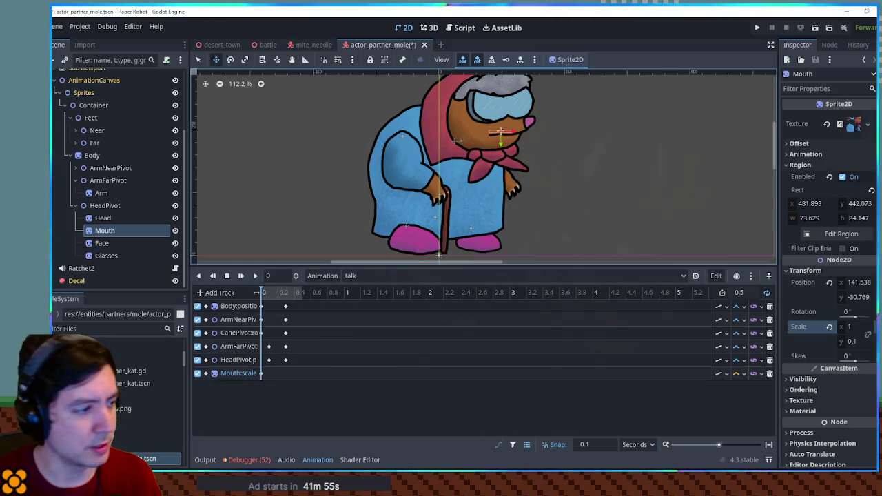
pyautogui.click(289, 380)
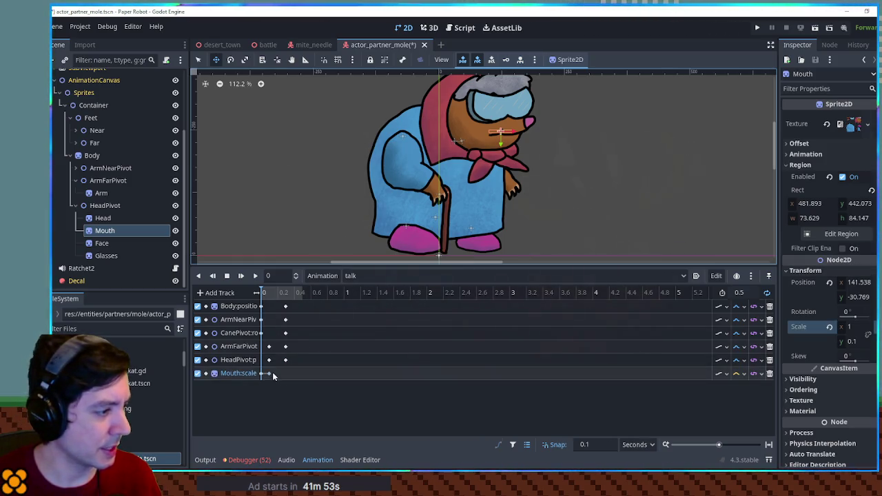
pyautogui.click(269, 374)
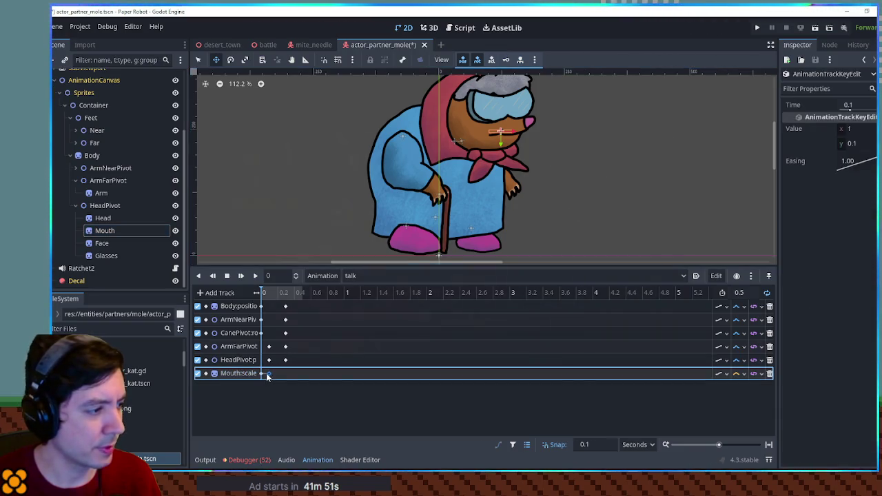
pyautogui.click(860, 143)
pyautogui.write('1')
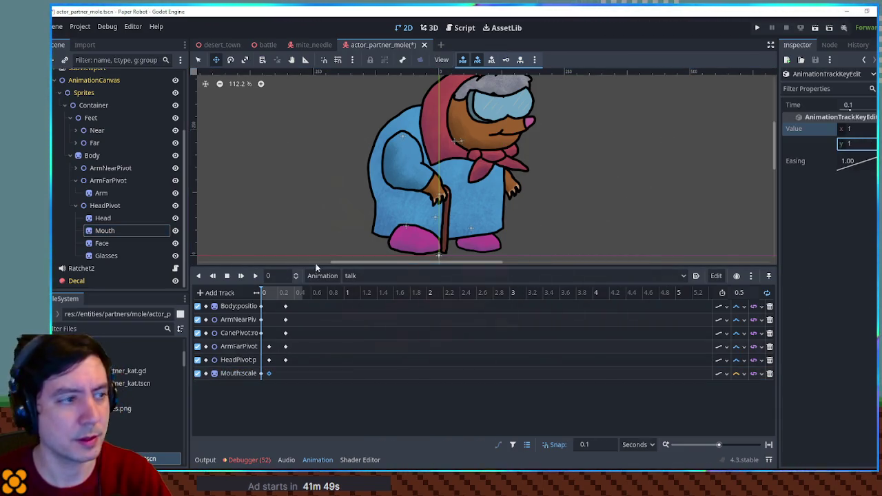
pyautogui.click(252, 276)
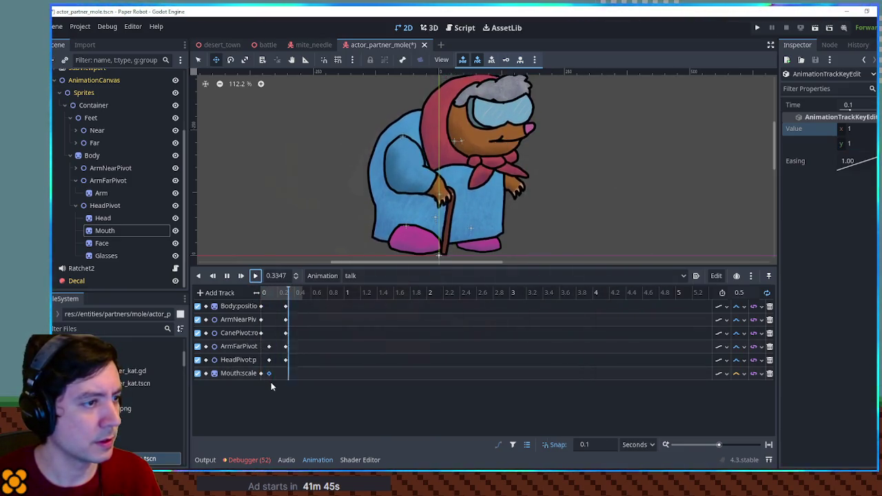
# - Copy both Mouth scale keys to 0.2 s, shift them 0.1 s later, and preview talk
pyautogui.moveTo(280, 378)
pyautogui.mouseDown()
pyautogui.moveTo(256, 382)
pyautogui.moveTo(257, 372)
pyautogui.mouseUp()
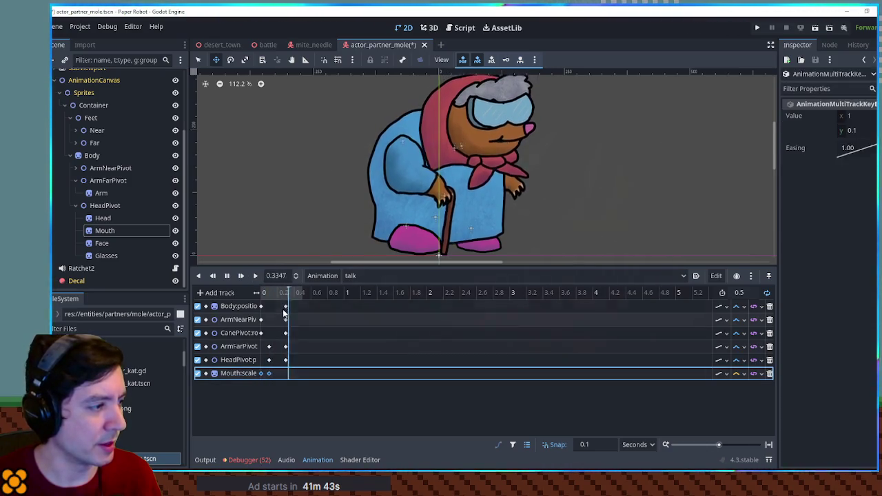
pyautogui.click(227, 275)
pyautogui.click(279, 293)
pyautogui.click(277, 373)
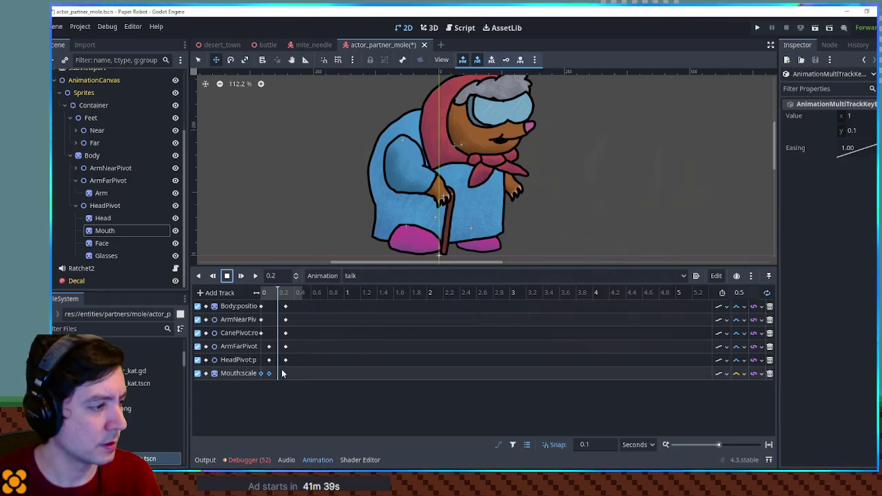
pyautogui.click(240, 276)
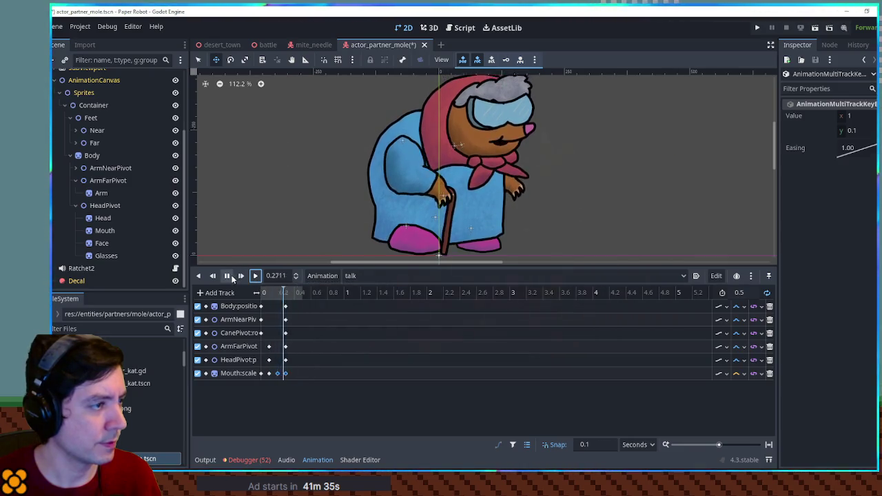
pyautogui.click(230, 275)
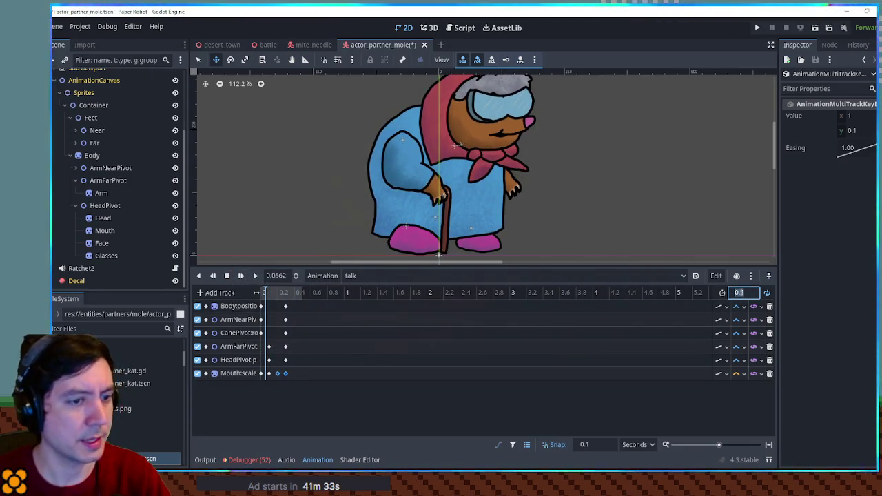
pyautogui.write('0.6')
pyautogui.moveTo(286, 375); pyautogui.dragTo(295, 375)
pyautogui.click(253, 276)
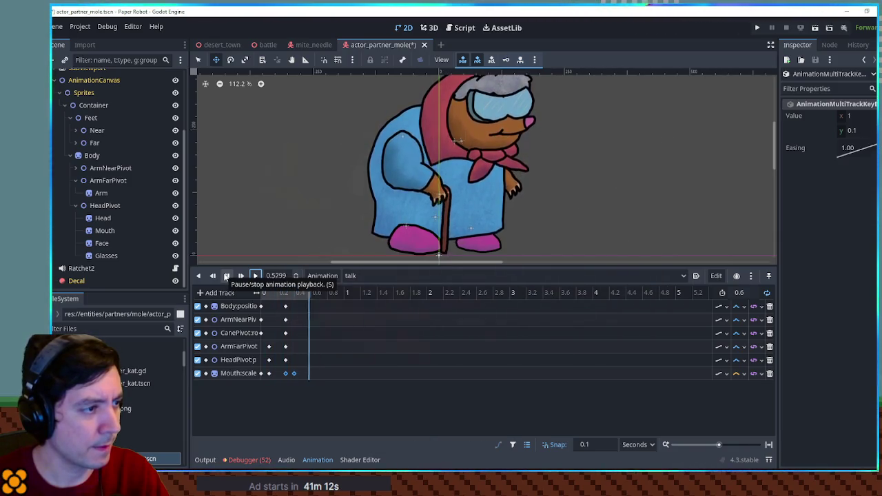
# - Set the ArmFarPivot rotation key at 0.3 s to -18.1
pyautogui.click(269, 347)
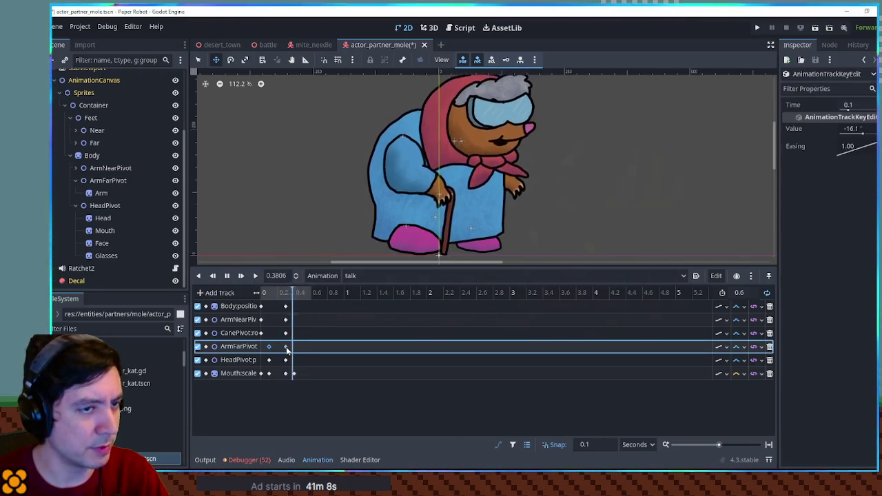
pyautogui.click(286, 349)
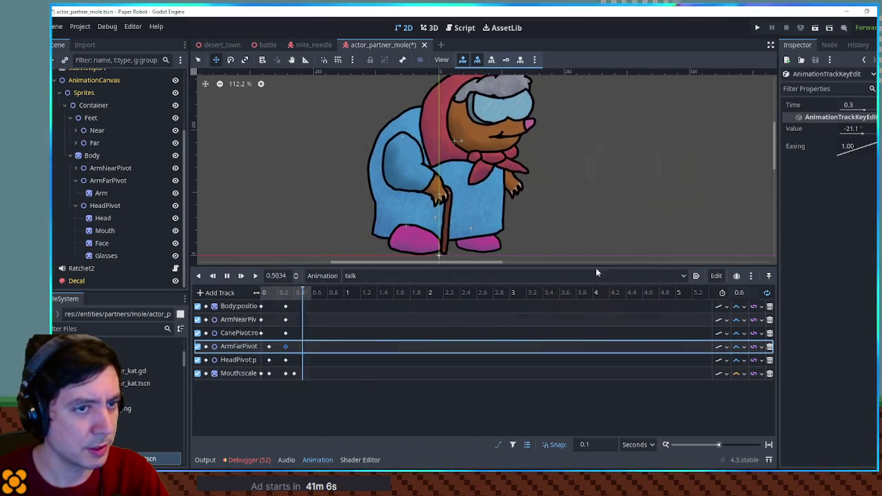
pyautogui.click(873, 129)
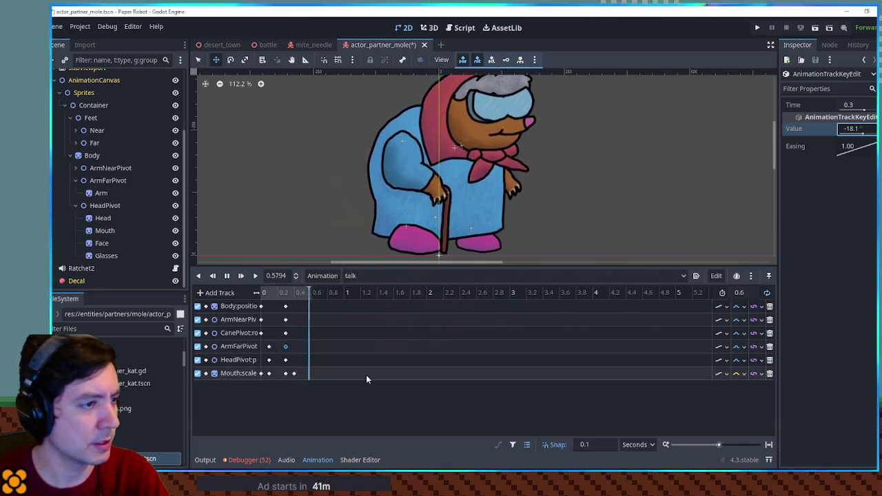
# - Set HeadPivot's 0.3 s key y position to -91, then pick the Body 0.3 s key's y field
pyautogui.click(269, 360)
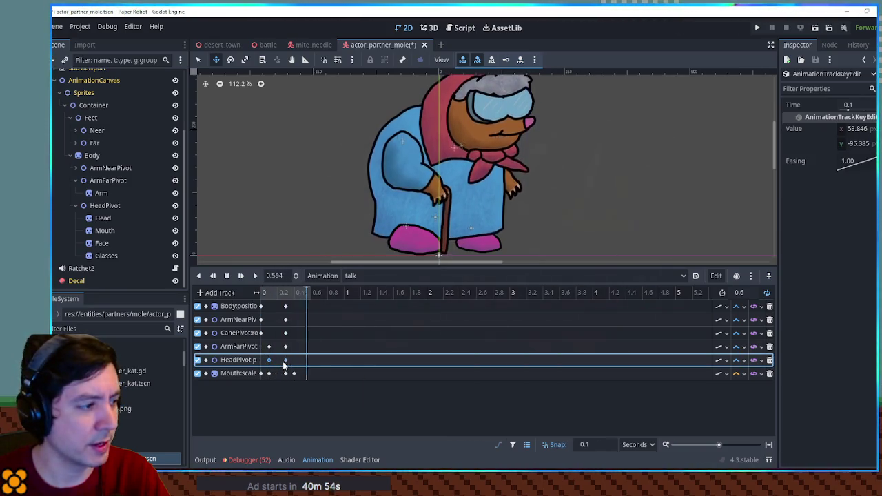
pyautogui.click(858, 144)
pyautogui.press('BackSpace')
pyautogui.write('-91')
pyautogui.press('Return')
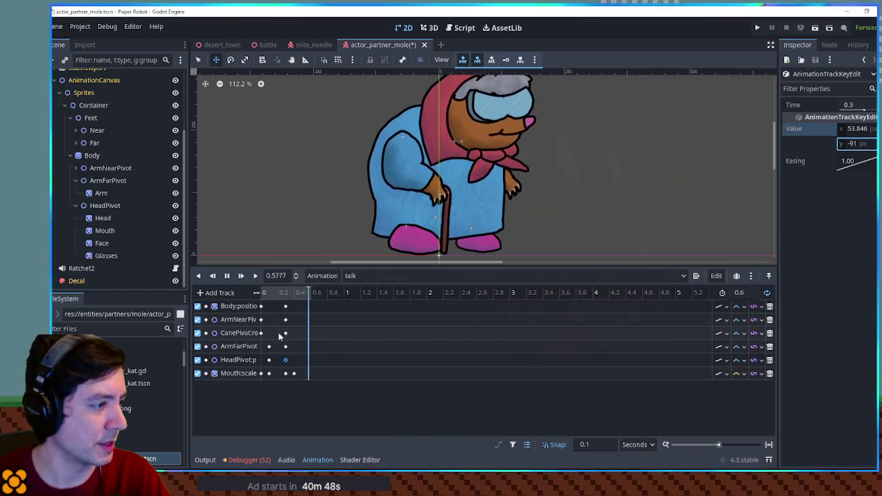
pyautogui.click(286, 306)
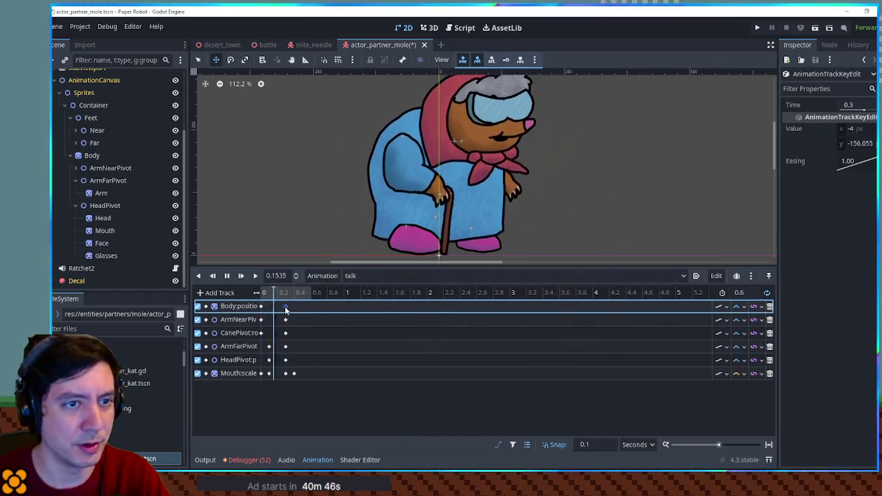
pyautogui.click(873, 143)
# - Enter Body y -161 and set the ArmNearPivot 0.3 s key to -2
pyautogui.press('BackSpace')
pyautogui.write('-161')
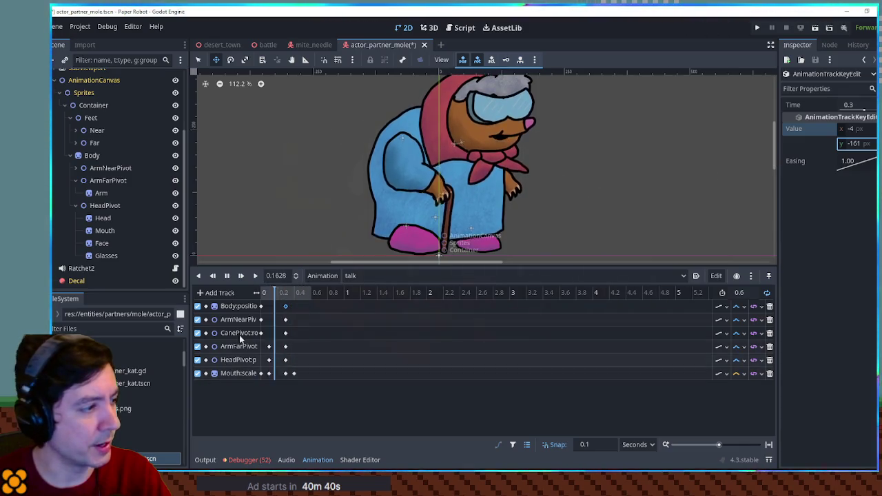
pyautogui.click(285, 320)
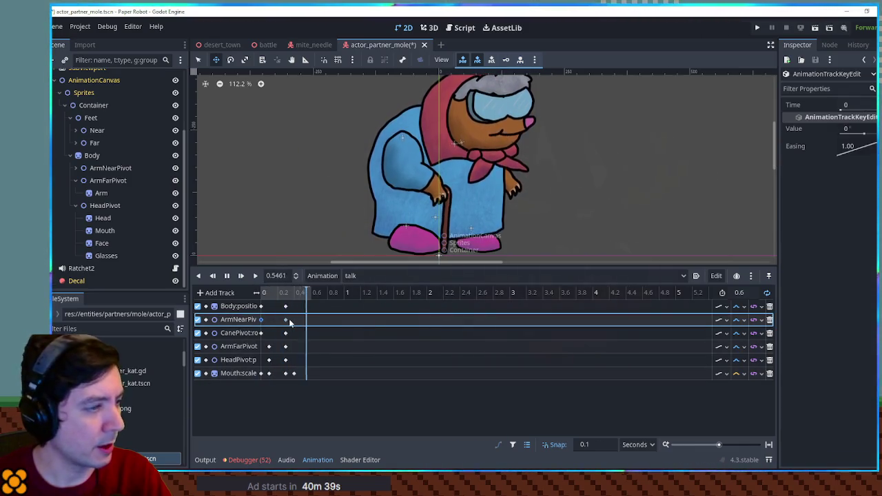
pyautogui.click(852, 129)
pyautogui.write('-2')
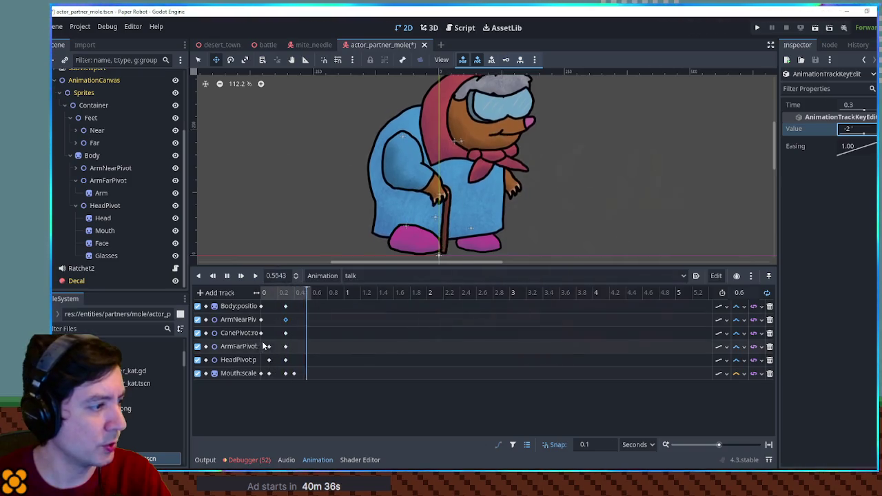
pyautogui.press('Return')
# - Set the CanePivot 0.3 s key to 4
pyautogui.click(285, 333)
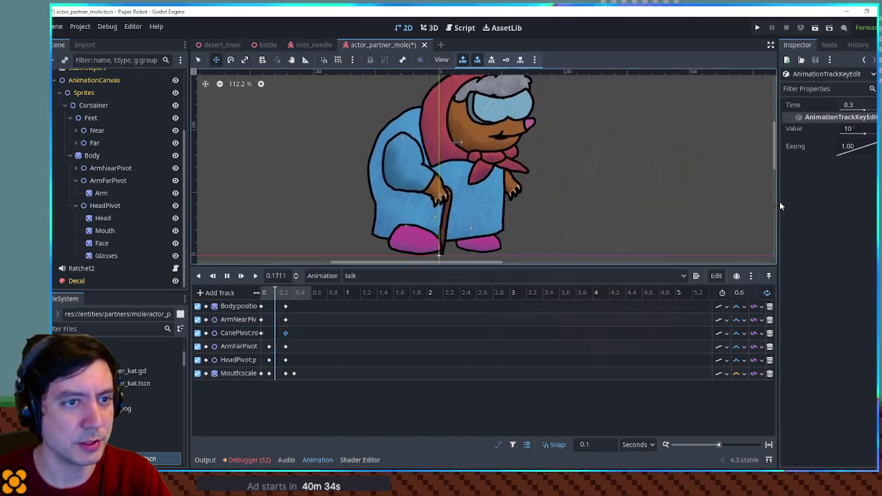
pyautogui.click(862, 129)
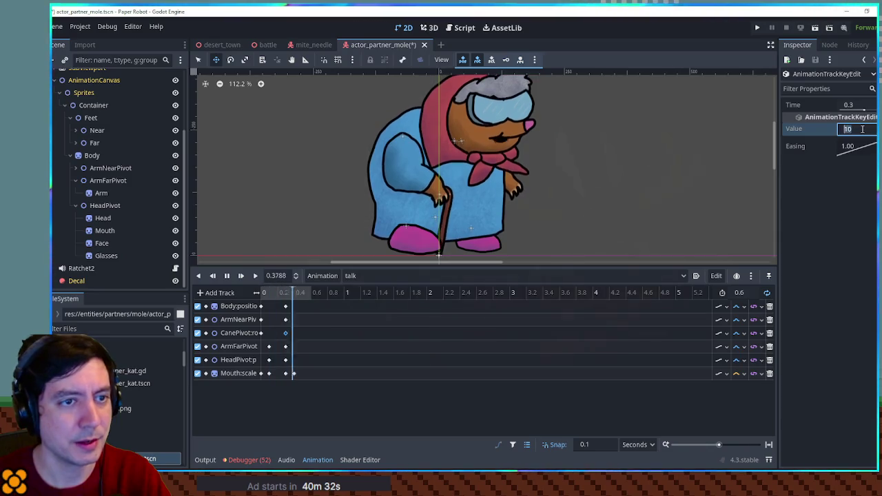
pyautogui.write('4')
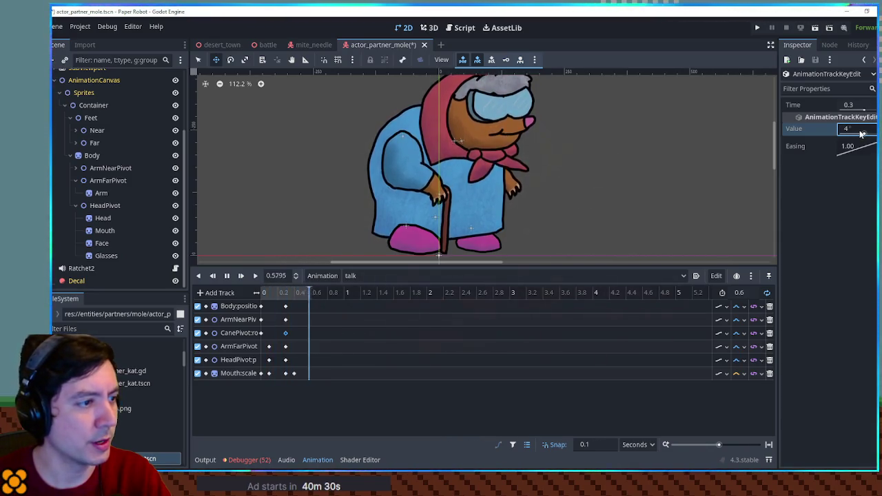
# - Retype the Body 0.3 s key's y position as -164
pyautogui.click(286, 307)
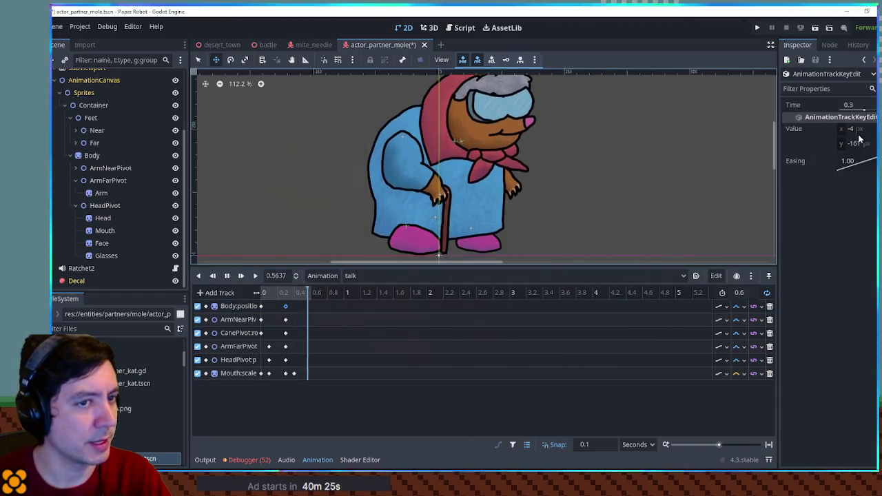
pyautogui.click(286, 307)
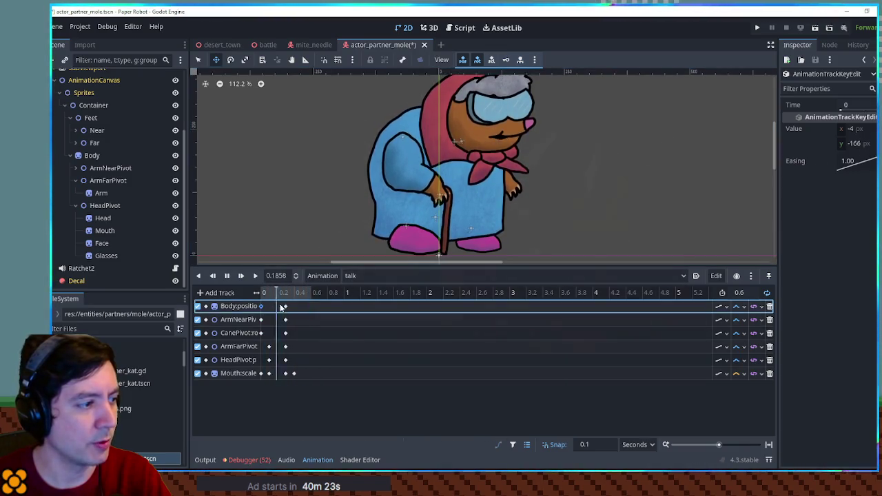
pyautogui.click(858, 143)
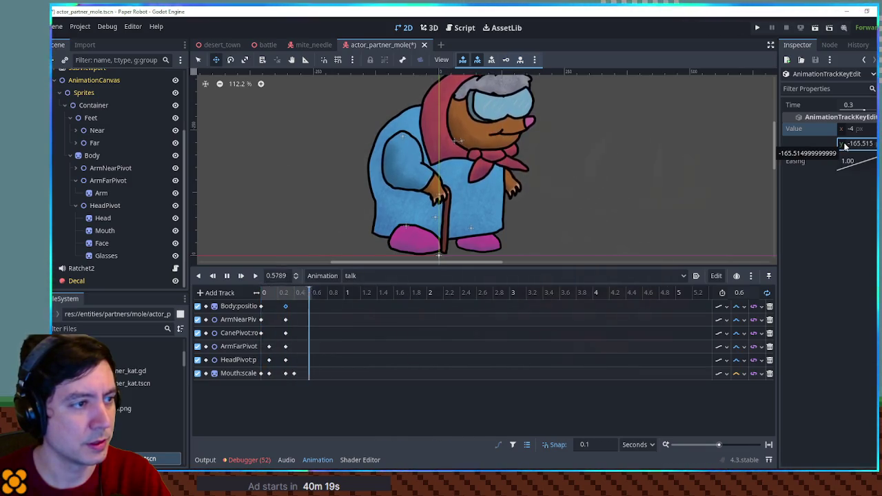
pyautogui.write('5')
pyautogui.hotkey('ctrl', 'a')
pyautogui.write('-164')
pyautogui.press('Return')
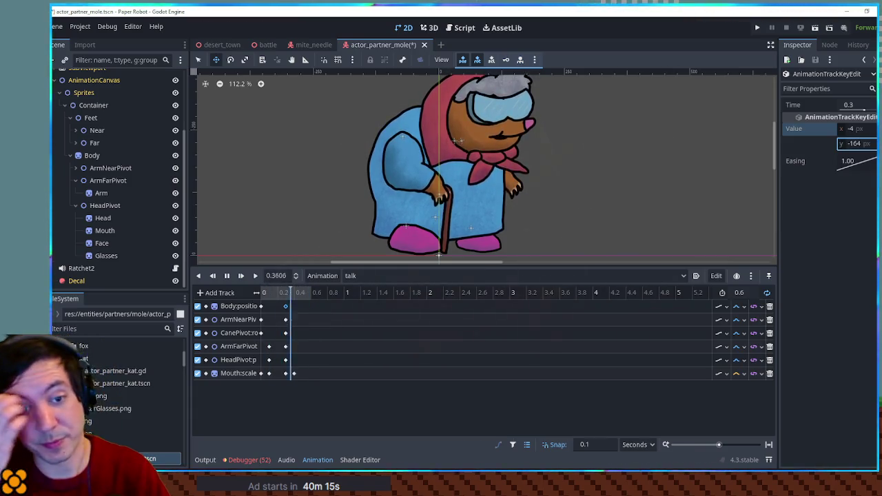
# - Stop playback, save the mole scene, and switch to the RESET animation
pyautogui.click(227, 276)
pyautogui.hotkey('ctrl', 's')
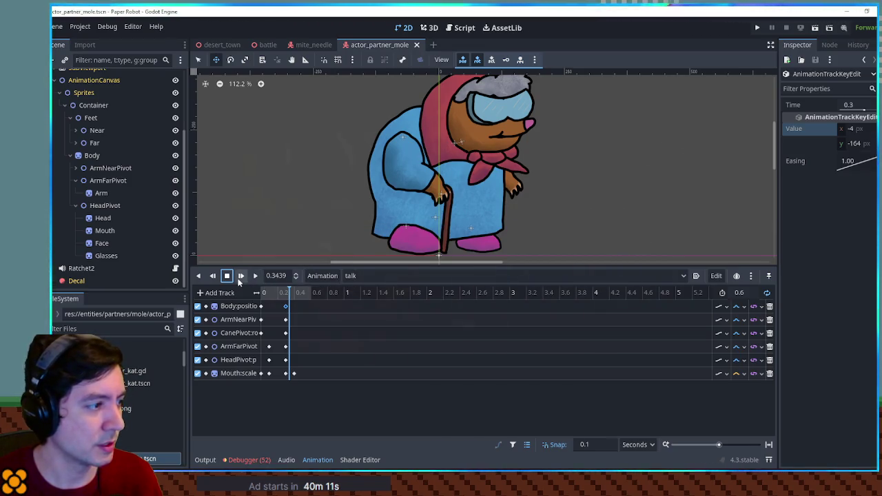
pyautogui.click(361, 277)
pyautogui.click(368, 289)
pyautogui.click(366, 277)
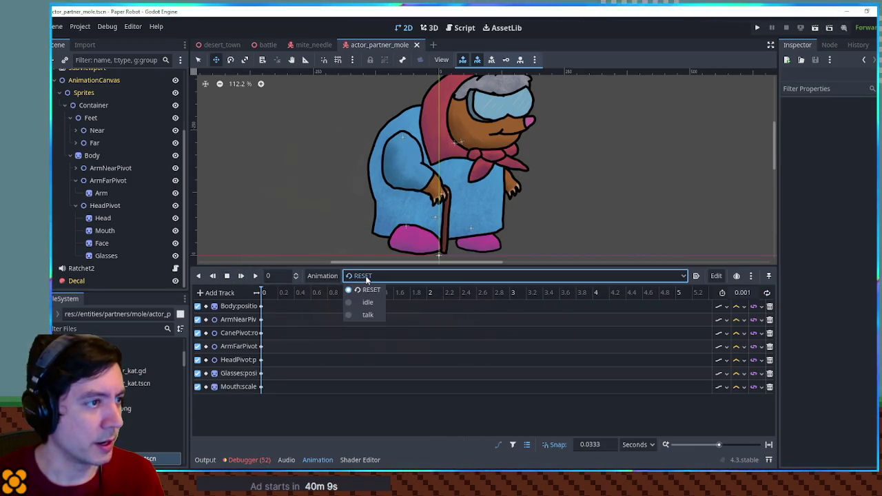
pyautogui.click(366, 277)
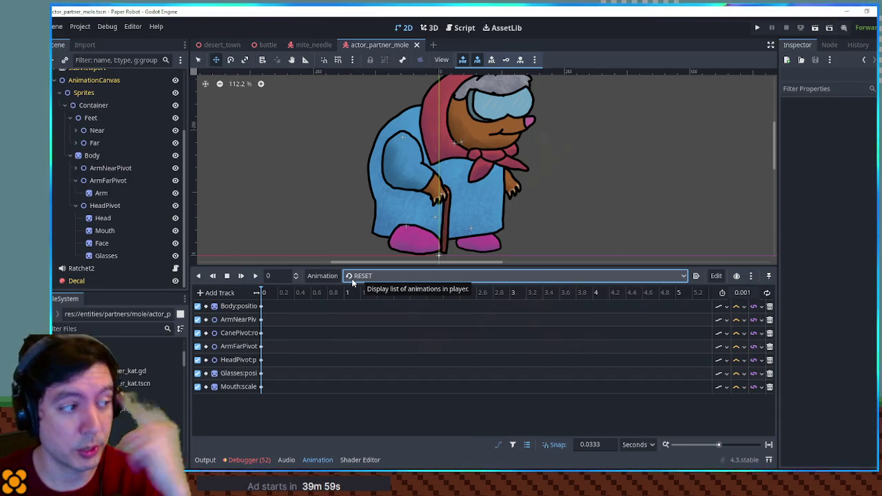
# - Switch to the 3-second idle animation, play it through, and open the animation options
pyautogui.click(360, 278)
pyautogui.click(370, 303)
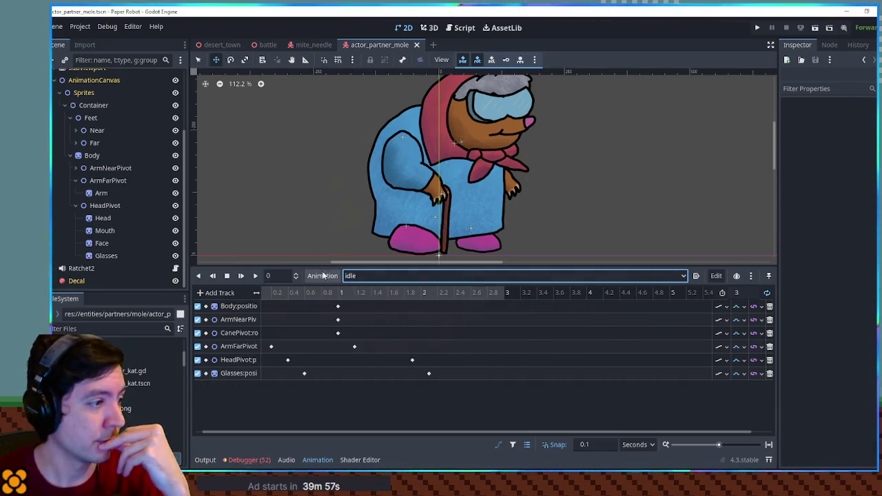
pyautogui.click(253, 276)
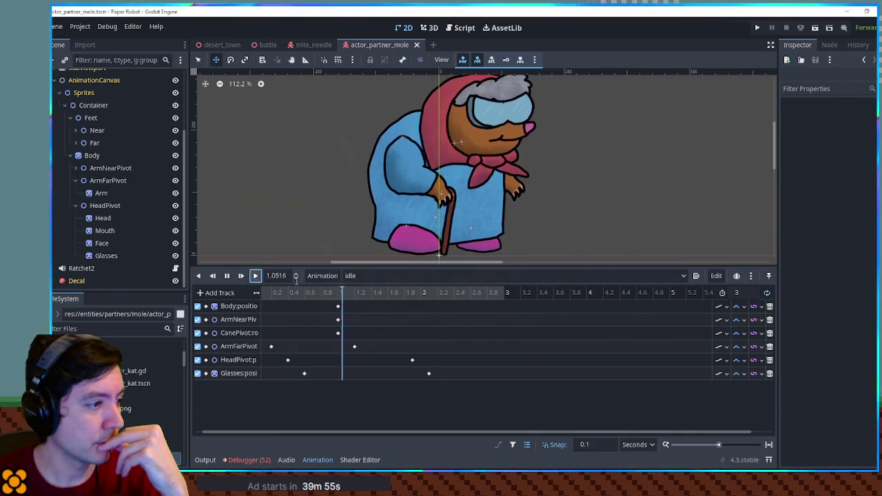
pyautogui.click(227, 277)
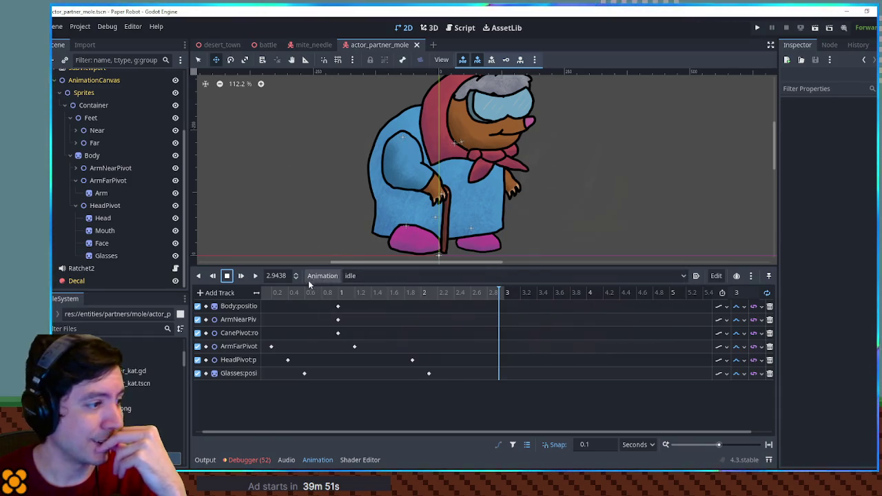
pyautogui.click(316, 279)
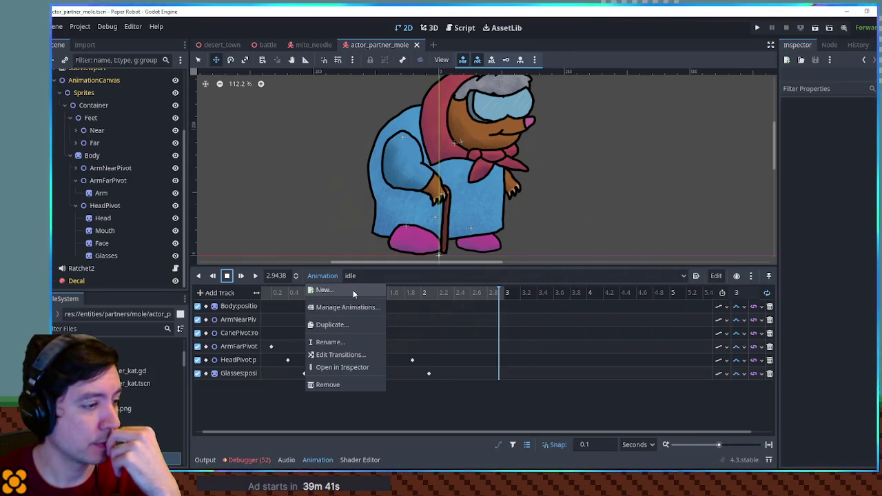
# - Create an empty 1-second 'hurt' animation for the mole and select it for editing
pyautogui.click(353, 290)
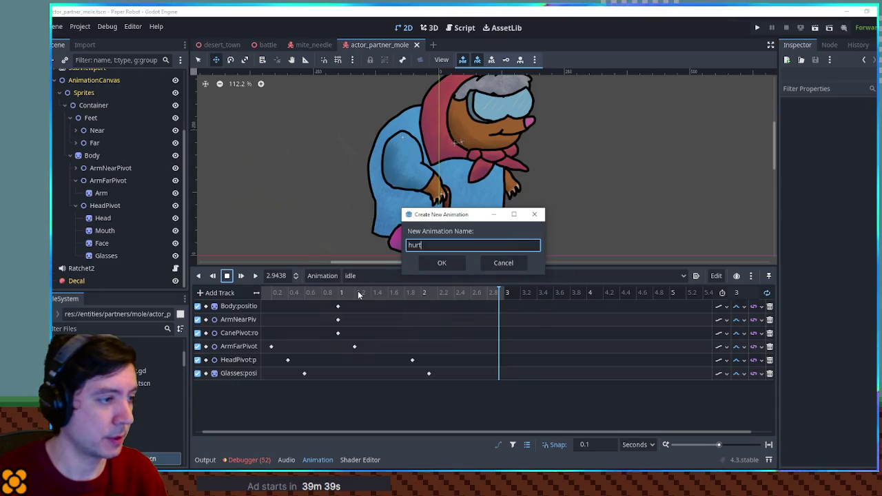
pyautogui.press('Return')
pyautogui.click(363, 276)
pyautogui.click(366, 277)
pyautogui.click(365, 277)
pyautogui.click(365, 302)
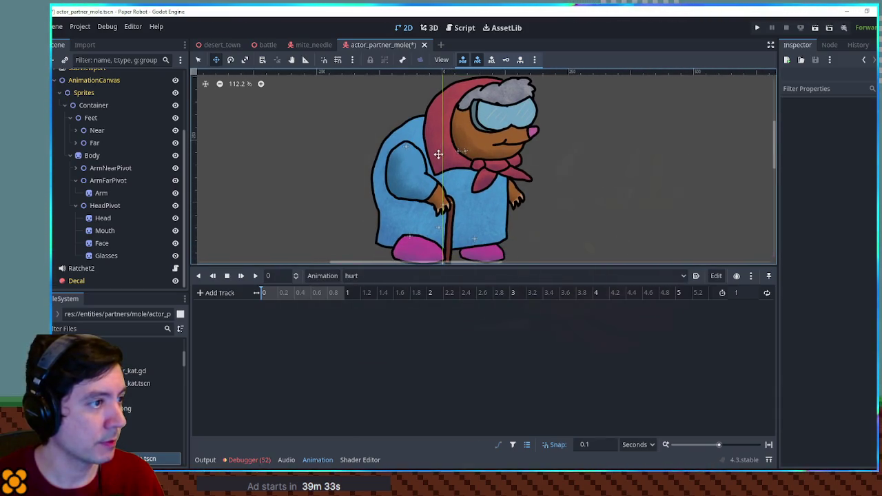
pyautogui.scroll(-1, 492, 141)
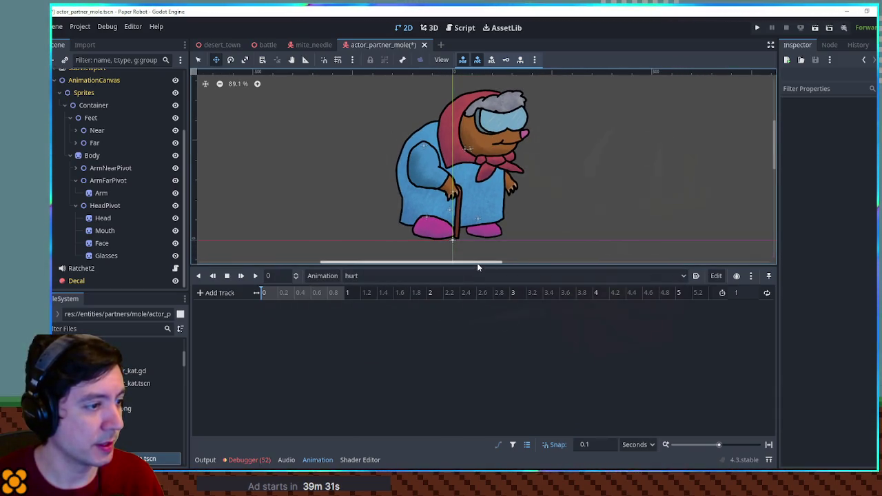
pyautogui.moveTo(475, 265); pyautogui.dragTo(477, 280)
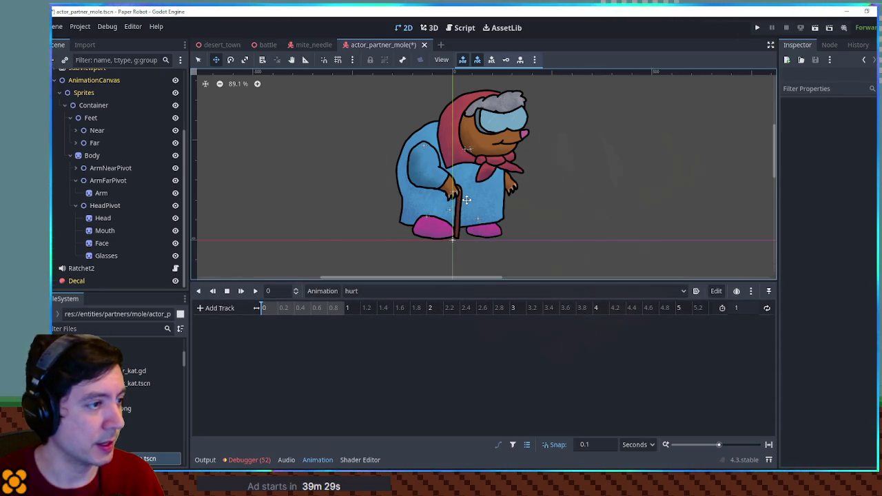
pyautogui.click(219, 308)
# - Select the Body node and set the hurt animation length to 0.2 seconds
pyautogui.click(226, 308)
pyautogui.click(96, 193)
pyautogui.click(97, 157)
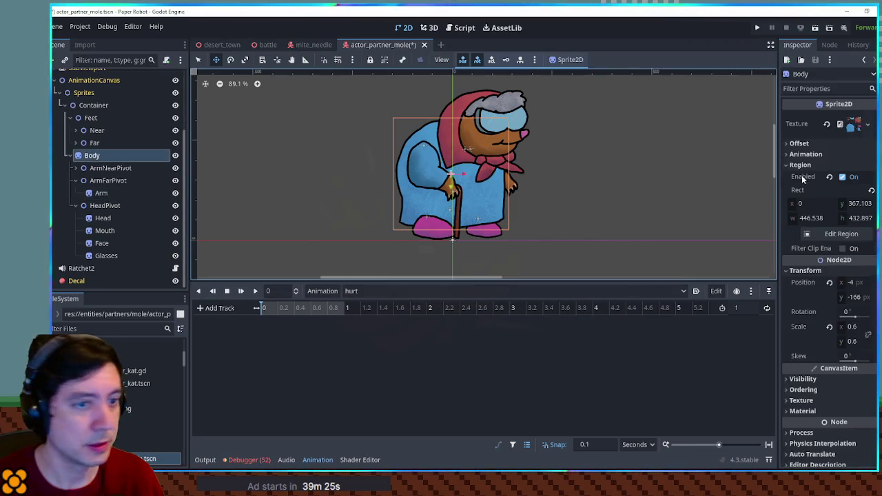
pyautogui.click(737, 308)
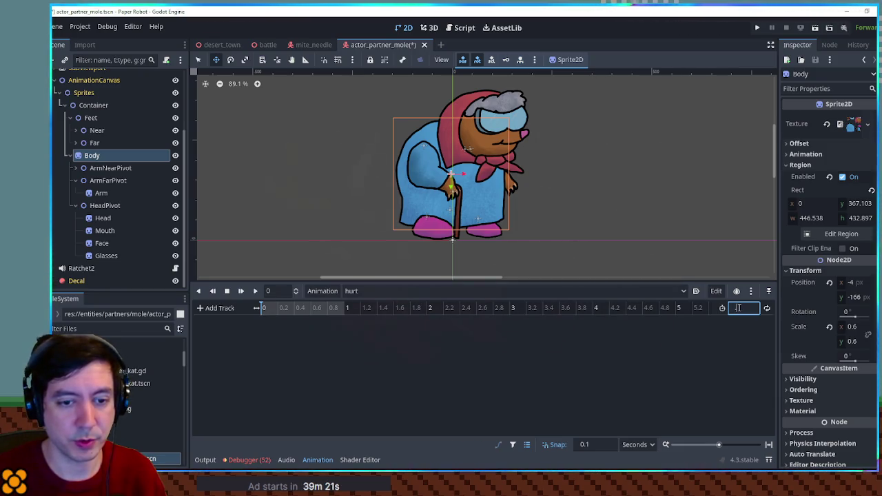
pyautogui.write('0.2')
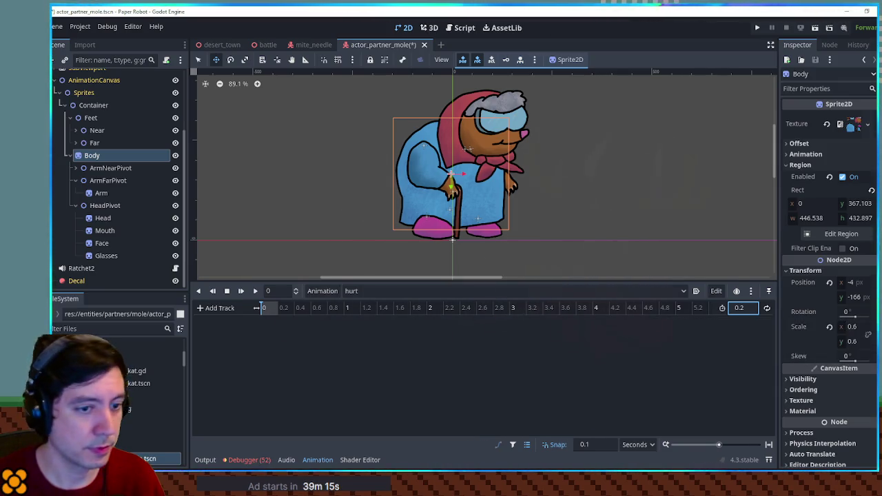
# - Key Body's rotation, turn on looping, and tilt the key to about -13.6°
pyautogui.click(870, 312)
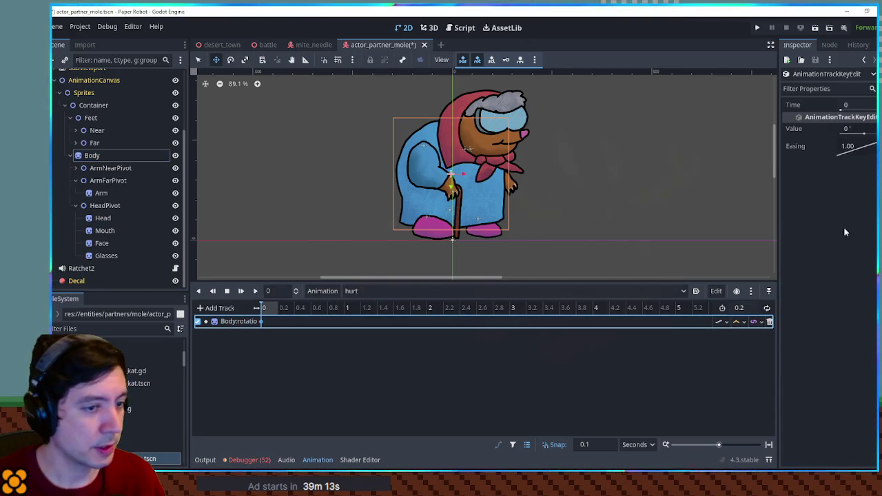
pyautogui.click(855, 129)
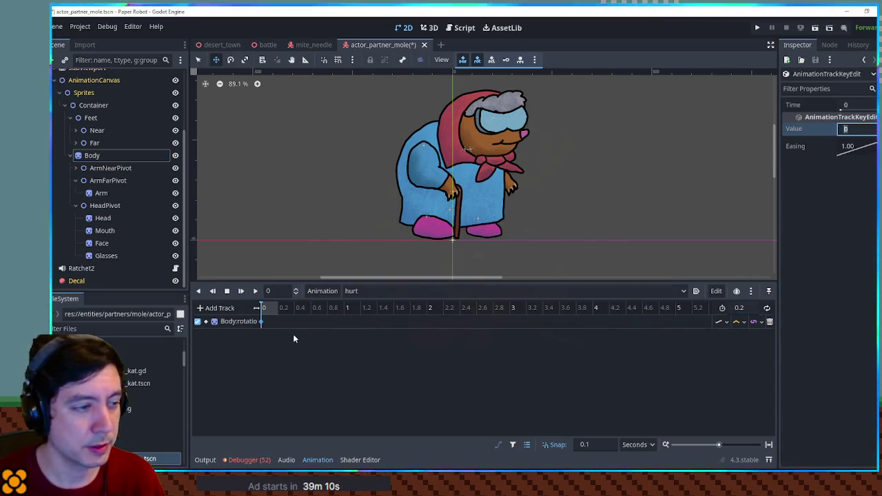
pyautogui.click(256, 292)
pyautogui.click(767, 308)
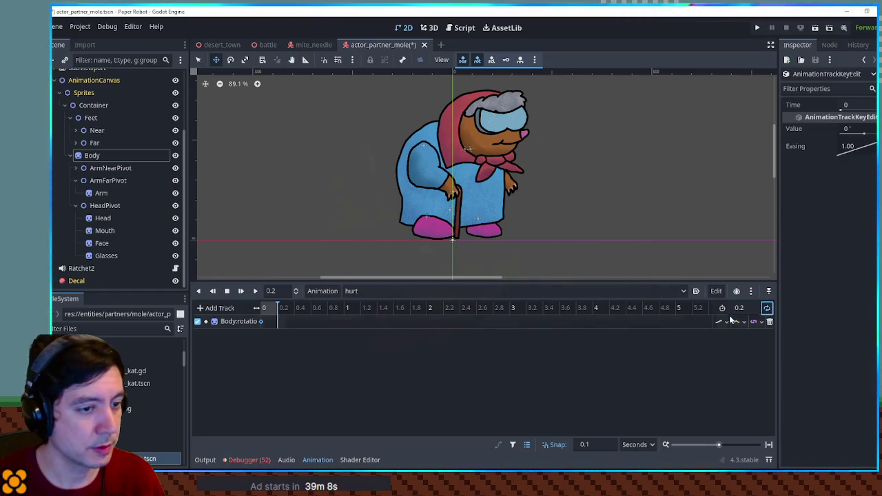
pyautogui.click(255, 291)
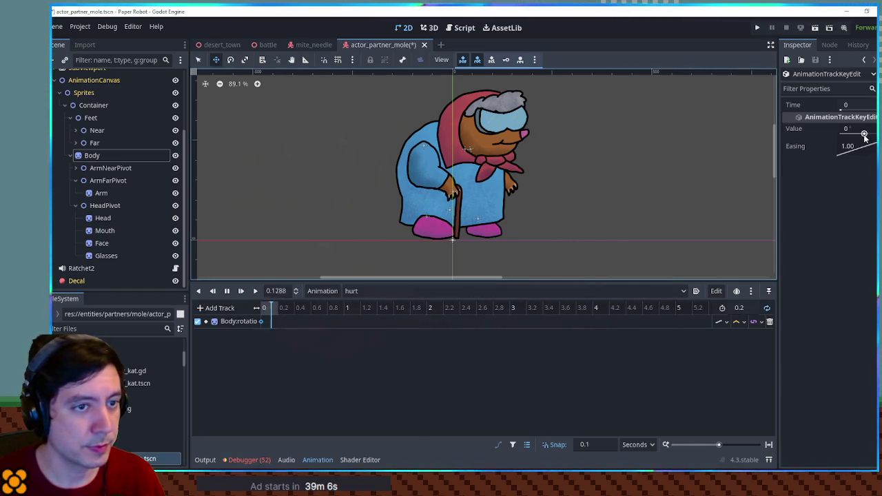
pyautogui.moveTo(864, 135); pyautogui.dragTo(862, 131)
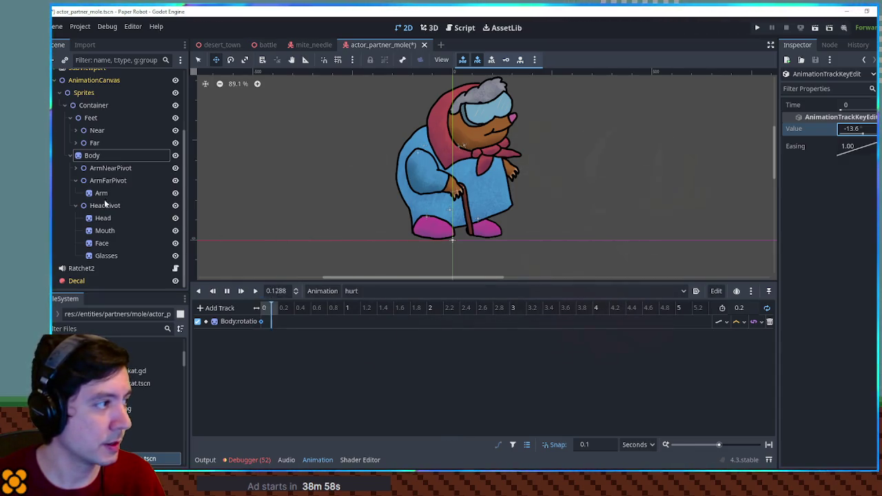
pyautogui.click(95, 143)
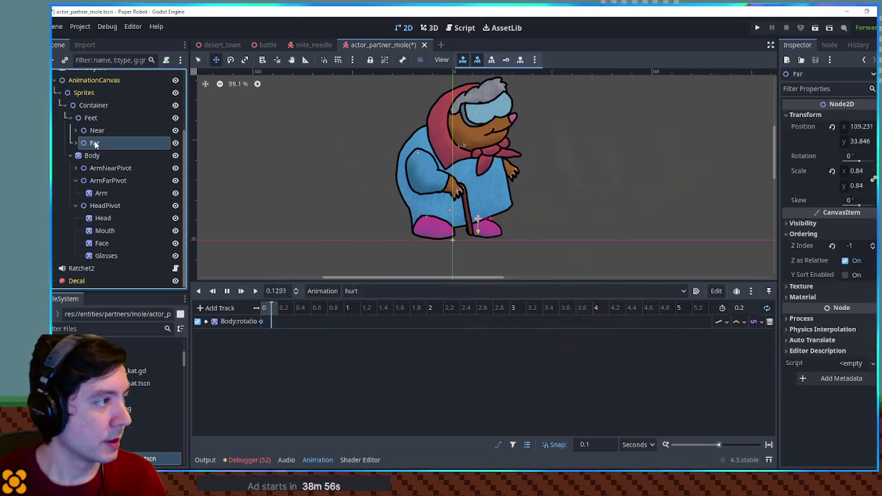
# - Key the far foot's position, nudging it forward
pyautogui.click(831, 126)
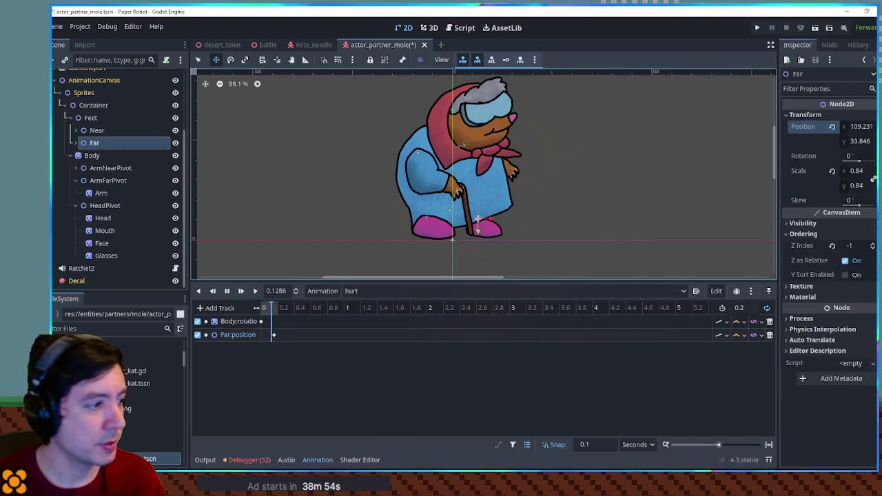
pyautogui.click(261, 335)
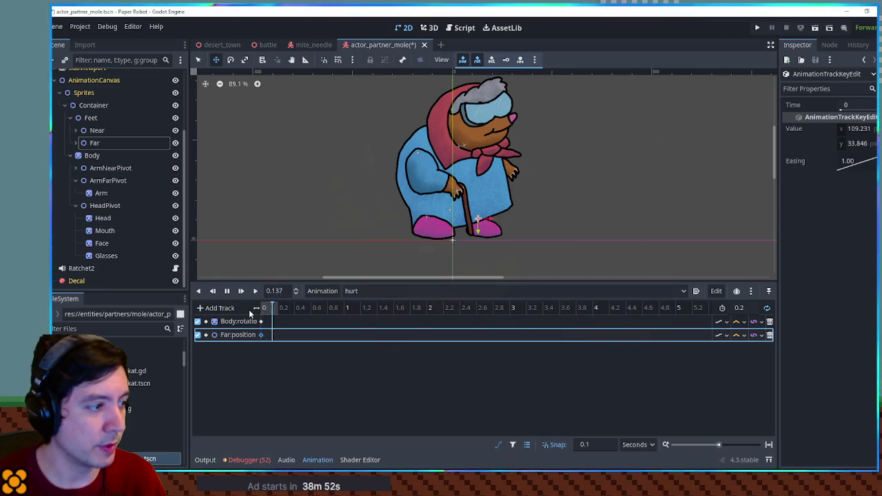
pyautogui.moveTo(858, 128); pyautogui.dragTo(862, 129)
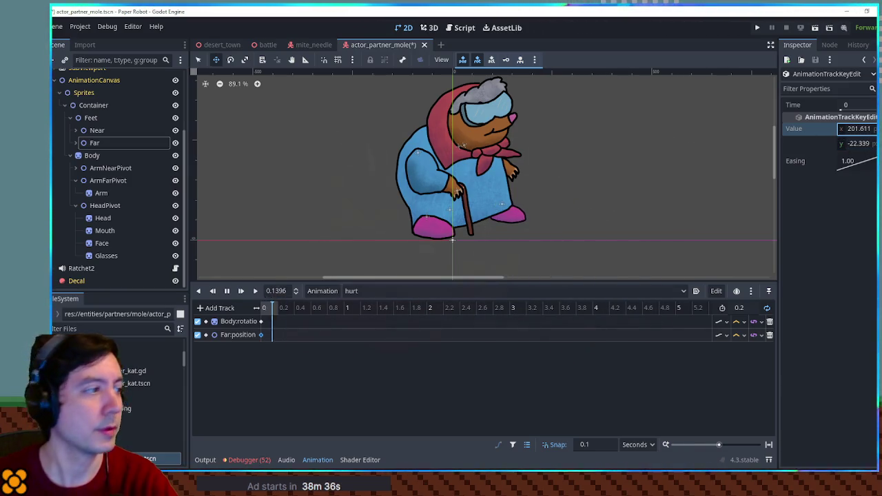
pyautogui.click(95, 143)
pyautogui.click(76, 142)
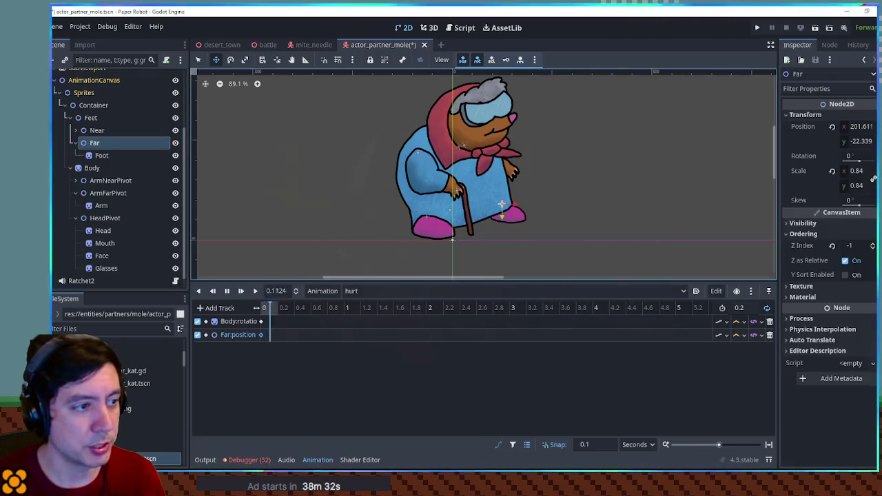
# - Key the far foot's rotation with a Cubic second key at 0.1 s set to -15.7°
pyautogui.click(875, 158)
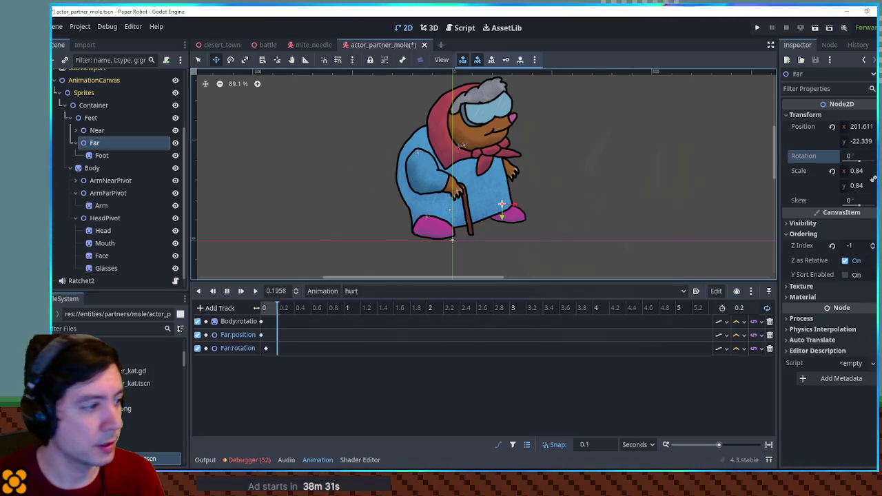
pyautogui.click(261, 348)
pyautogui.moveTo(866, 131); pyautogui.dragTo(863, 134)
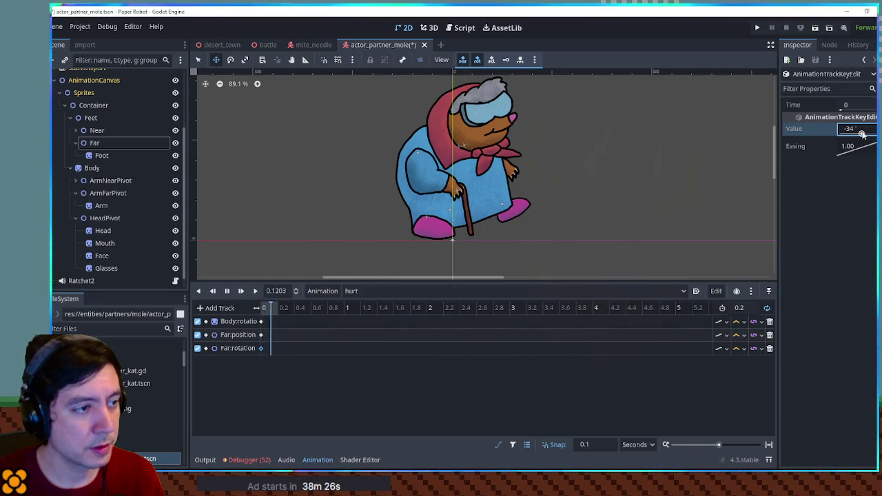
pyautogui.rightClick(269, 348)
pyautogui.click(275, 356)
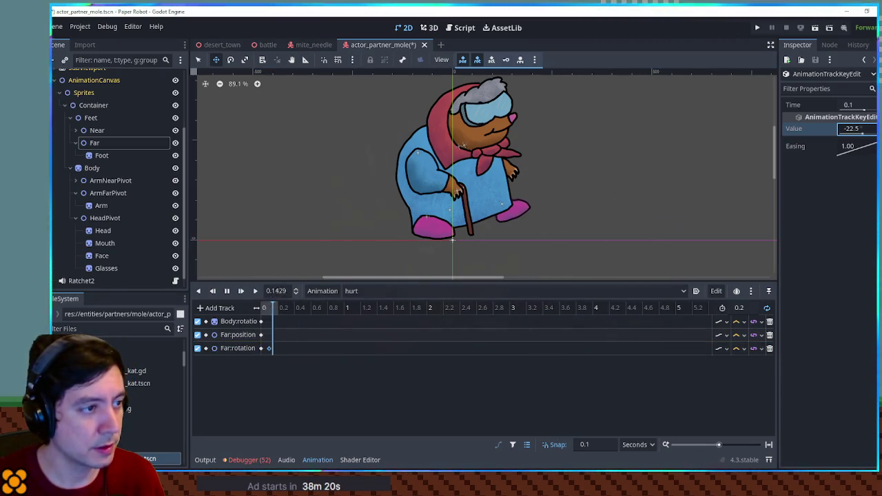
pyautogui.click(736, 348)
pyautogui.click(748, 388)
pyautogui.moveTo(842, 129); pyautogui.dragTo(858, 134)
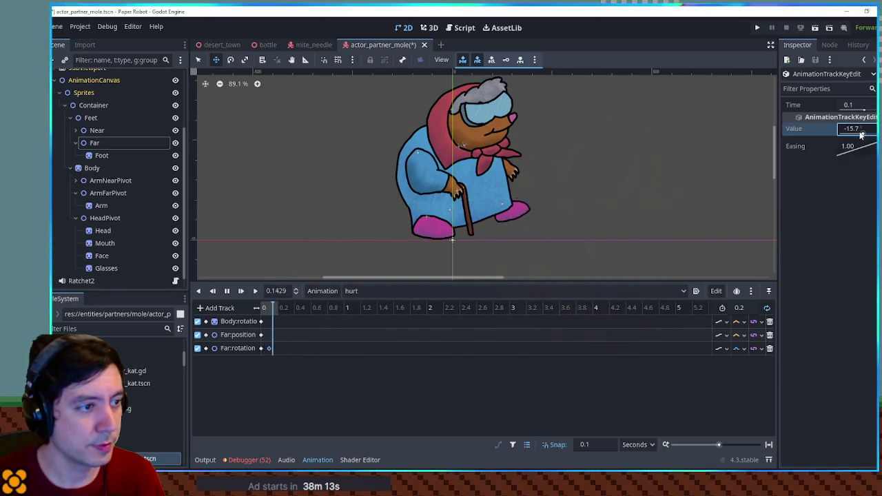
pyautogui.click(98, 194)
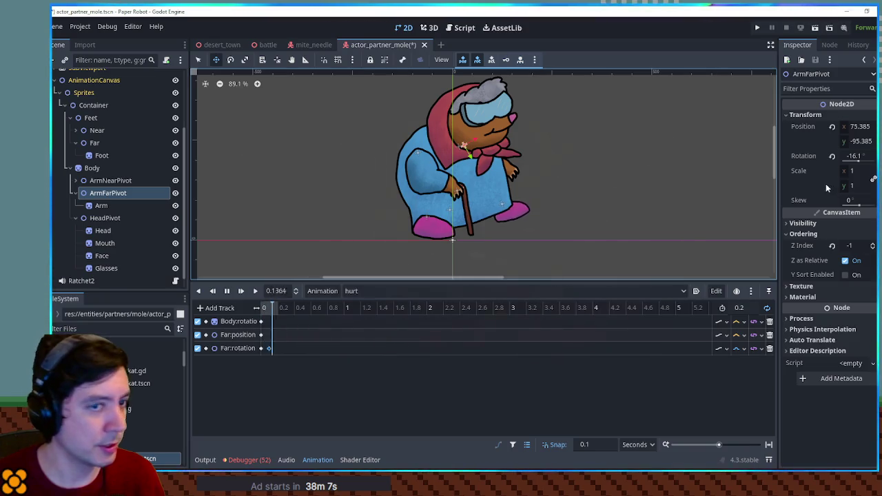
# - Key the far arm's rotation with two keys and a changed interpolation mode
pyautogui.click(873, 179)
pyautogui.click(262, 362)
pyautogui.rightClick(268, 364)
pyautogui.click(271, 367)
pyautogui.click(745, 364)
pyautogui.click(758, 425)
pyautogui.moveTo(866, 136); pyautogui.dragTo(863, 135)
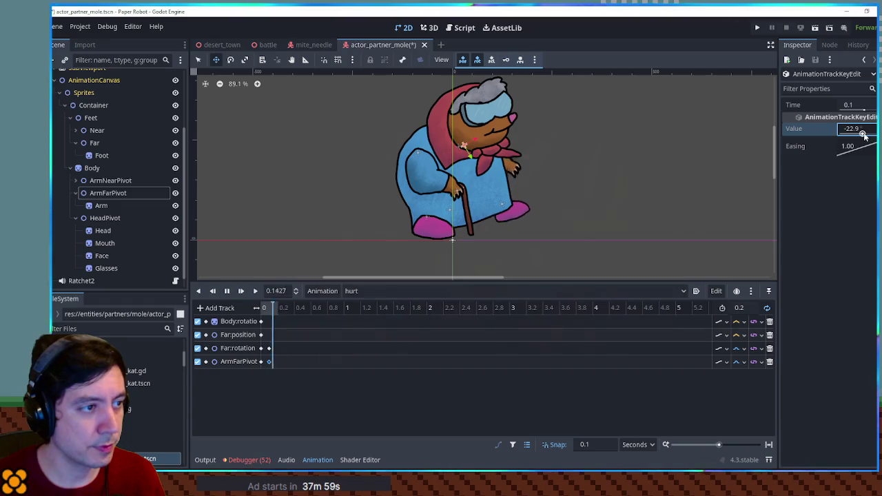
# - Add a second Body rotation key and change its interpolation and rotation value
pyautogui.rightClick(267, 322)
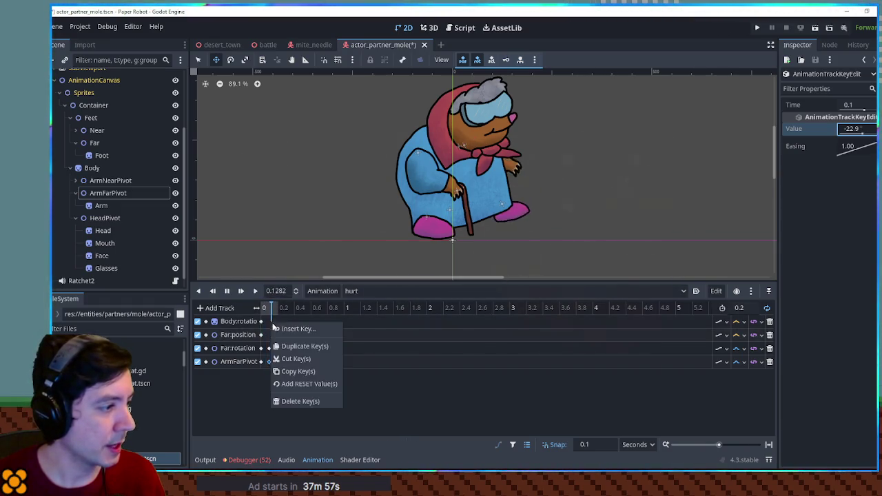
pyautogui.click(274, 328)
pyautogui.click(863, 134)
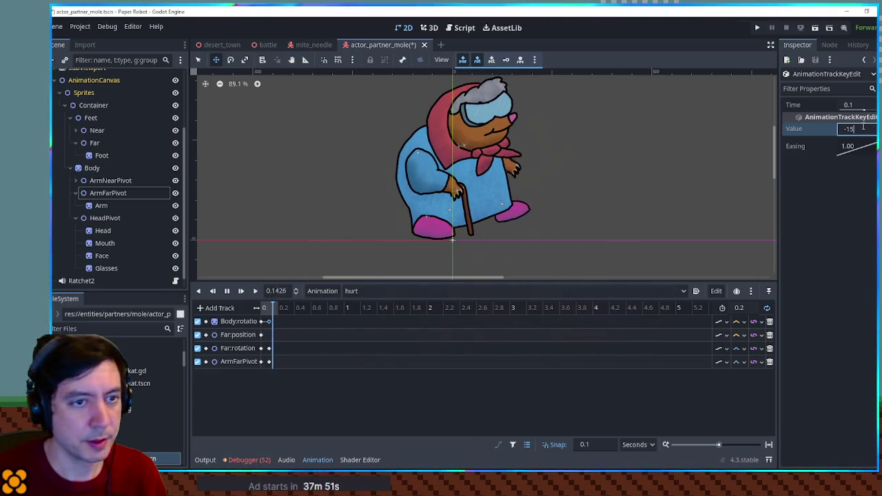
pyautogui.click(738, 322)
pyautogui.click(751, 359)
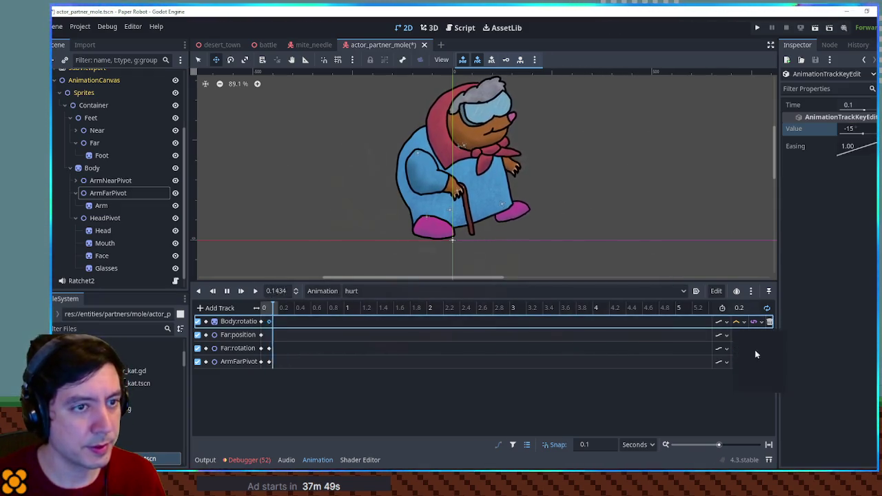
pyautogui.click(859, 131)
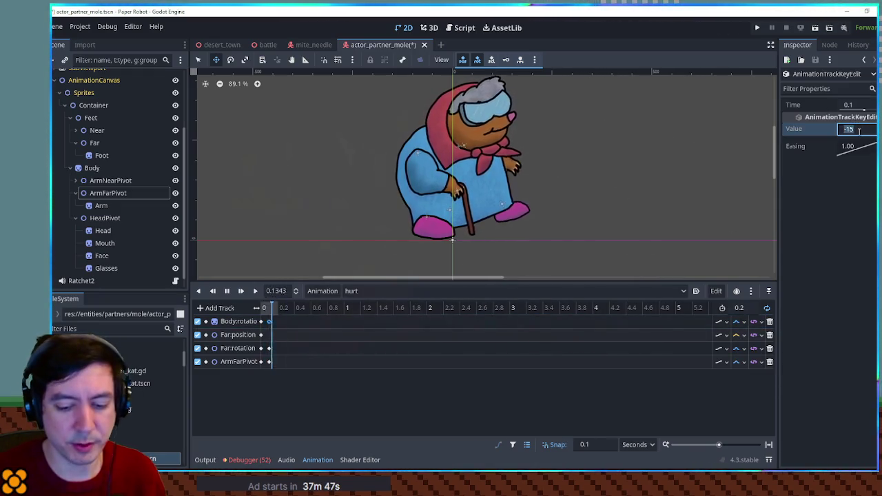
pyautogui.write('1')
# - Lengthen hurt to 0.4 s and key the near arm's rotation twice with Linear interpolation
pyautogui.click(738, 309)
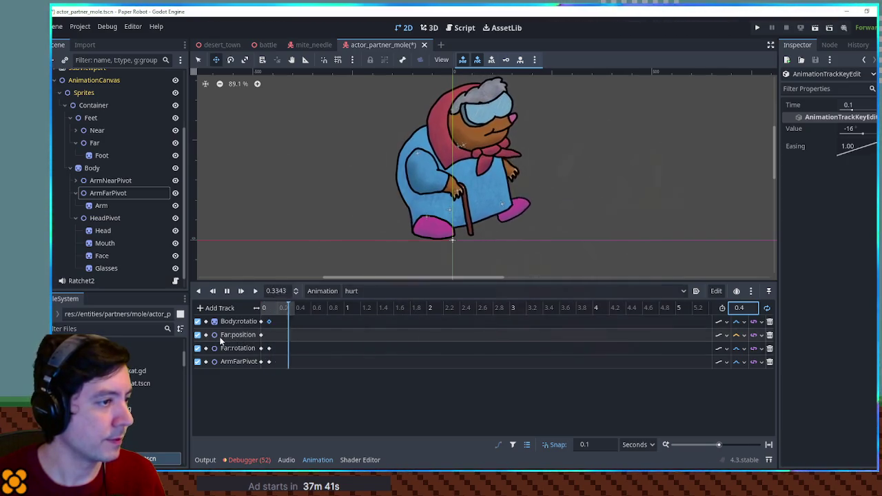
pyautogui.click(110, 181)
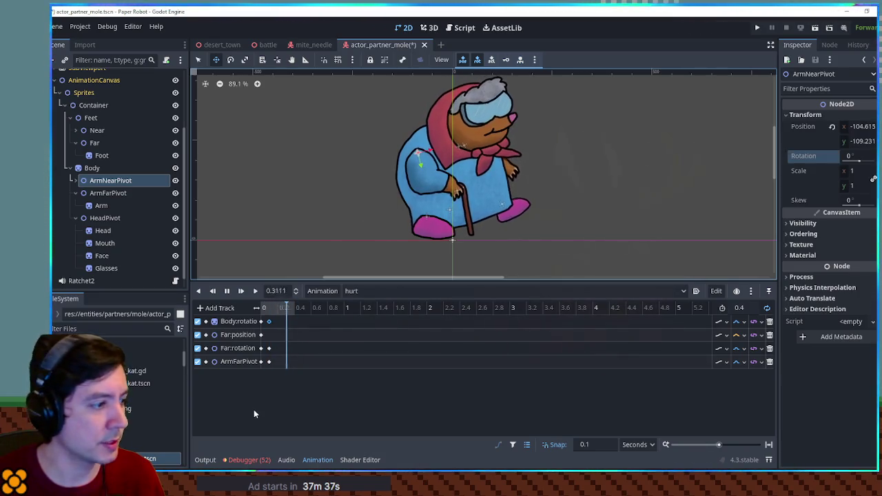
pyautogui.click(873, 156)
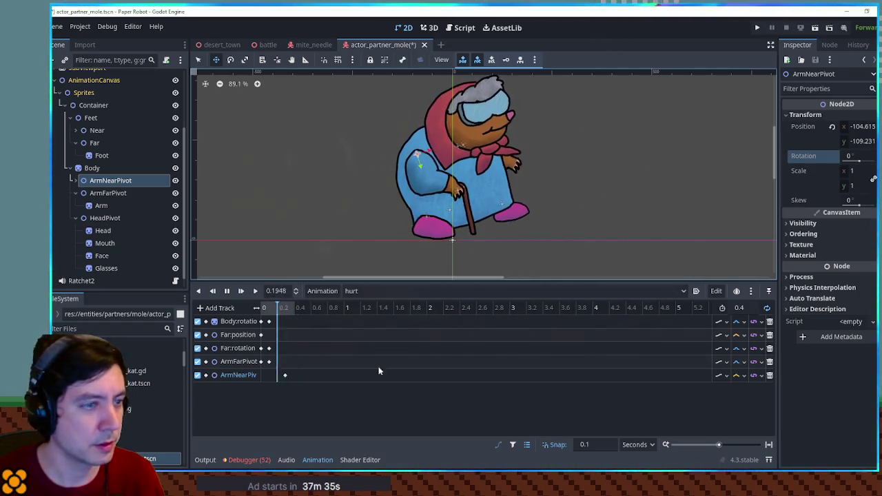
pyautogui.click(275, 375)
pyautogui.click(288, 379)
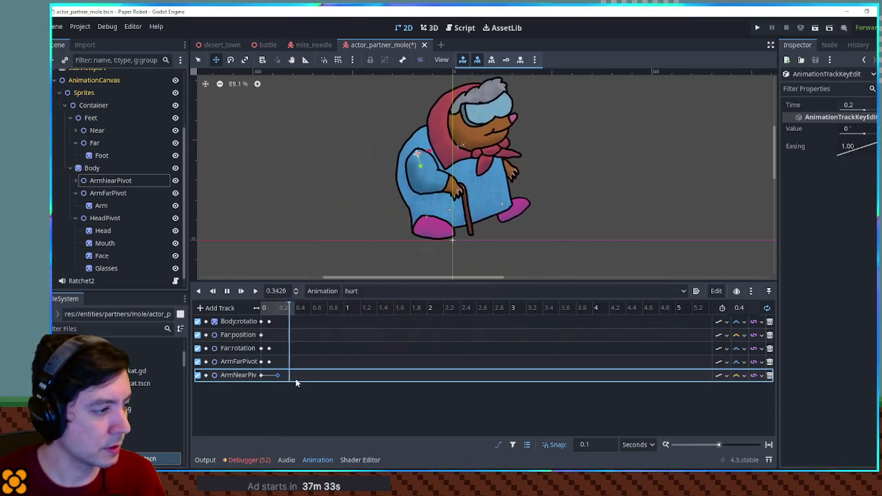
pyautogui.click(735, 376)
pyautogui.click(752, 405)
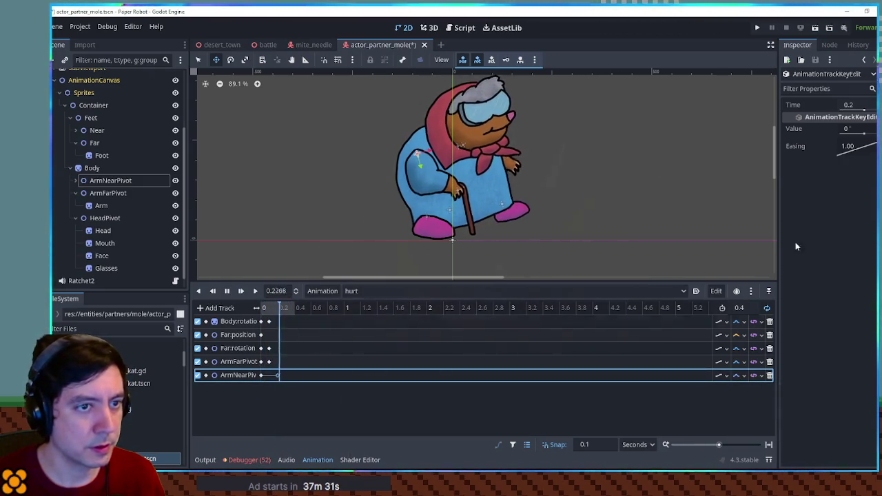
pyautogui.click(863, 134)
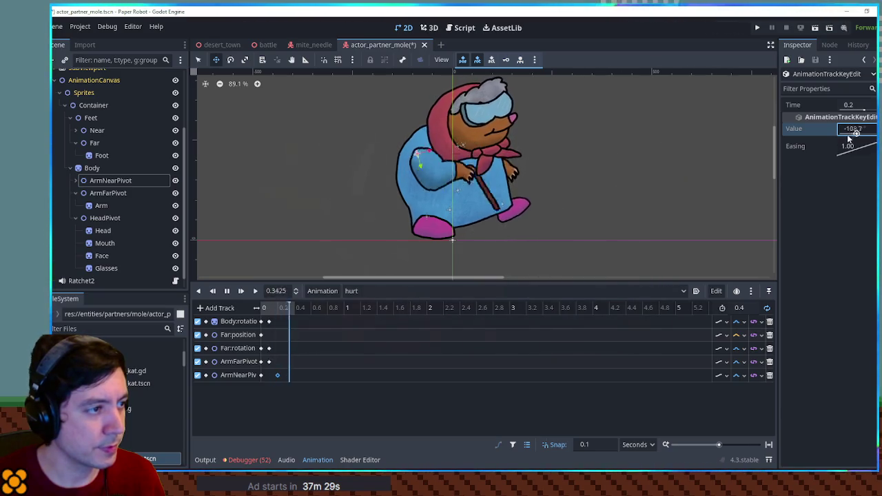
pyautogui.write('-360')
pyautogui.press('Return')
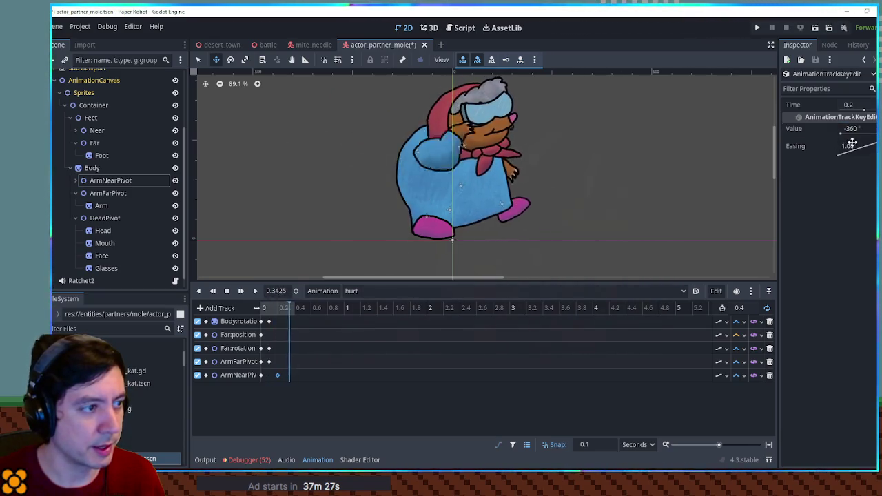
# - Set the near arm keys to 90°, moving the second key later and lowering the cane
pyautogui.click(262, 375)
pyautogui.click(858, 131)
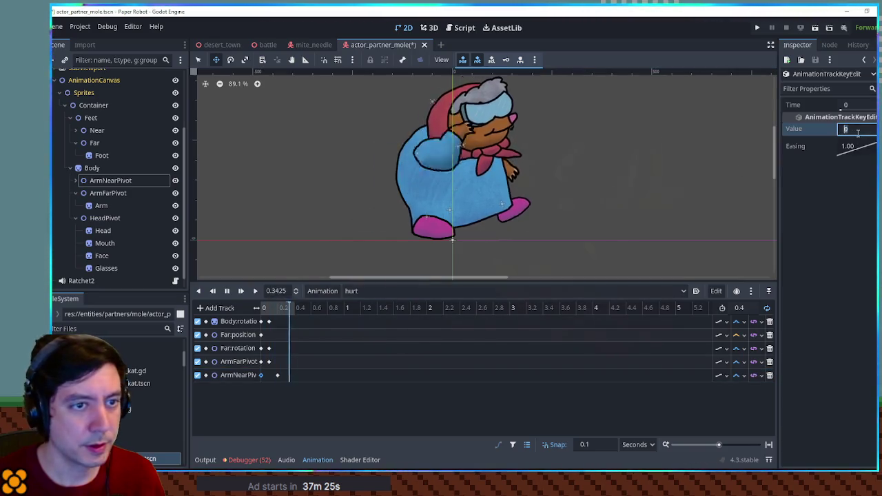
pyautogui.write('90')
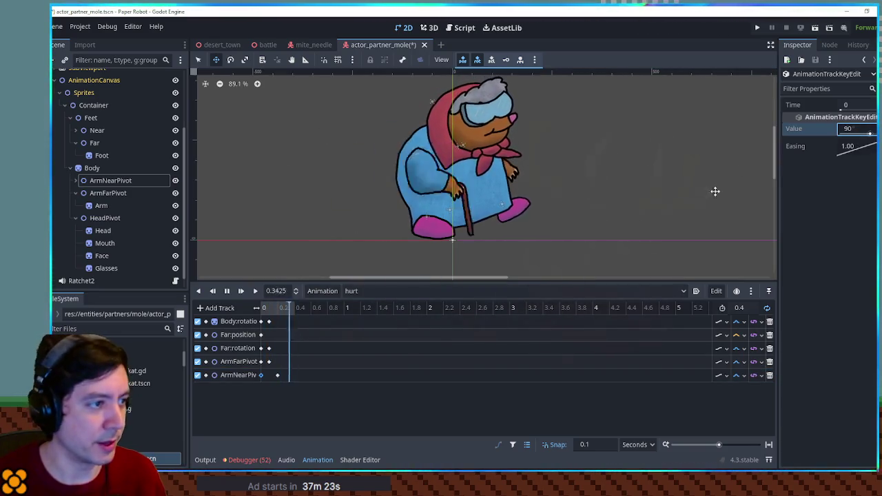
pyautogui.click(277, 375)
pyautogui.click(858, 128)
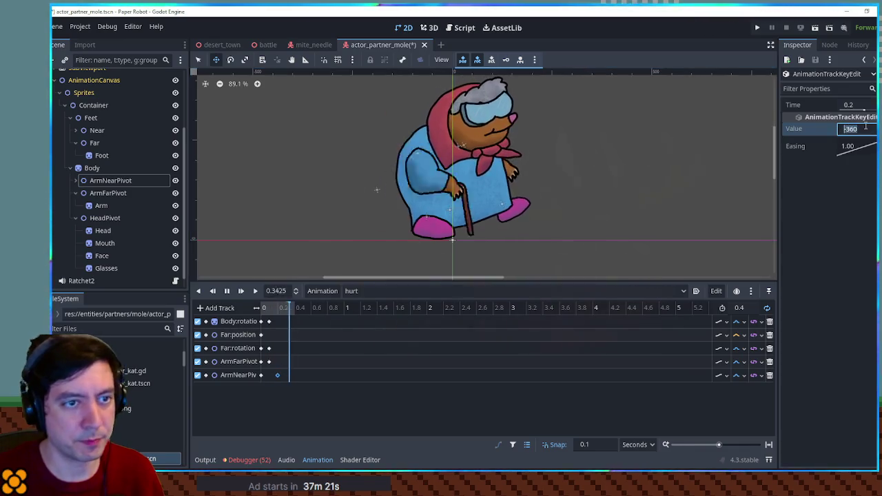
pyautogui.write('90')
pyautogui.press('Return')
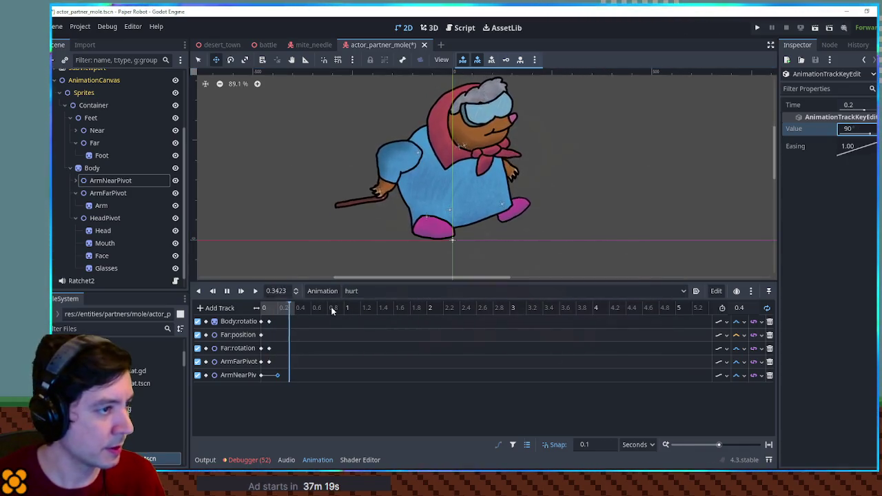
pyautogui.moveTo(279, 374); pyautogui.dragTo(311, 374)
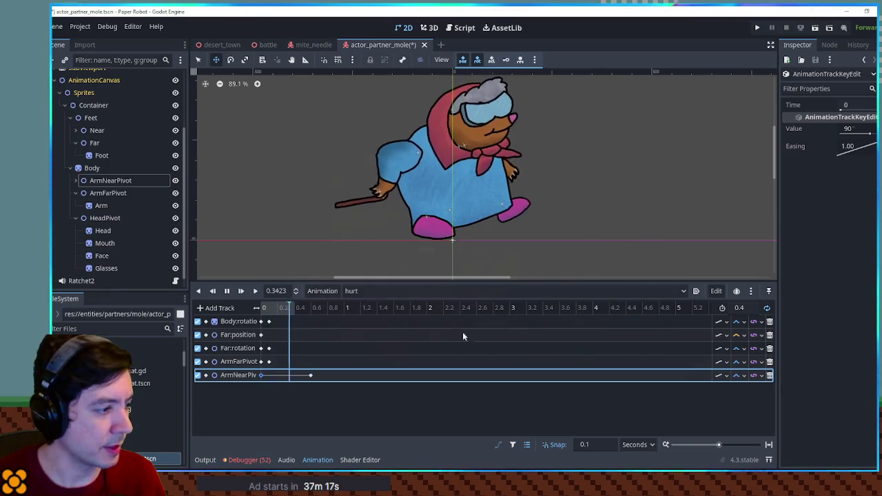
pyautogui.moveTo(869, 136)
pyautogui.mouseDown()
pyautogui.moveTo(861, 132)
pyautogui.moveTo(868, 134)
pyautogui.mouseUp()
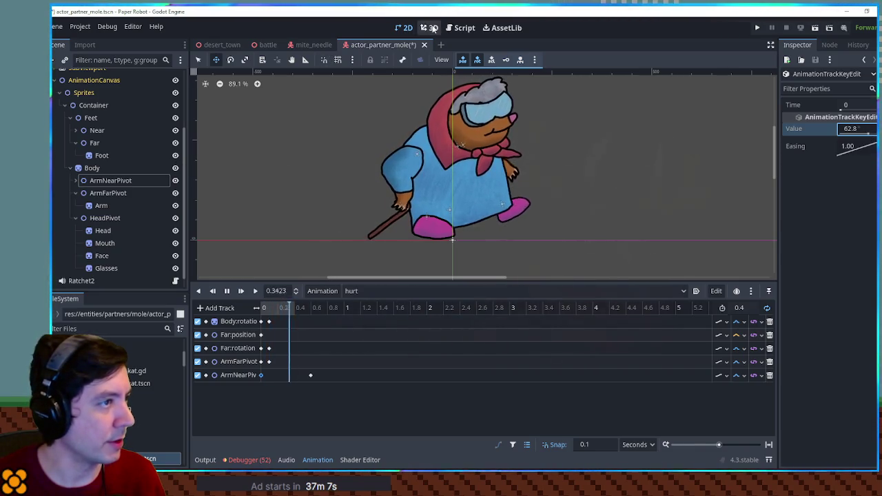
# - Set the later near arm key to 67° and move it to about 0.1 s
pyautogui.scroll(2, 86, 105)
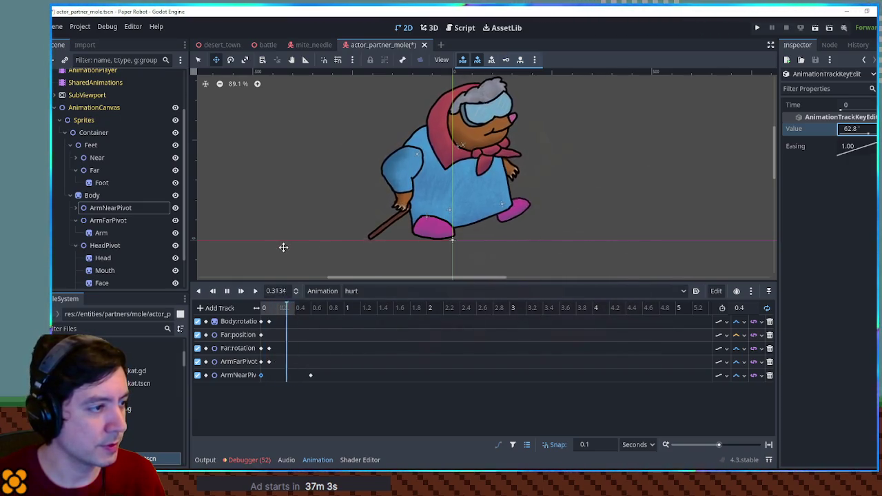
pyautogui.click(310, 375)
pyautogui.click(864, 133)
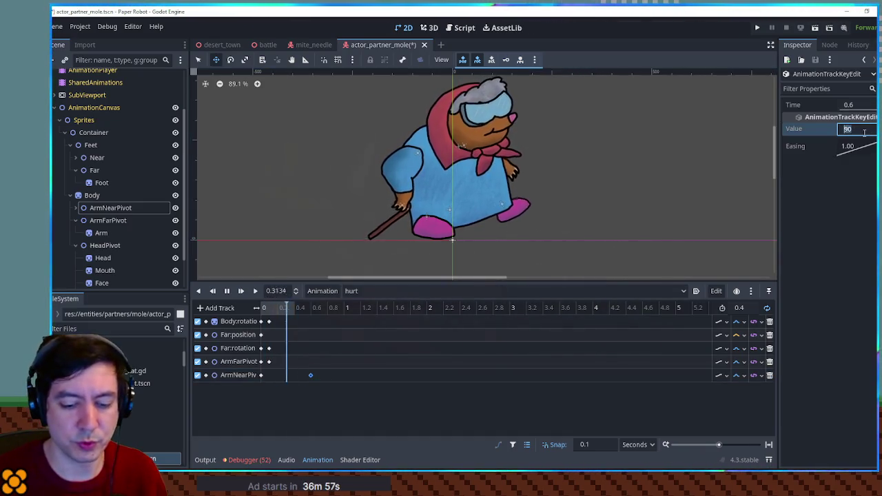
pyautogui.write('67')
pyautogui.press('Return')
pyautogui.moveTo(311, 375); pyautogui.dragTo(270, 376)
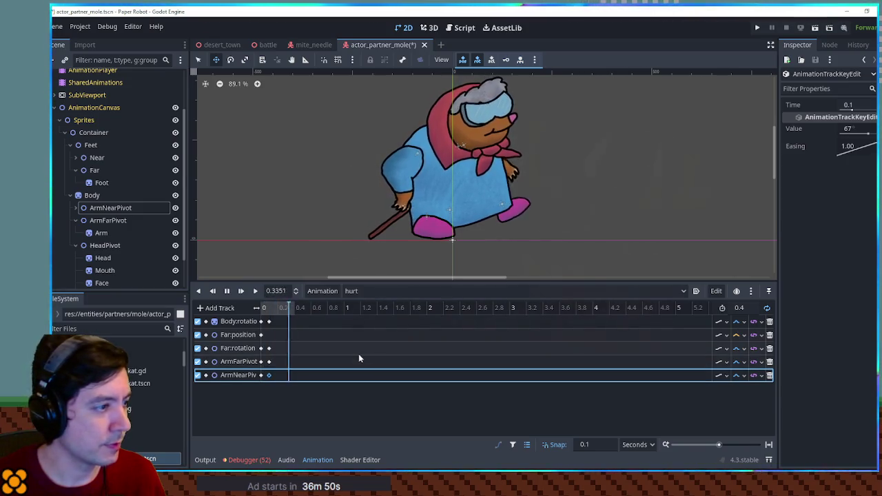
pyautogui.click(75, 208)
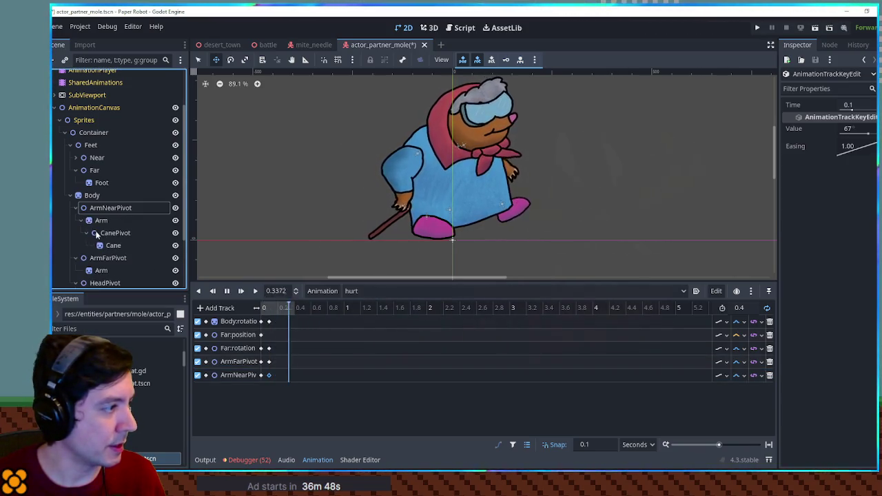
# - Key the CanePivot rotation, swinging the cane up to about -135.8°
pyautogui.click(109, 234)
pyautogui.press('Insert')
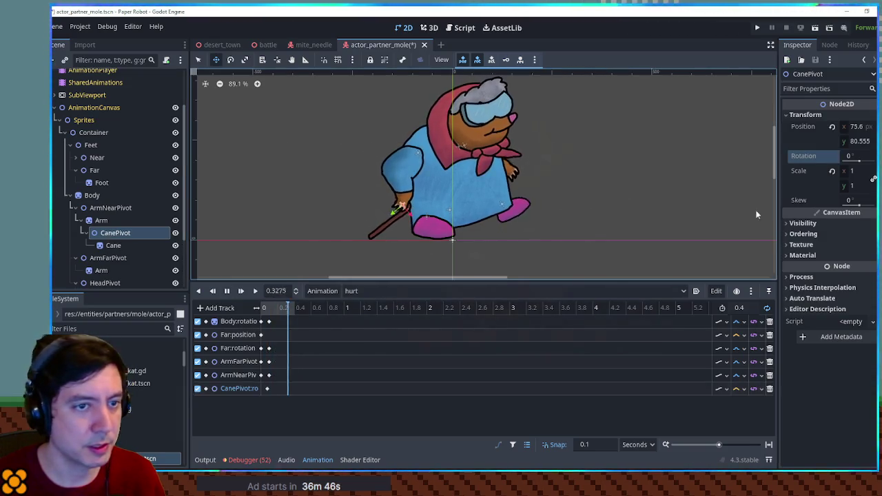
pyautogui.click(267, 388)
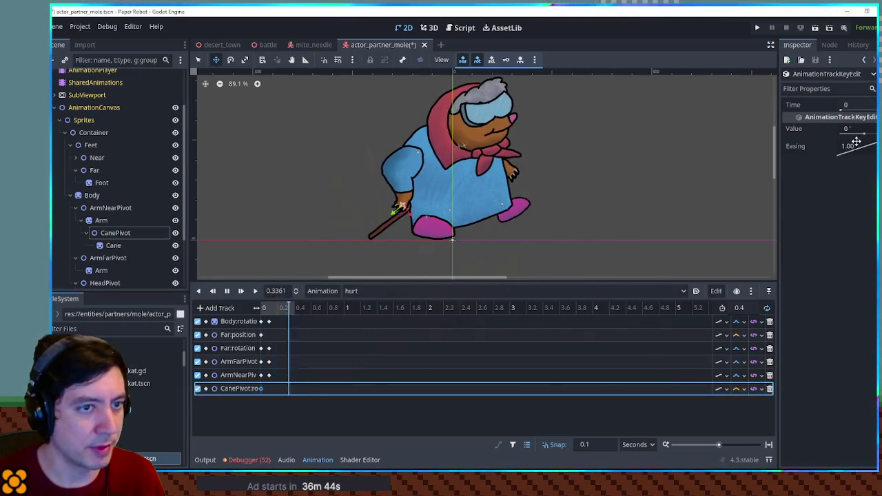
pyautogui.moveTo(865, 139); pyautogui.dragTo(855, 140)
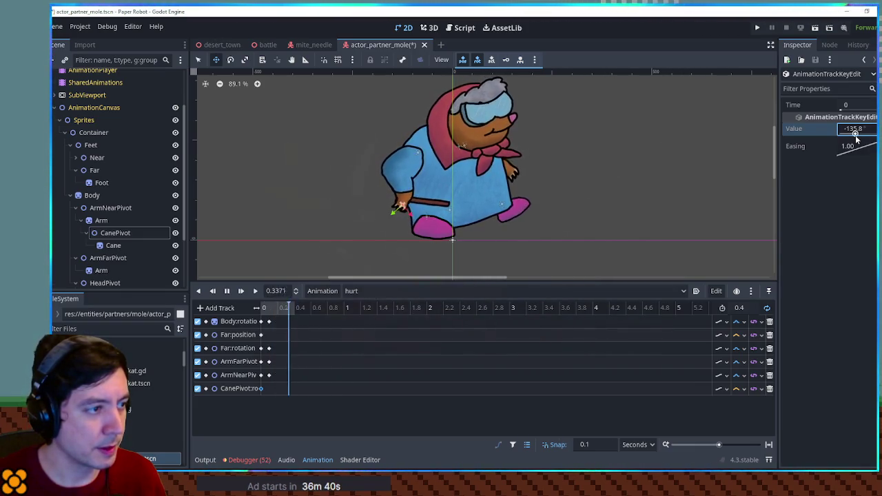
pyautogui.moveTo(856, 140); pyautogui.dragTo(856, 140)
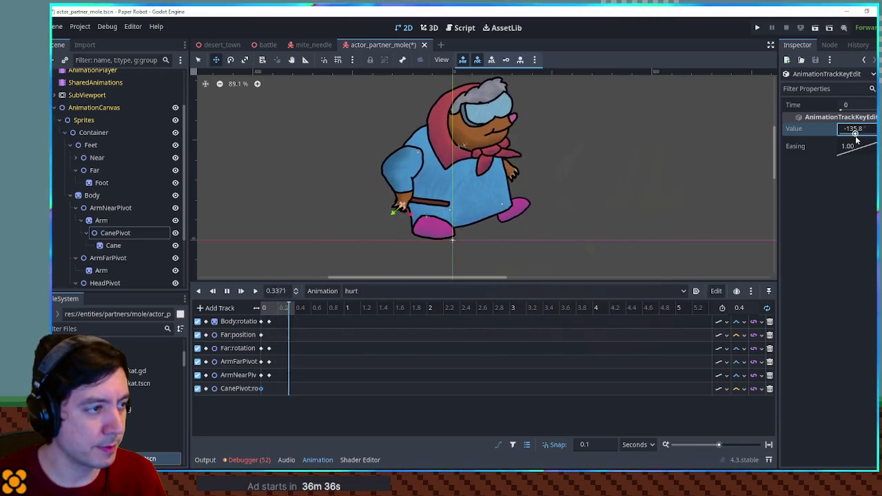
# - Set the 0.1-second cane key to about -129.3° and change the track's interpolation
pyautogui.click(271, 389)
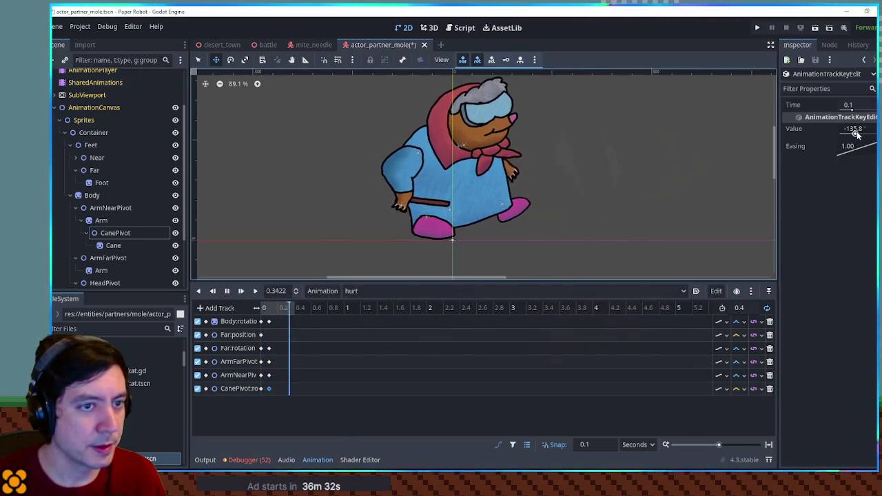
pyautogui.moveTo(851, 129); pyautogui.dragTo(854, 135)
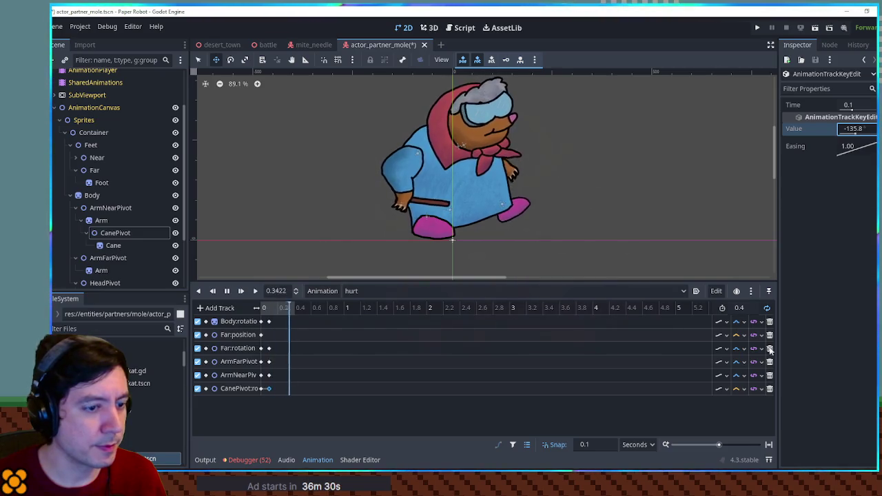
pyautogui.click(743, 388)
pyautogui.click(741, 427)
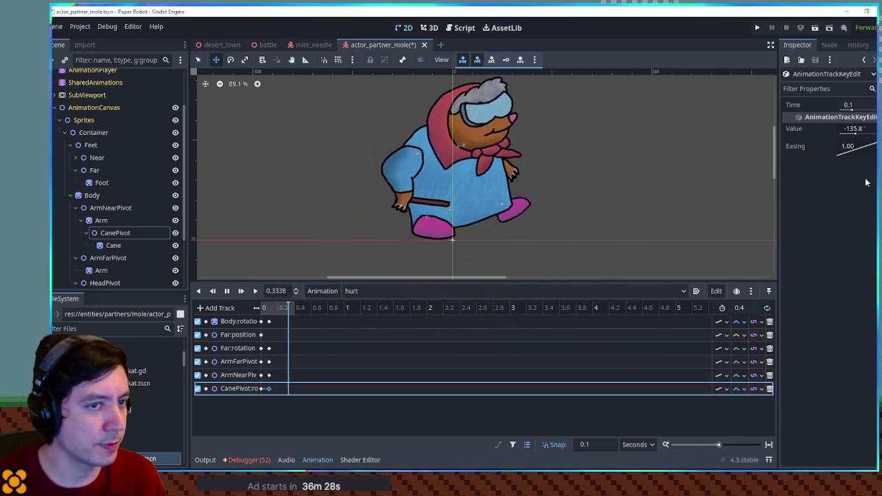
pyautogui.click(855, 134)
pyautogui.write('-129.3')
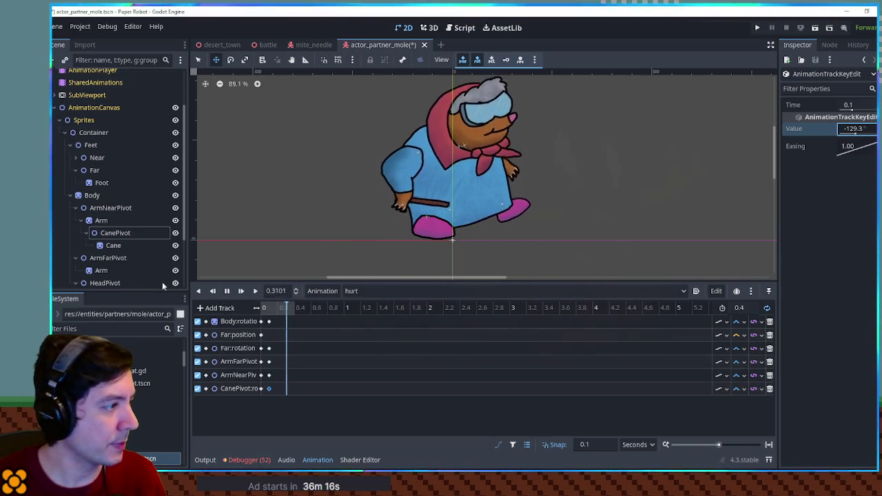
pyautogui.scroll(-3, 100, 234)
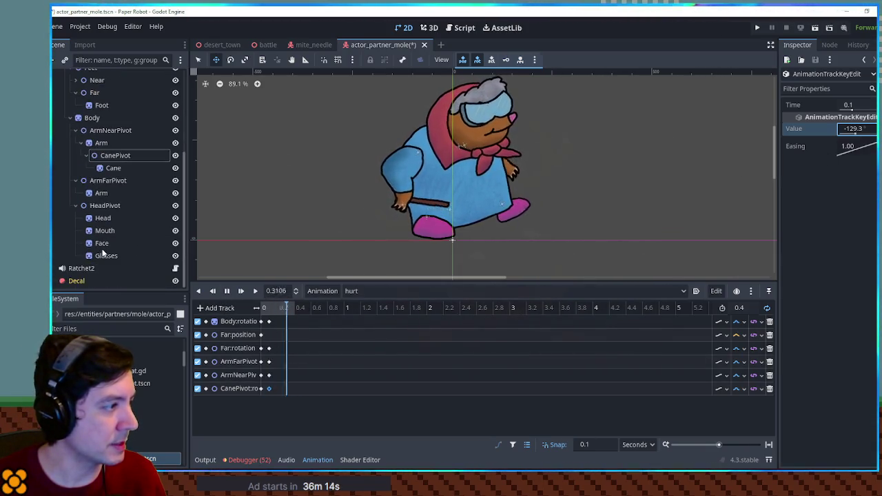
pyautogui.click(101, 243)
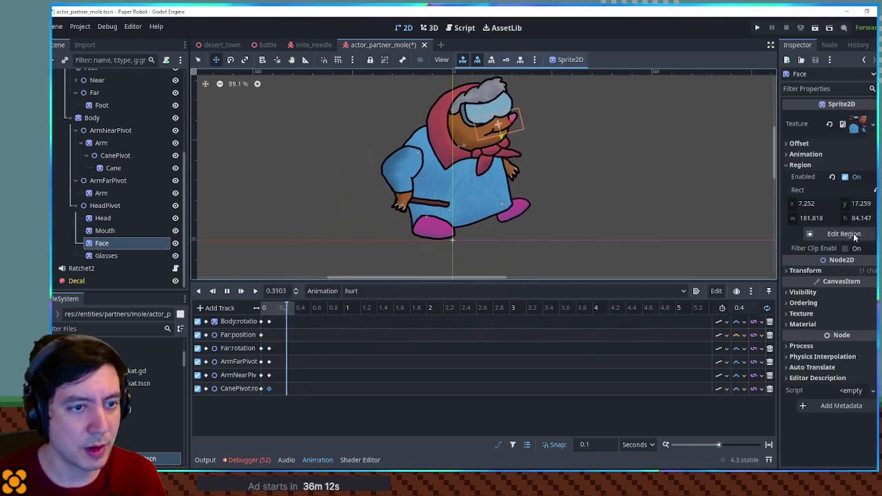
# - Key the Face sprite's region rect and set the key's y to 117.259
pyautogui.click(876, 189)
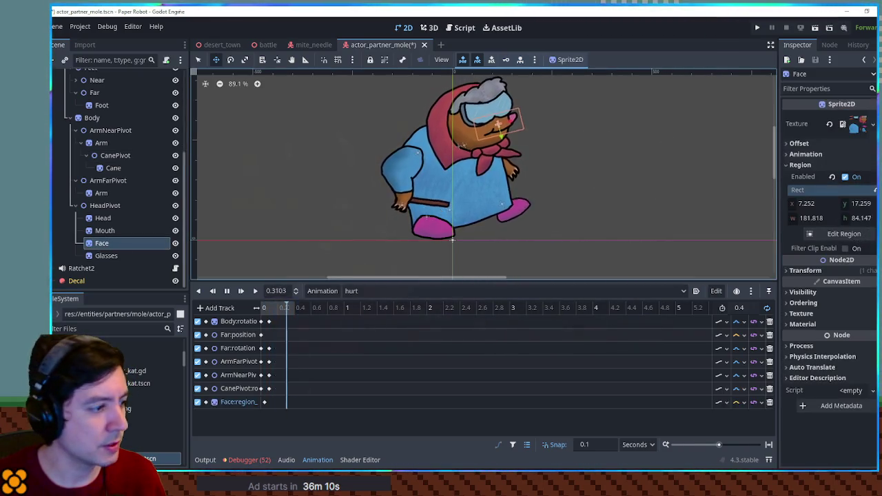
pyautogui.click(261, 402)
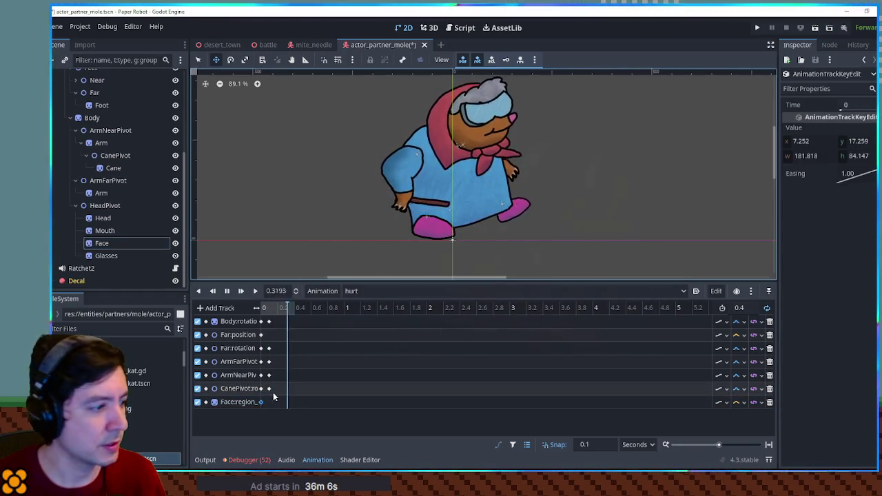
pyautogui.click(102, 243)
pyautogui.click(833, 233)
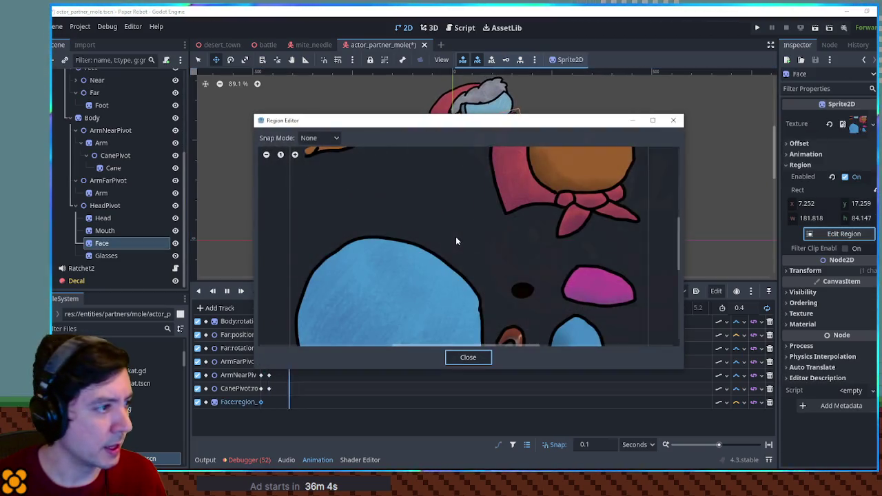
pyautogui.scroll(-2, 461, 241)
pyautogui.click(468, 358)
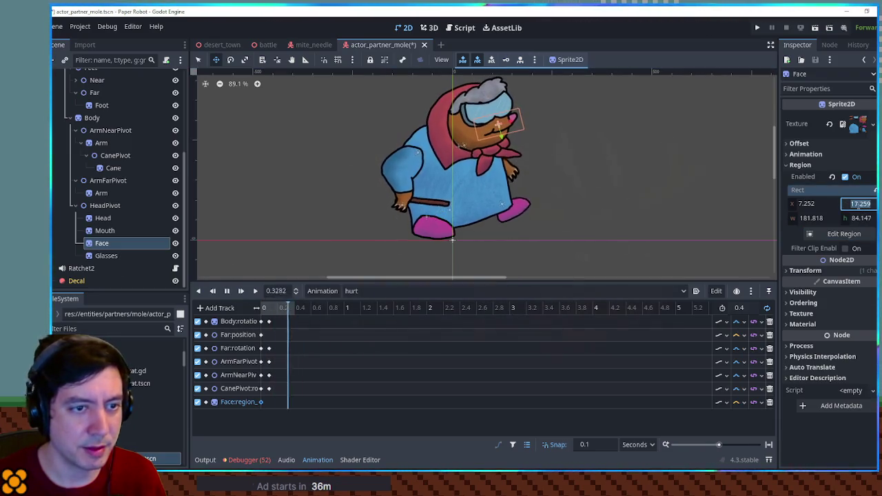
pyautogui.click(855, 204)
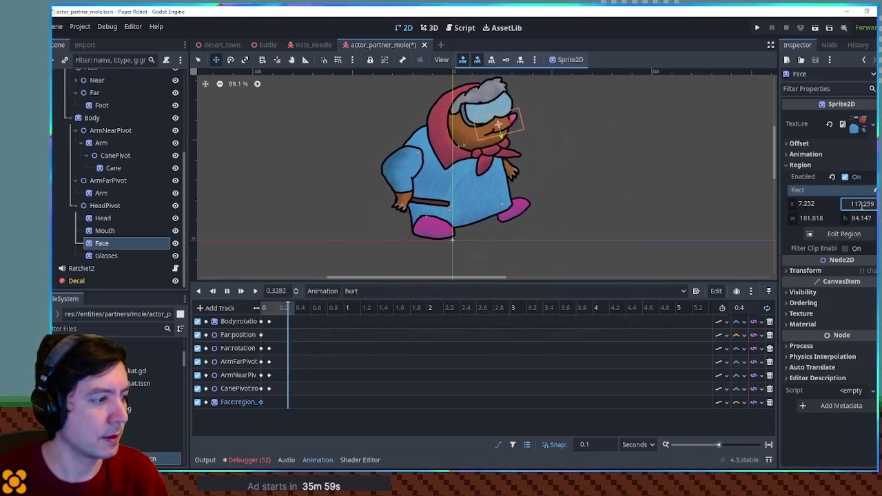
pyautogui.click(260, 402)
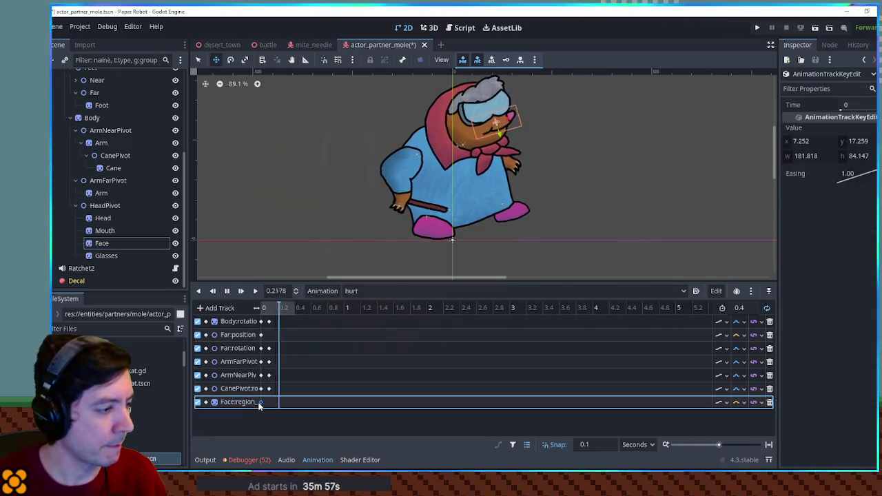
pyautogui.click(855, 142)
pyautogui.write('117.259')
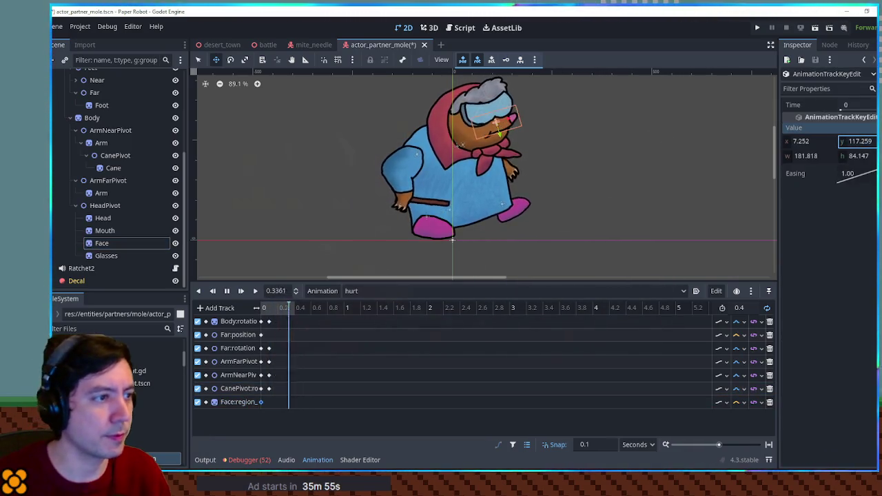
pyautogui.click(650, 210)
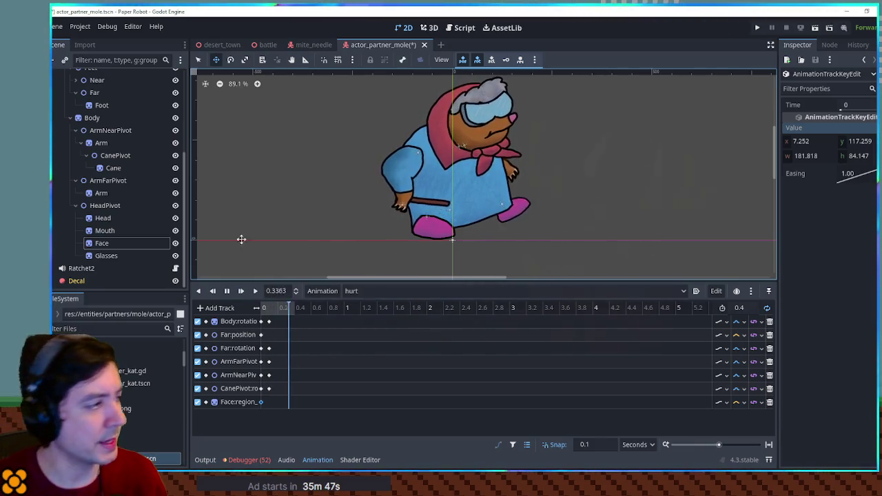
# - Key the Glasses scale with y set to -1 to flip them upside down
pyautogui.click(106, 256)
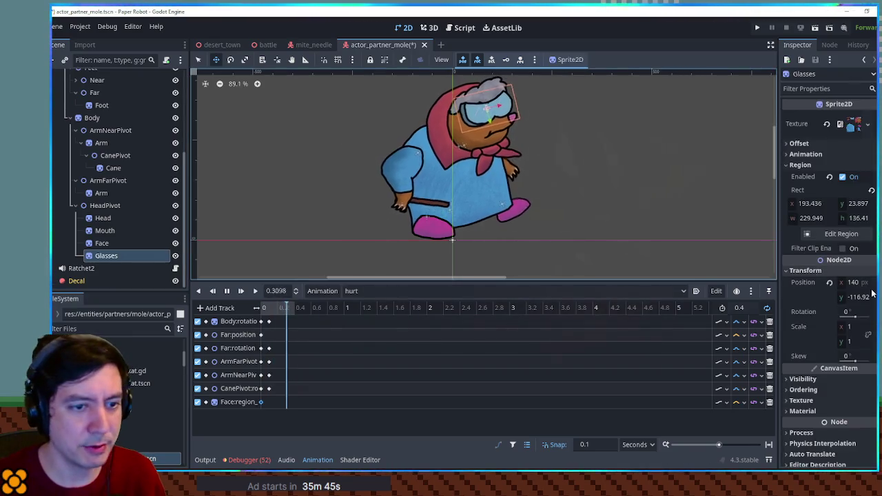
pyautogui.click(833, 327)
pyautogui.click(263, 415)
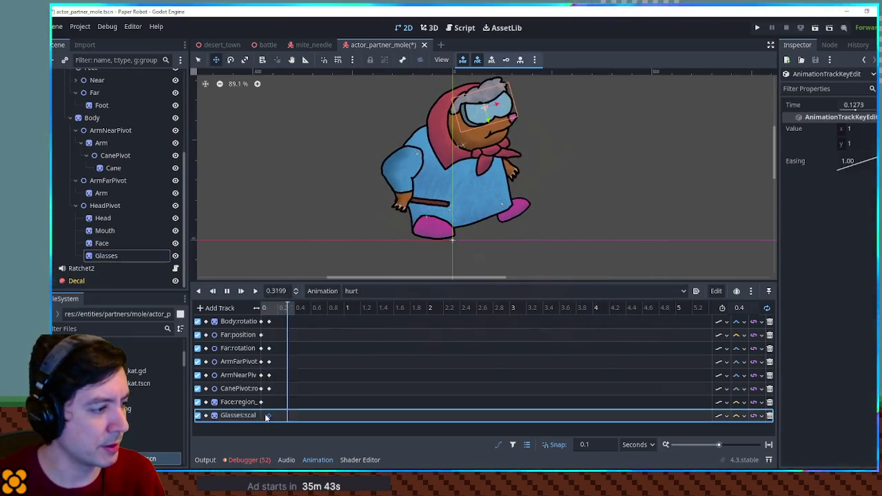
pyautogui.click(851, 144)
pyautogui.write('-1')
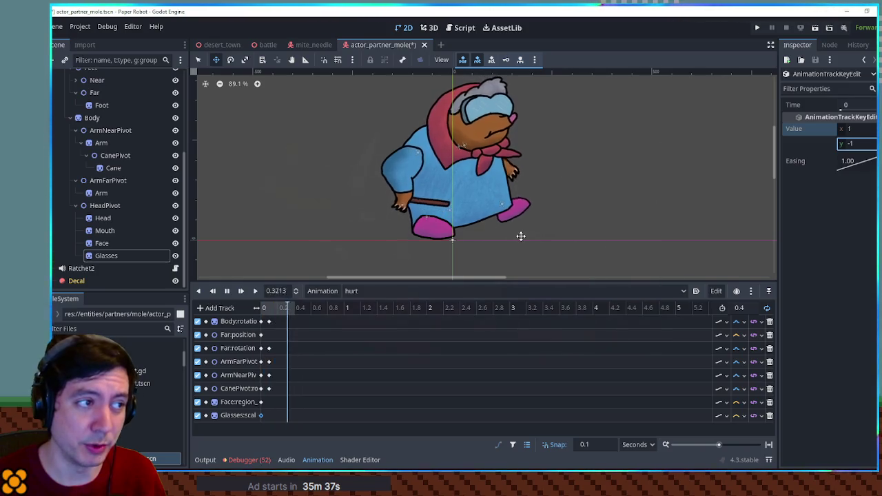
# - Key the Glasses position with y at -104.493
pyautogui.click(112, 256)
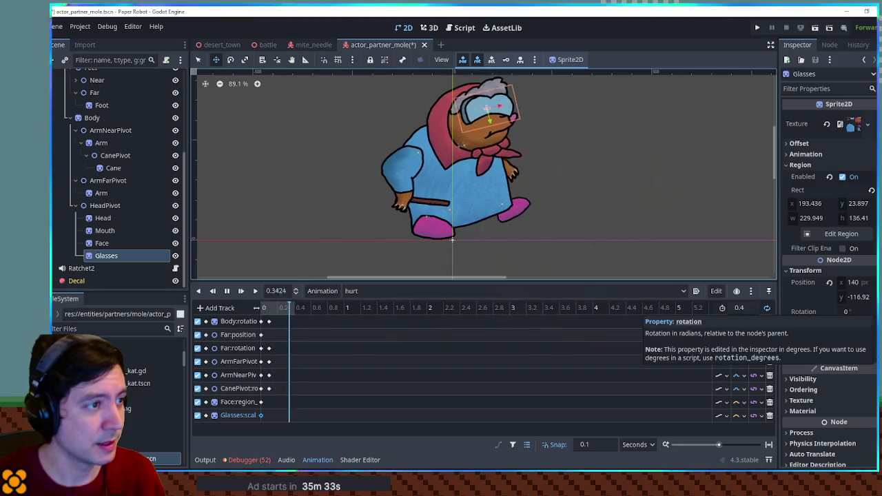
pyautogui.click(865, 283)
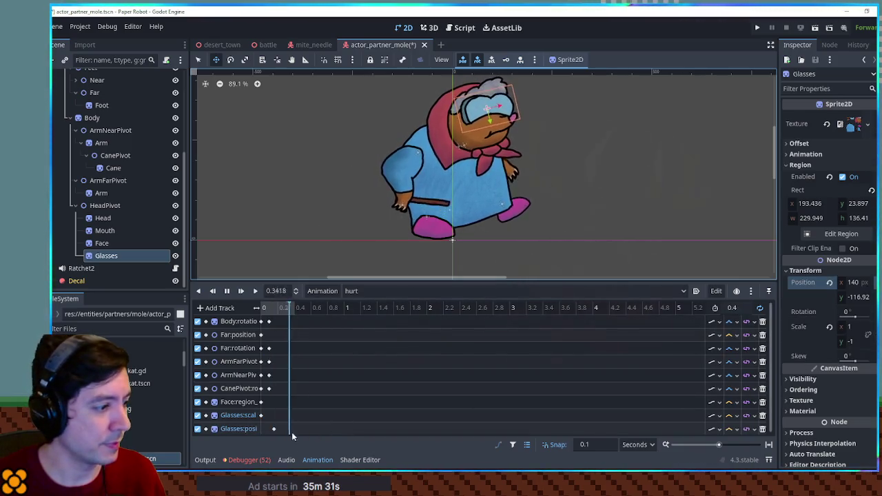
pyautogui.click(274, 428)
pyautogui.moveTo(847, 145); pyautogui.dragTo(792, 145)
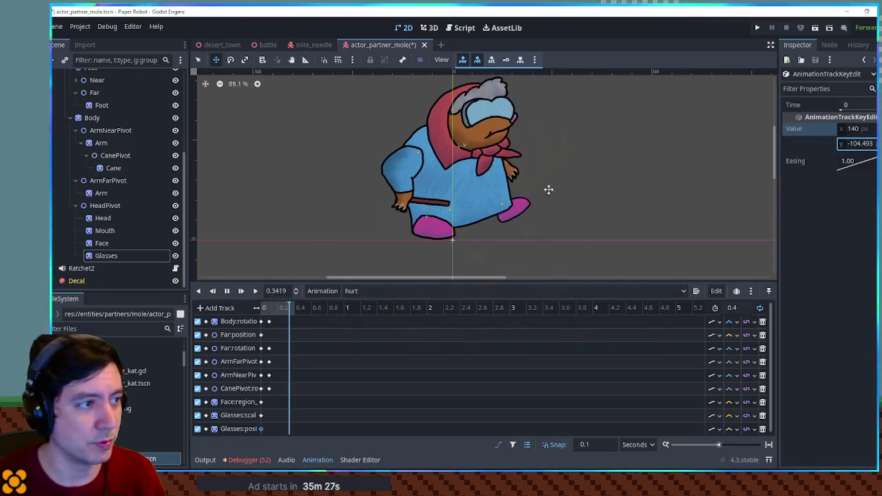
# - Key the Glasses rotation with a value of -13.6°
pyautogui.click(104, 256)
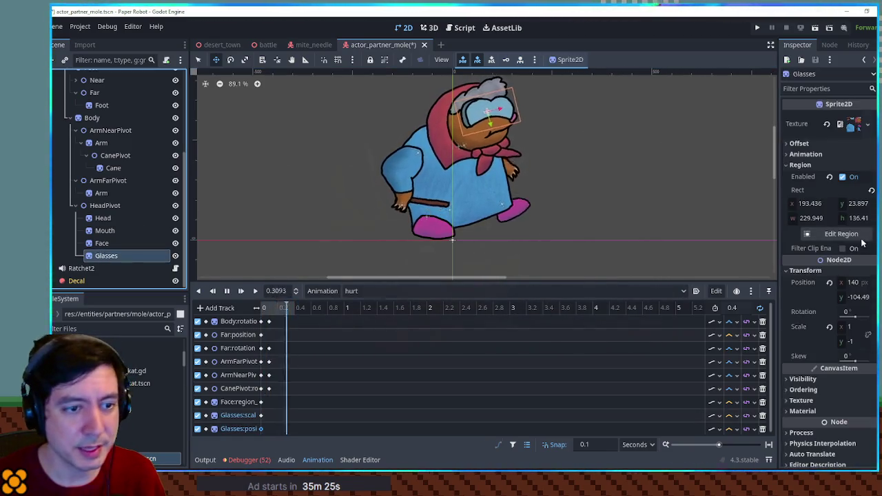
pyautogui.click(317, 399)
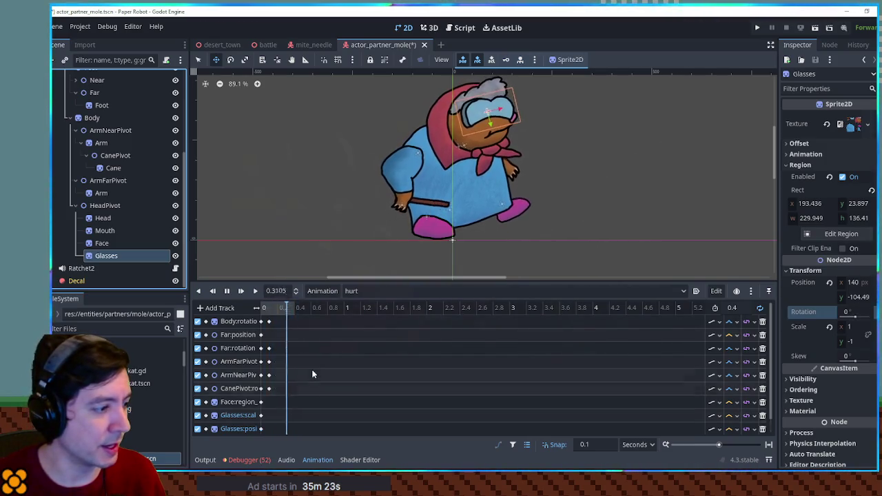
pyautogui.scroll(-1, 313, 384)
pyautogui.click(275, 428)
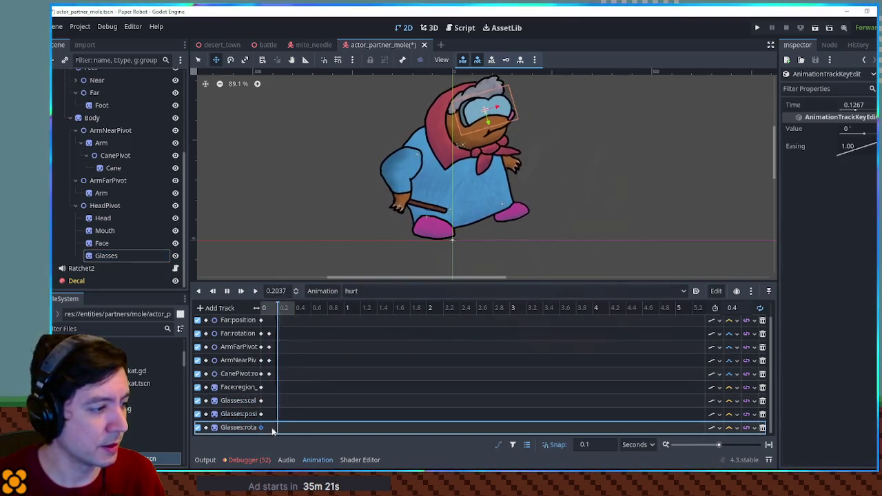
pyautogui.click(854, 128)
pyautogui.write('-13.6')
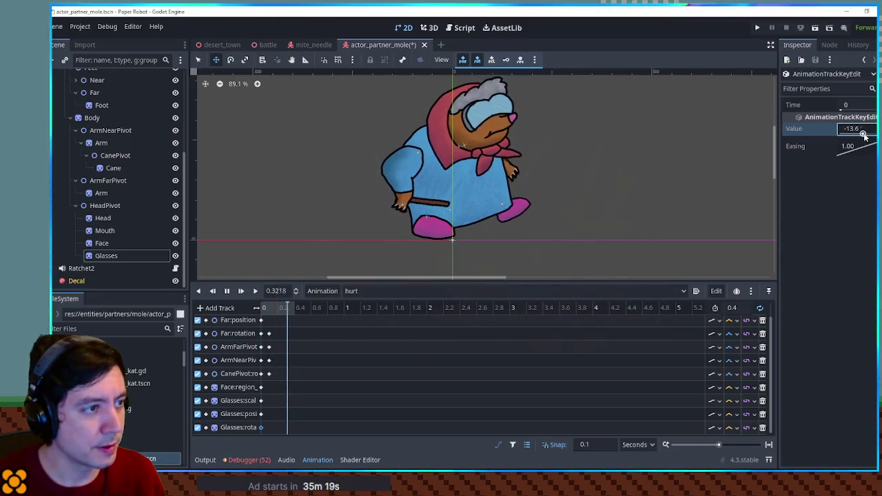
pyautogui.write('0')
pyautogui.write('-13.6')
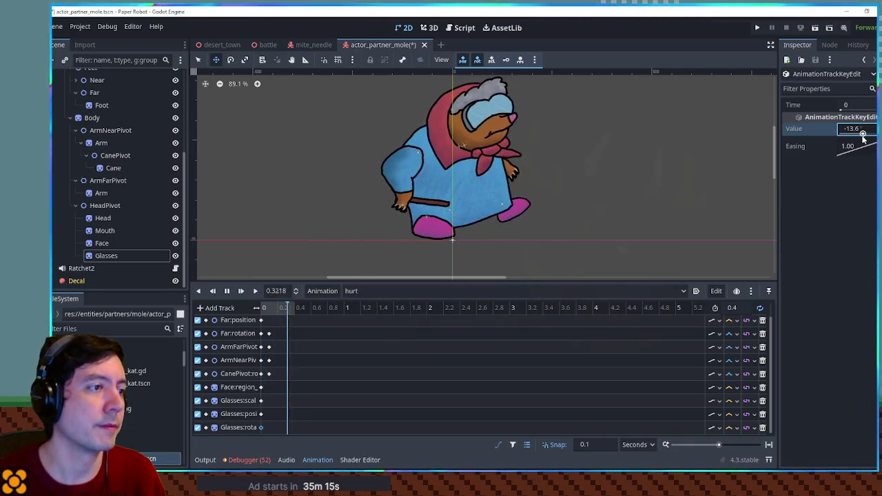
pyautogui.click(260, 414)
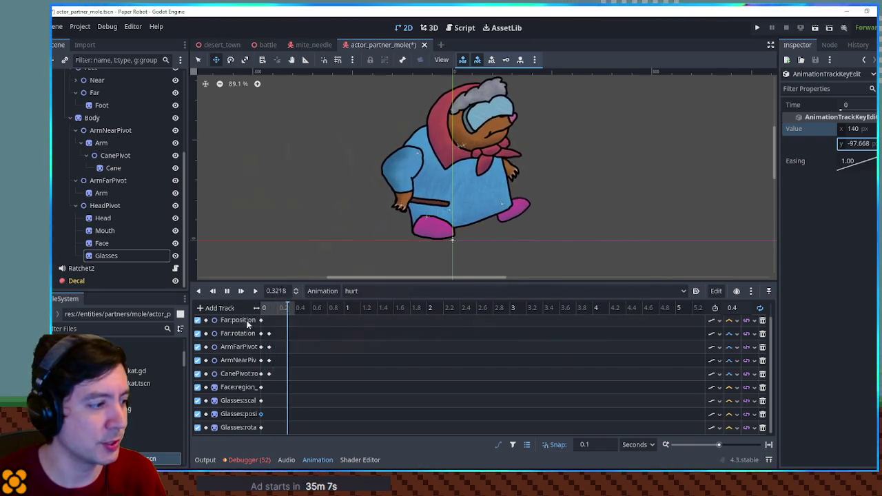
pyautogui.click(101, 243)
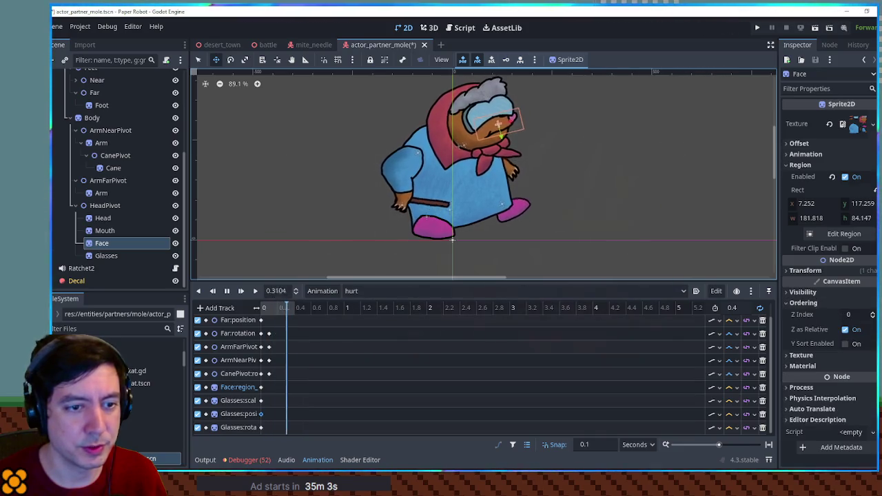
# - Key the Face z index at time 0 with a value of 1
pyautogui.click(839, 314)
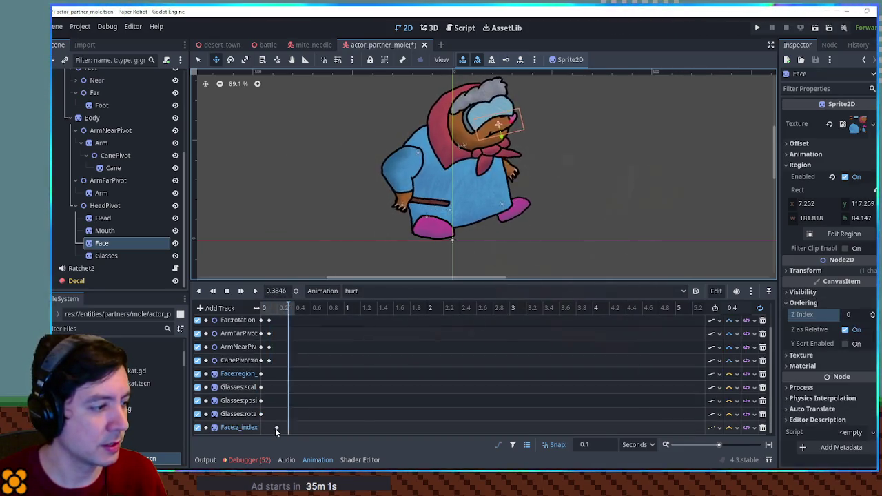
pyautogui.moveTo(275, 428); pyautogui.dragTo(263, 428)
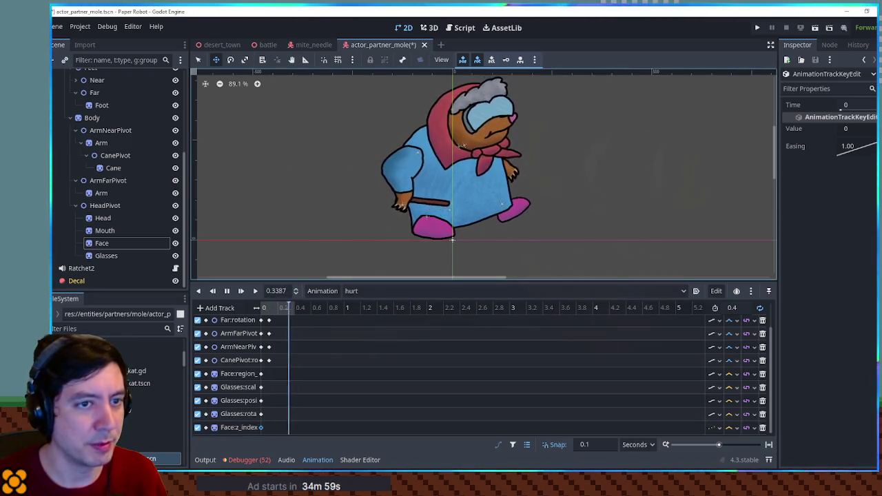
pyautogui.click(855, 129)
pyautogui.write('1')
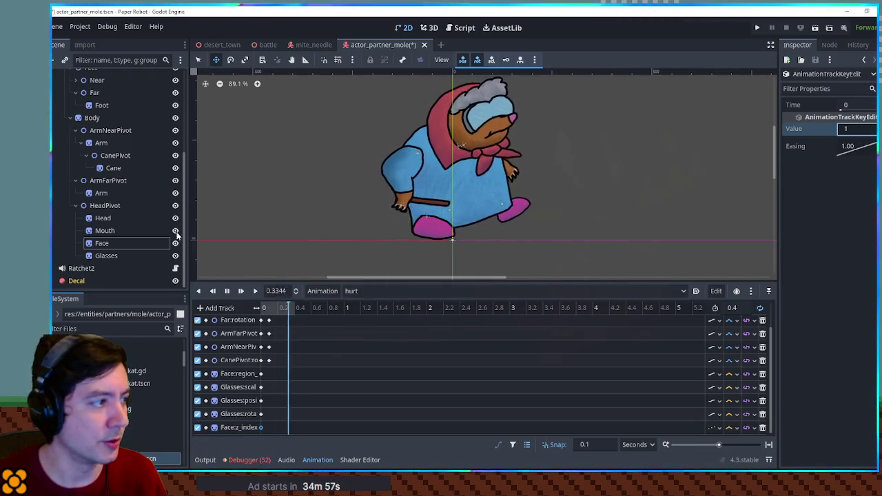
# - Set the glasses position key's y to -93.653 and preview the hurt animation
pyautogui.click(261, 400)
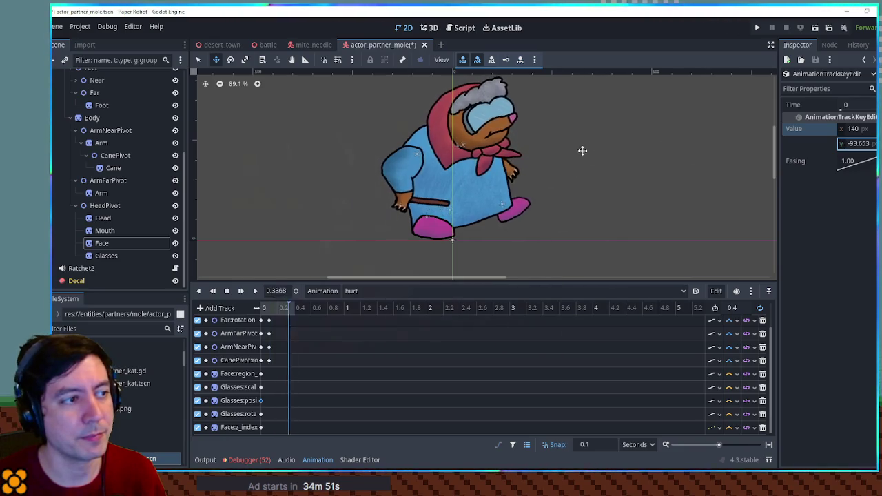
pyautogui.press('q')
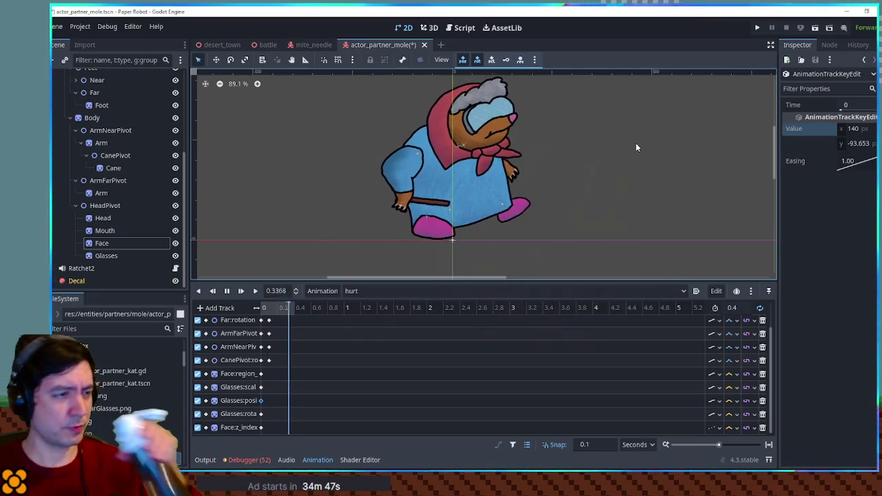
pyautogui.press('d')
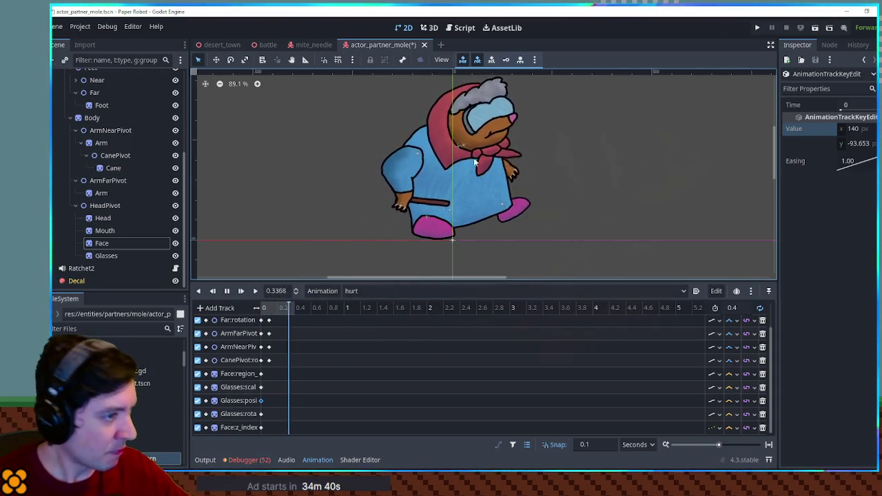
pyautogui.click(226, 291)
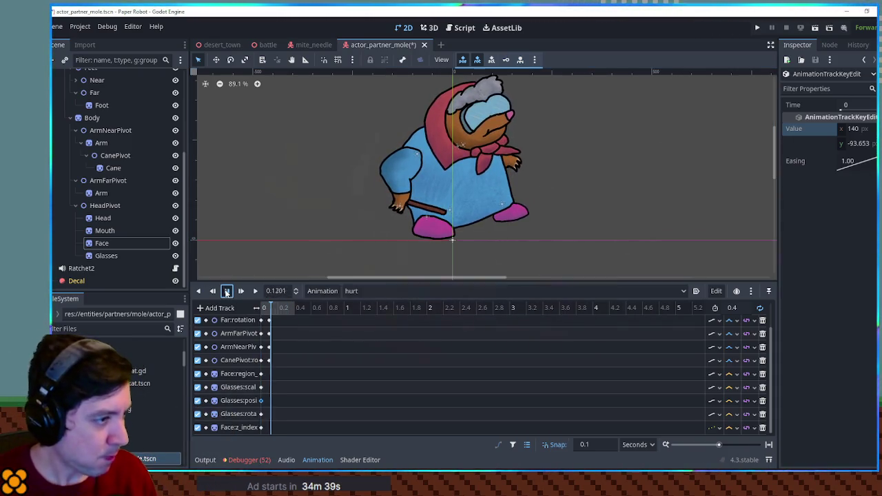
# - Look through the RESET and hurt animations, then play the 3-second idle animation
pyautogui.click(350, 291)
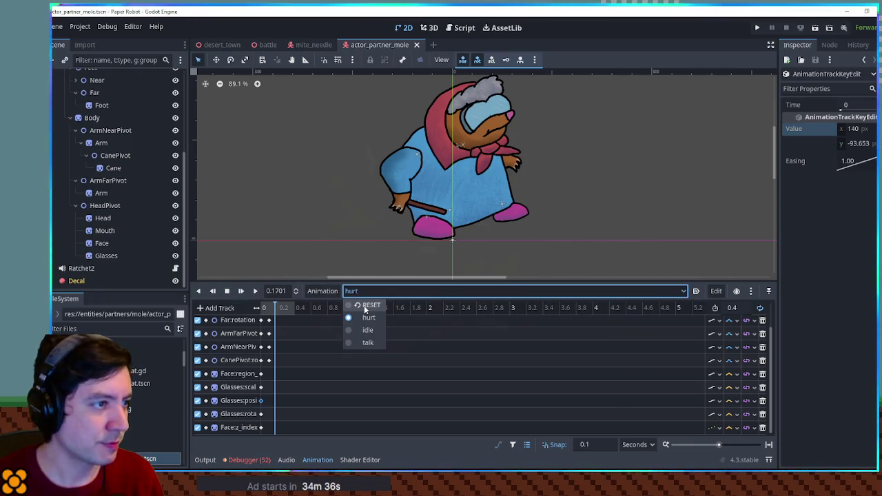
pyautogui.click(369, 306)
pyautogui.click(378, 291)
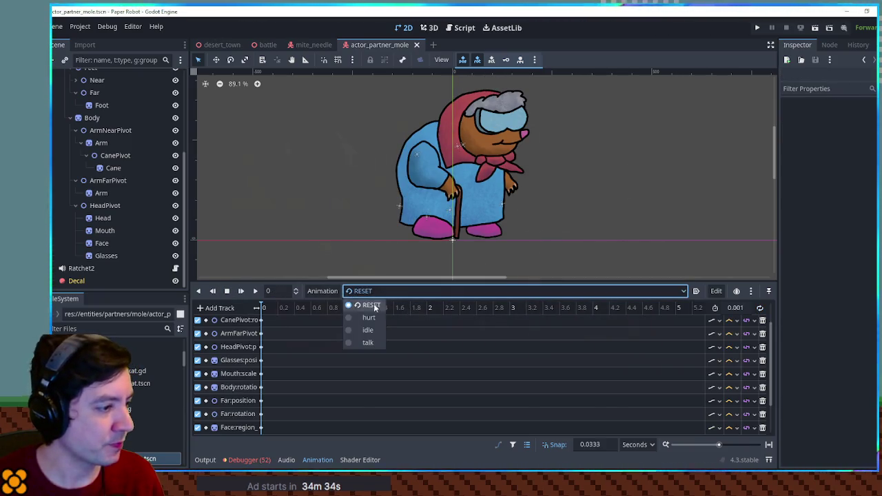
pyautogui.click(374, 292)
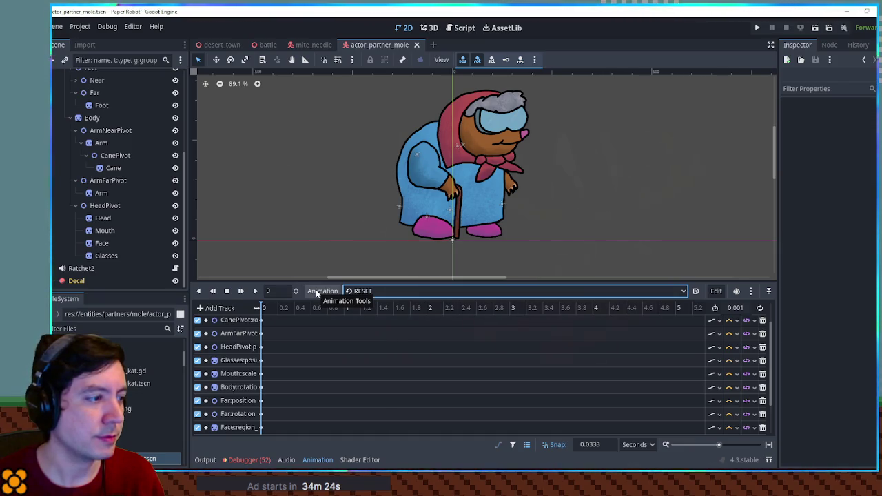
pyautogui.click(376, 292)
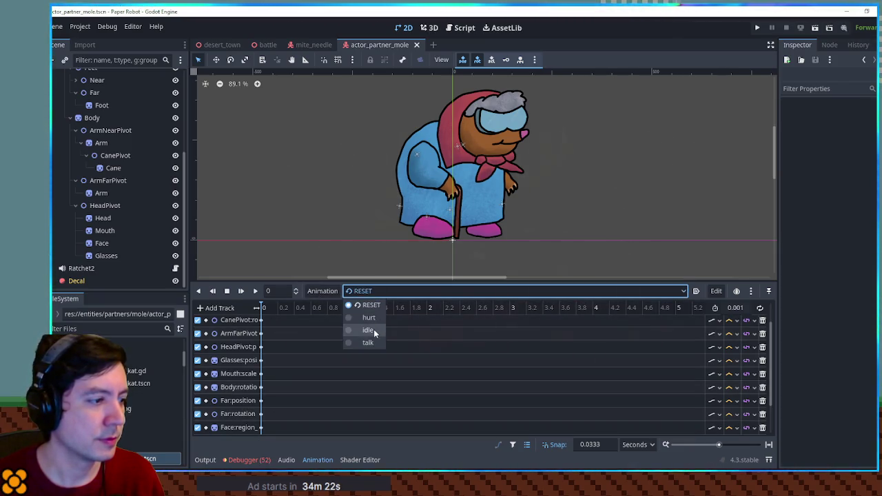
pyautogui.click(371, 319)
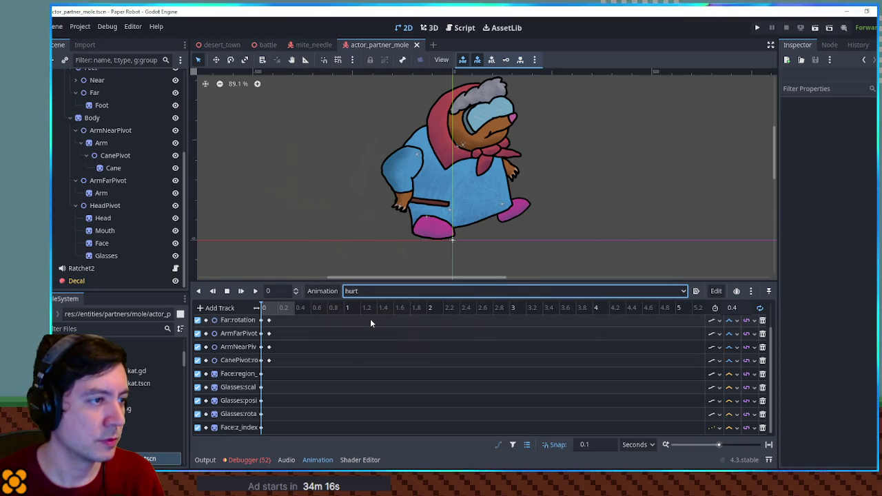
pyautogui.click(369, 291)
pyautogui.click(368, 303)
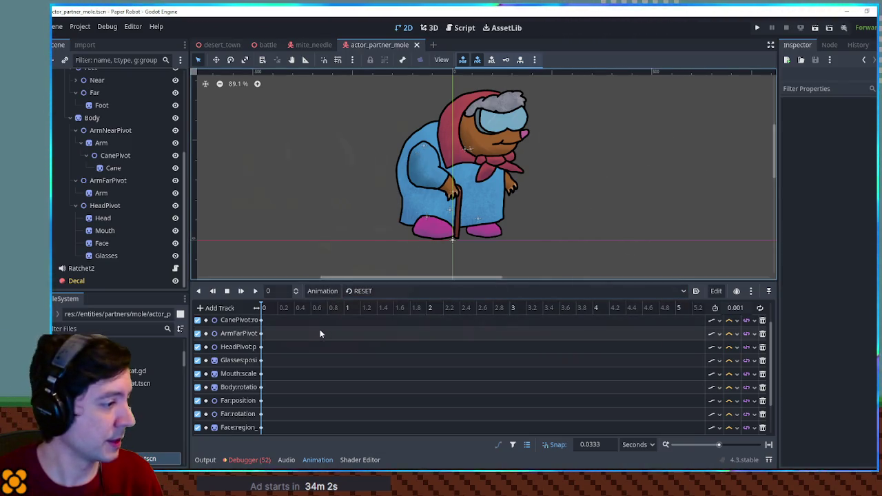
pyautogui.click(414, 291)
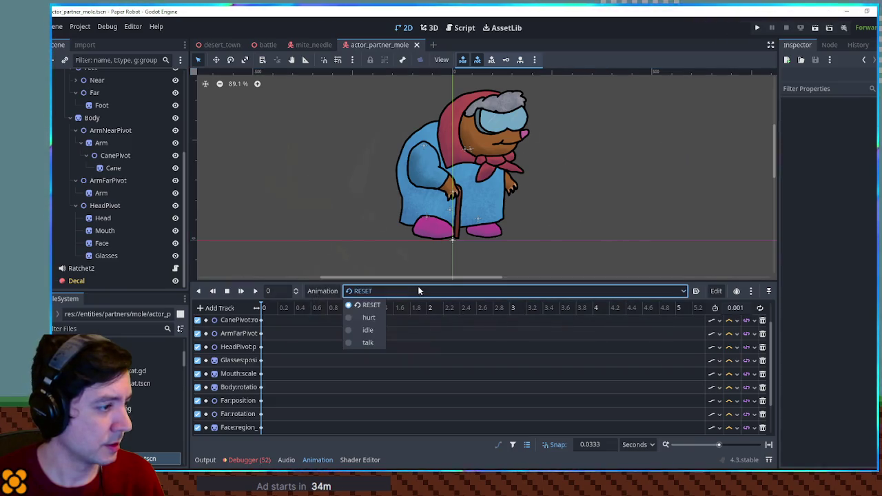
pyautogui.click(365, 330)
pyautogui.click(255, 290)
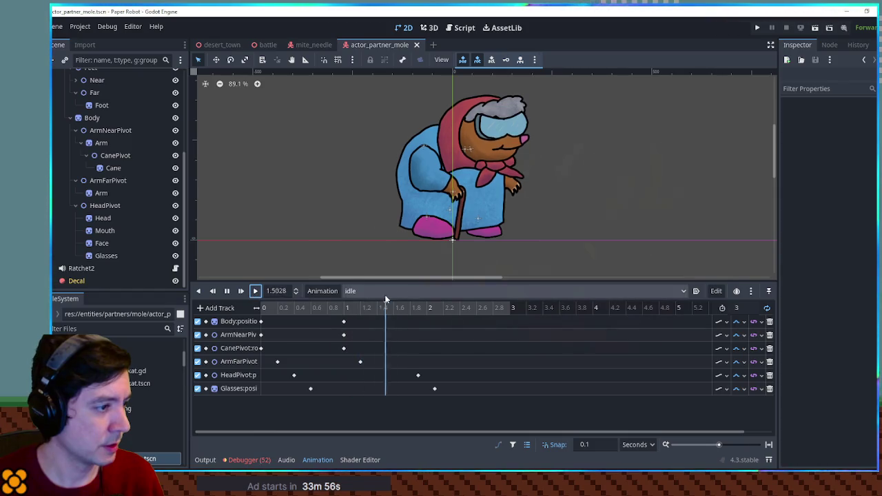
# - Duplicate the idle animation as a new animation named 'sleep'
pyautogui.click(322, 291)
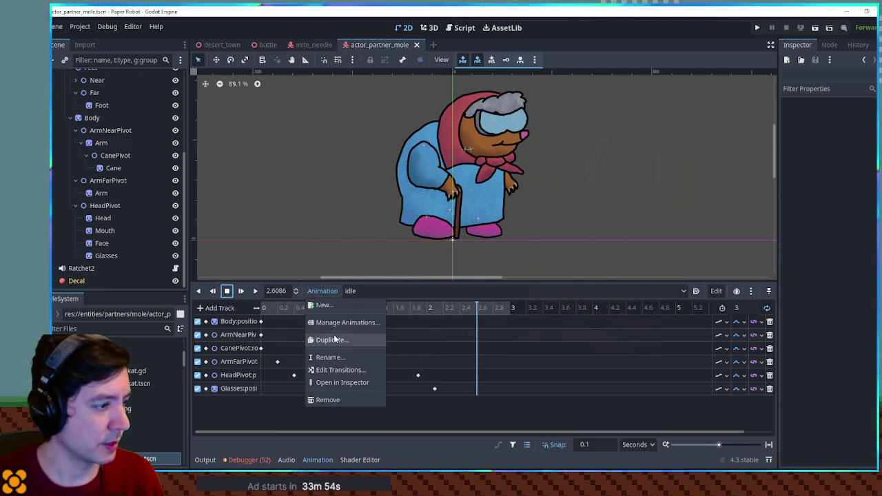
pyautogui.click(334, 338)
pyautogui.write('sleep')
pyautogui.press('Return')
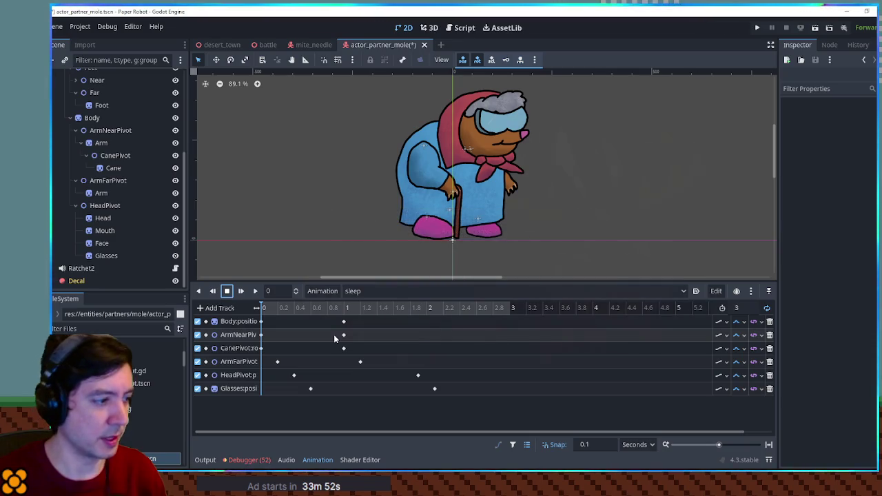
# - Set the sleep animation length to 6 seconds and play it
pyautogui.click(741, 308)
pyautogui.write('6')
pyautogui.press('Return')
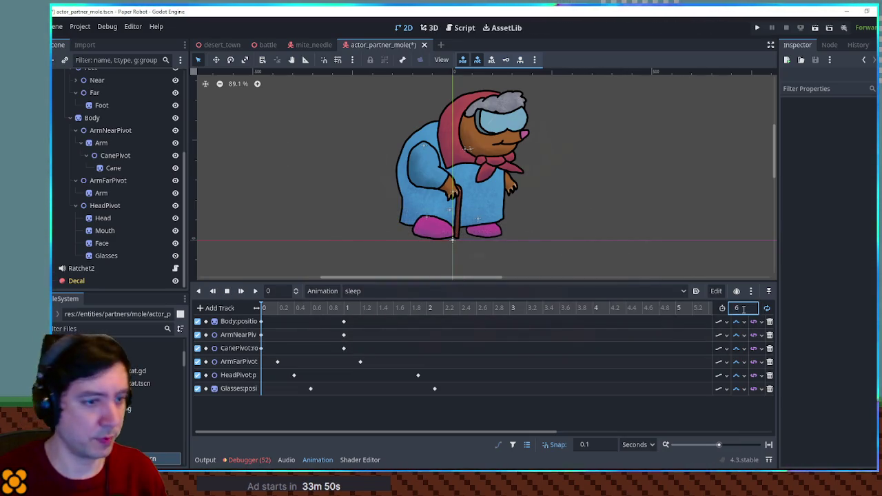
pyautogui.click(251, 291)
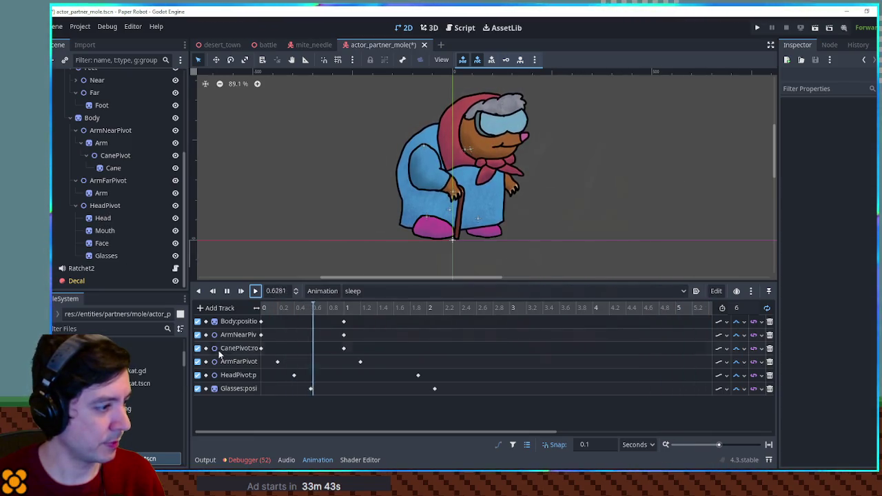
pyautogui.click(106, 207)
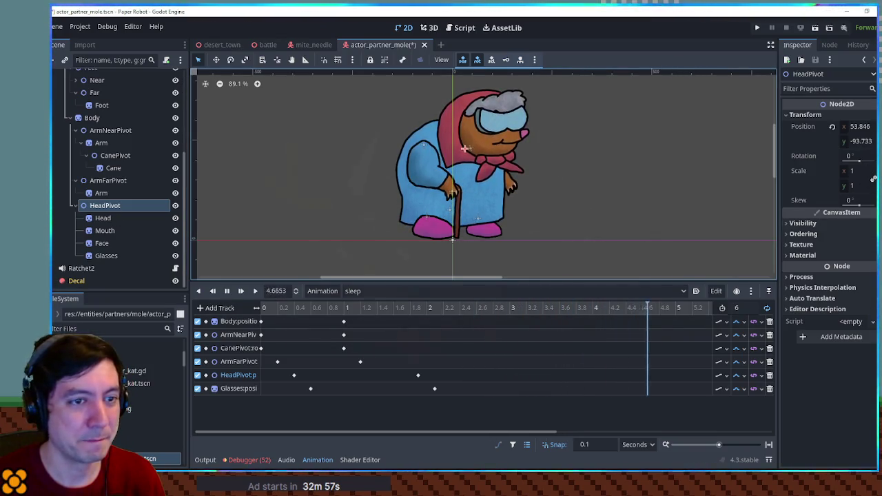
# - Add HeadPivot rotation keys at 0.3 and 1.2 seconds and change the track's interpolation mode
pyautogui.click(873, 156)
pyautogui.moveTo(654, 400); pyautogui.dragTo(283, 402)
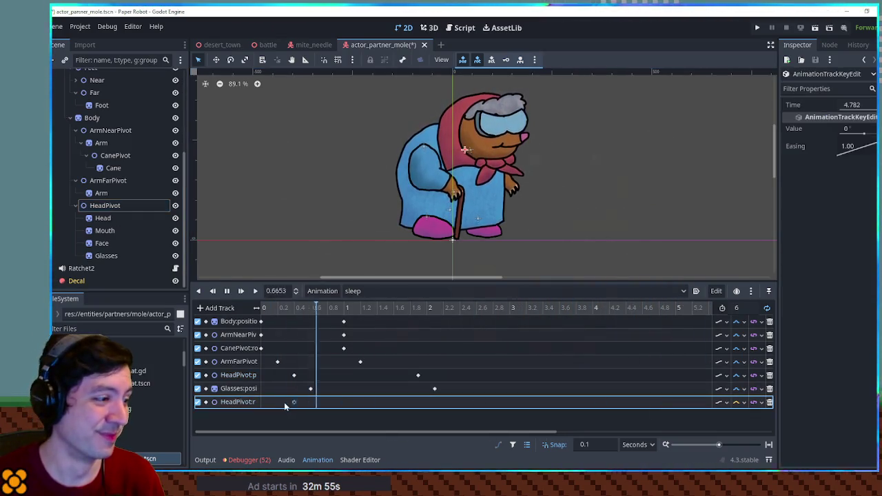
pyautogui.rightClick(360, 402)
pyautogui.click(385, 407)
pyautogui.click(740, 402)
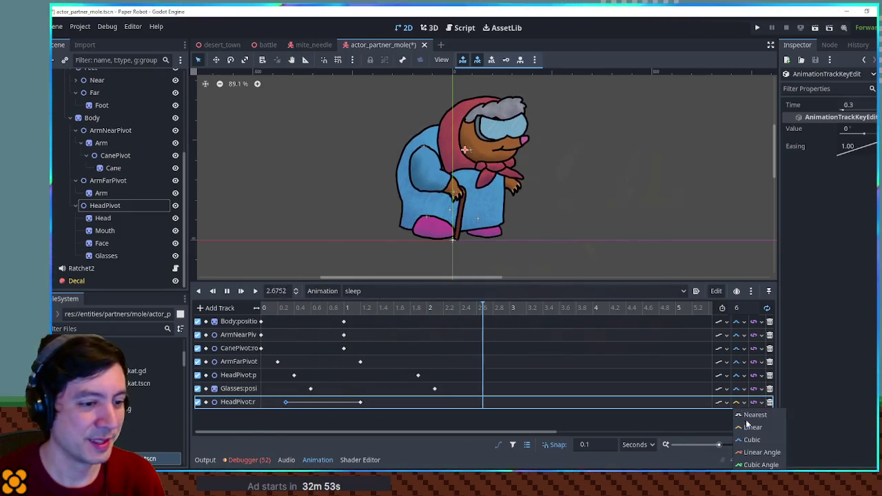
pyautogui.click(750, 440)
pyautogui.click(369, 404)
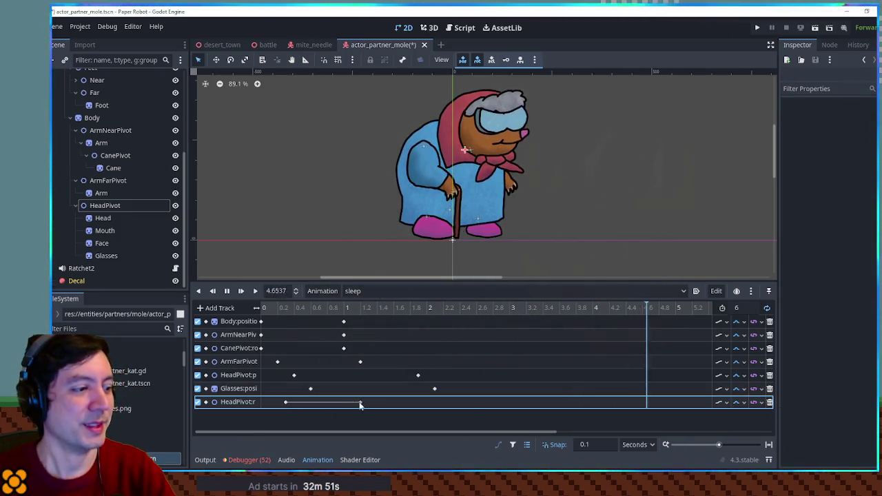
pyautogui.click(359, 403)
pyautogui.click(853, 128)
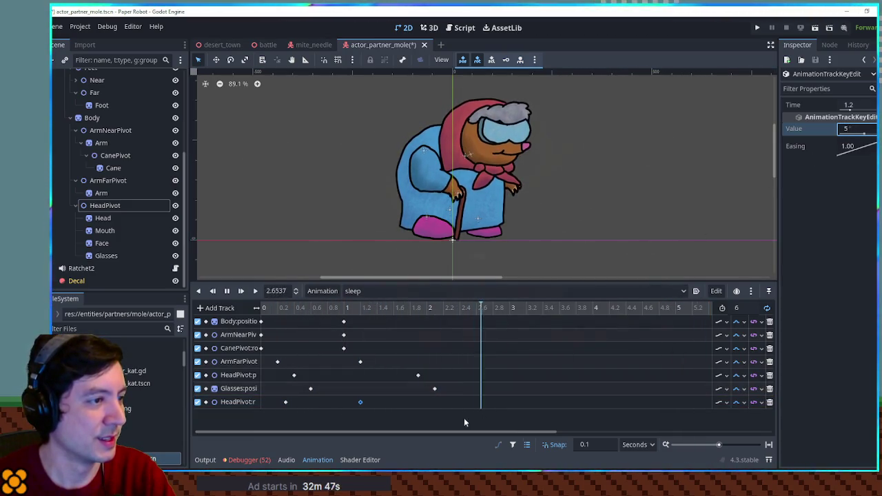
# - Set the rotation to 5 on the 0.3-second key and 15 on the 1.2-second key
pyautogui.click(285, 402)
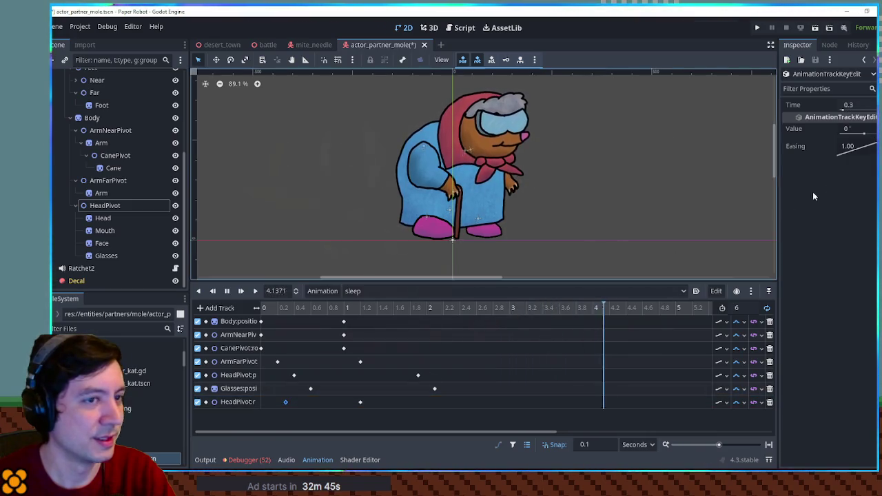
pyautogui.click(854, 128)
pyautogui.write('5')
pyautogui.press('Return')
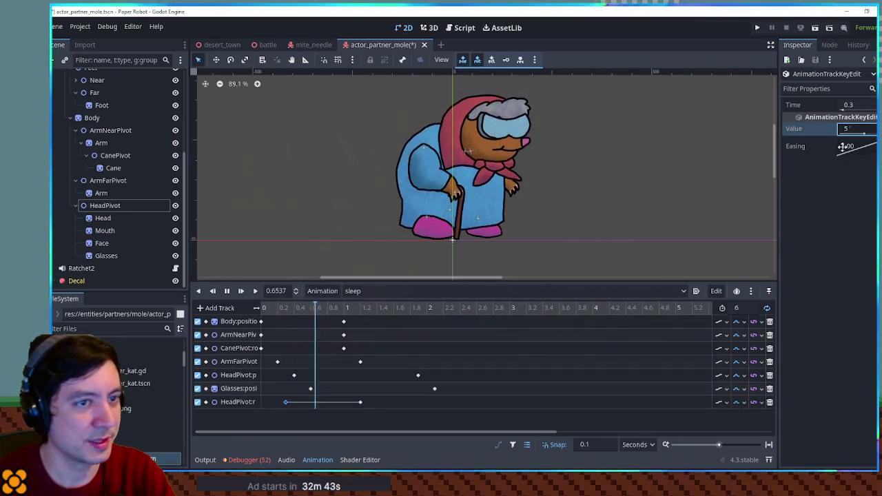
pyautogui.click(359, 402)
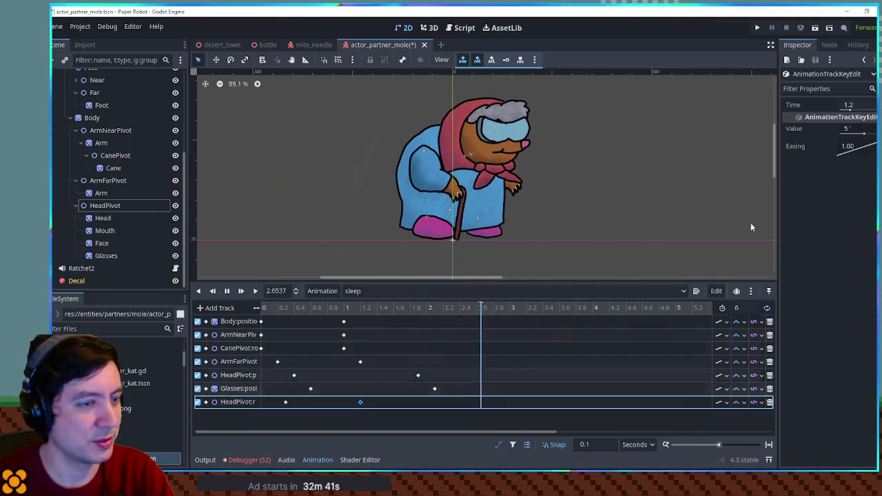
pyautogui.click(855, 128)
pyautogui.write('15')
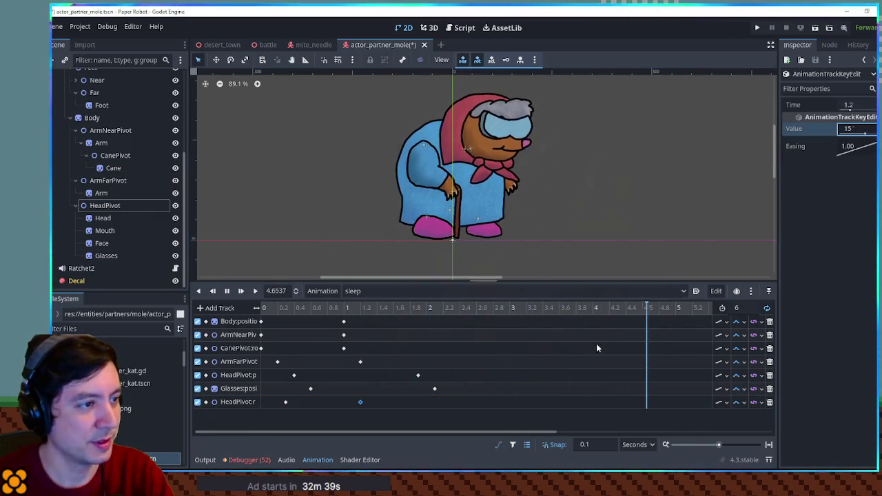
# - Insert further HeadPivot rotation keys at 3.1 and 3.6 seconds and edit their values
pyautogui.rightClick(518, 402)
pyautogui.click(532, 406)
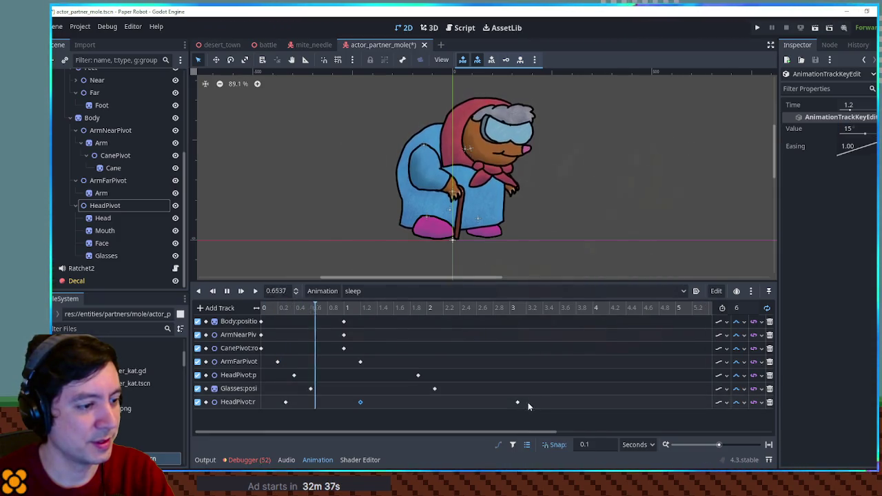
pyautogui.click(518, 402)
pyautogui.click(859, 130)
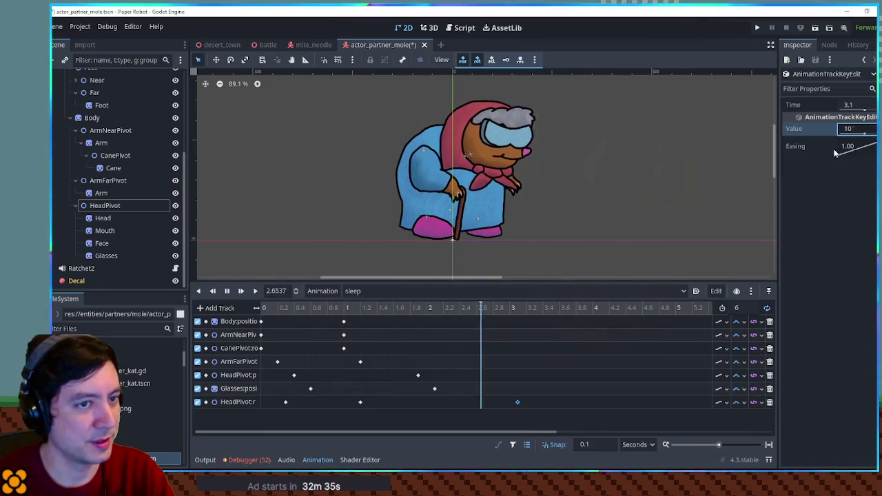
pyautogui.rightClick(547, 389)
pyautogui.press('Escape')
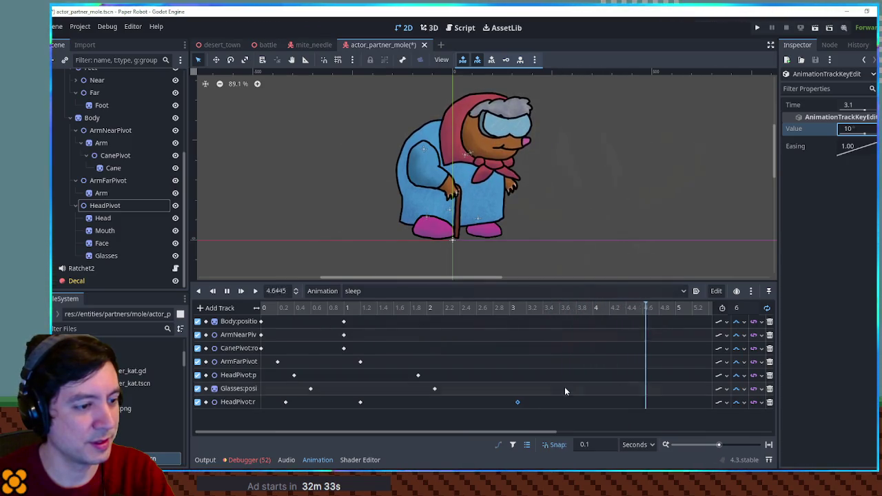
pyautogui.rightClick(559, 402)
pyautogui.click(573, 407)
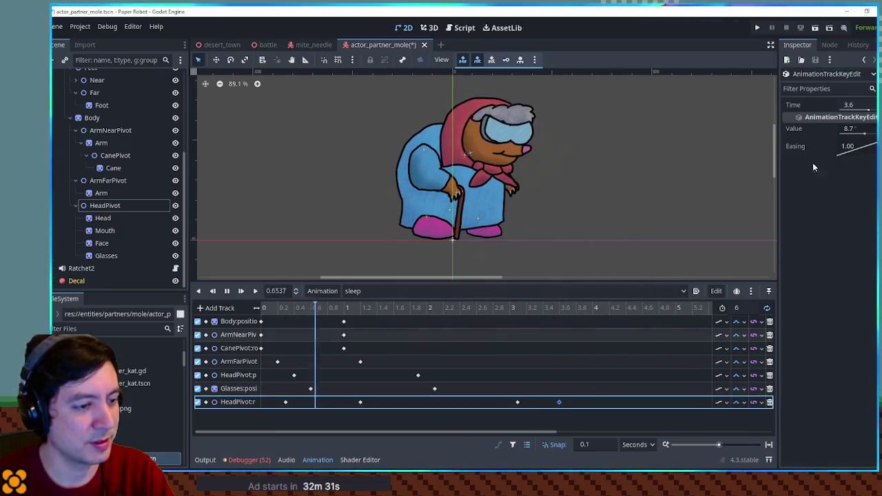
pyautogui.click(850, 128)
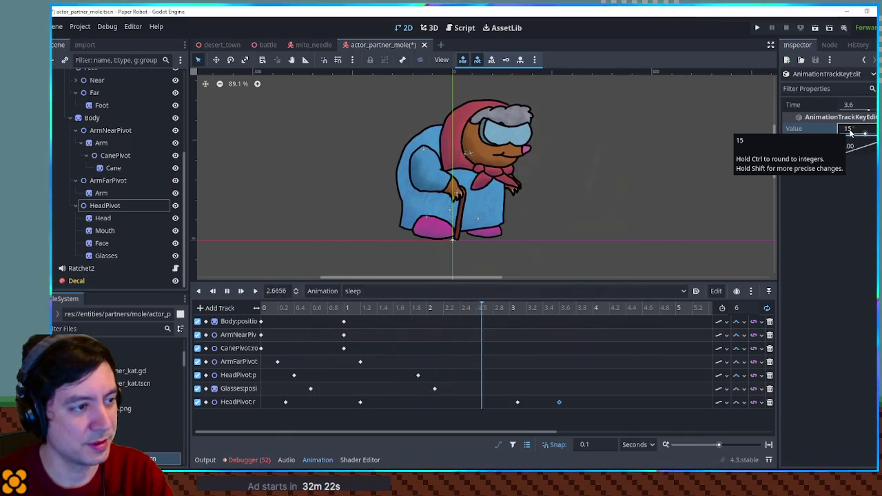
pyautogui.write('15')
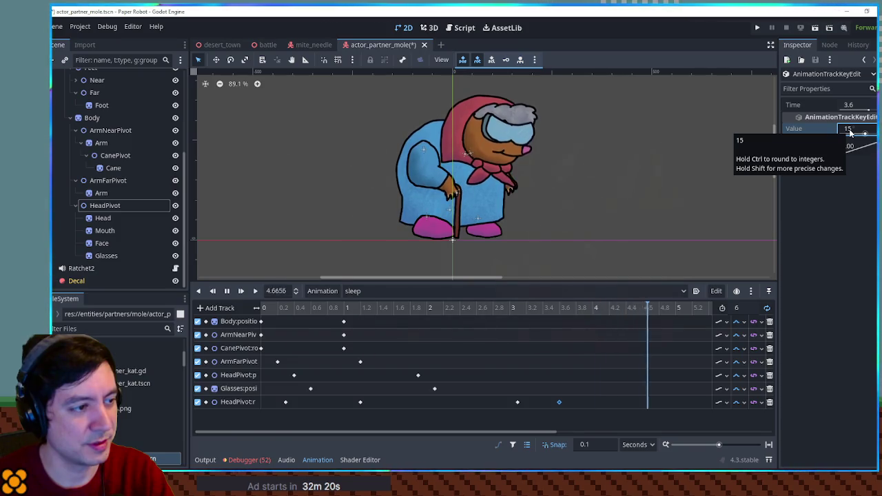
# - Lengthen the sleep animation to 8 seconds and move the keys to 2.2, 3.5 and 5.2 seconds
pyautogui.click(744, 307)
pyautogui.write('8')
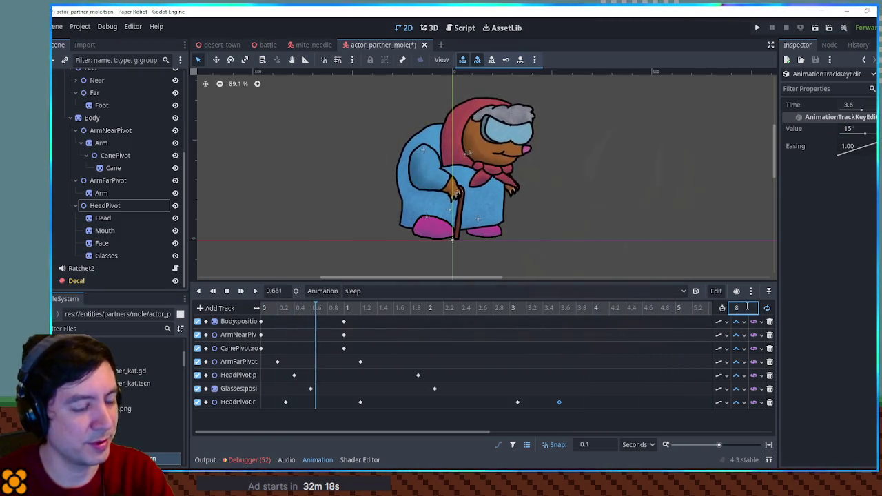
pyautogui.moveTo(360, 402); pyautogui.dragTo(443, 402)
pyautogui.moveTo(559, 402); pyautogui.dragTo(691, 401)
pyautogui.moveTo(517, 402); pyautogui.dragTo(551, 396)
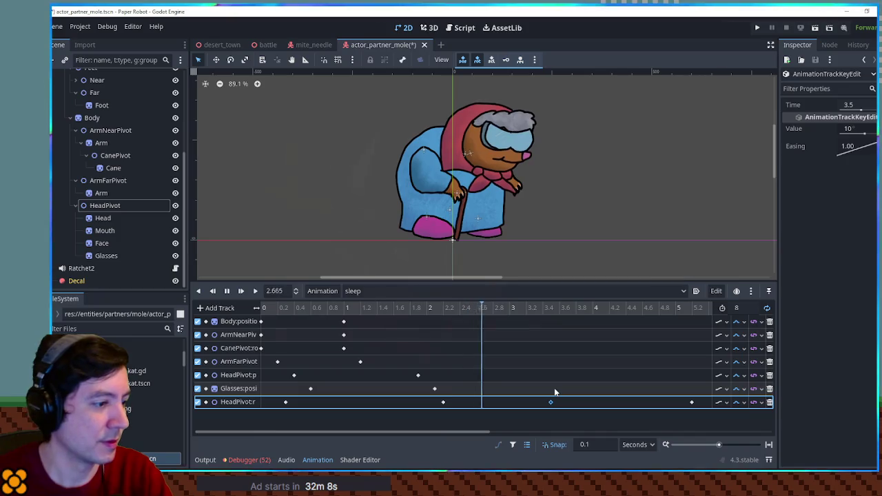
# - Raise the 2.2-second key to 20, shift five keys ~0.9 s later, and key the Face region
pyautogui.click(443, 402)
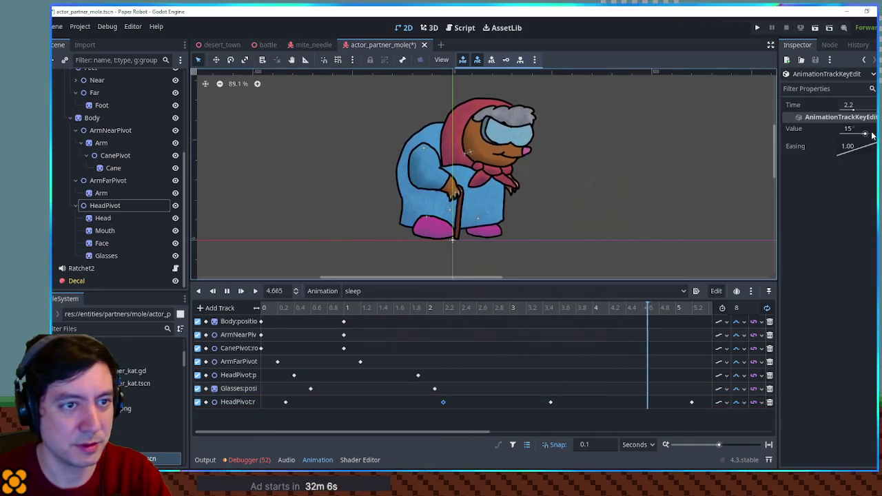
pyautogui.click(866, 134)
pyautogui.write('20')
pyautogui.click(686, 403)
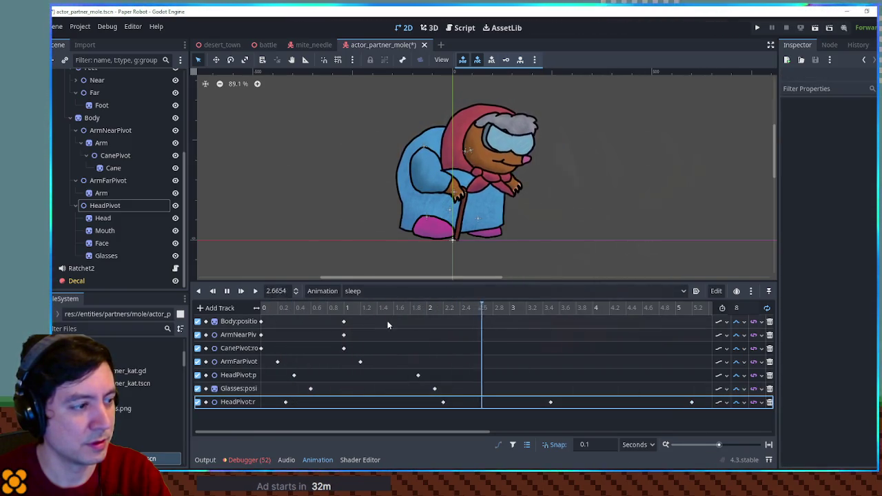
pyautogui.scroll(-5, 387, 321)
pyautogui.moveTo(288, 323)
pyautogui.mouseDown()
pyautogui.moveTo(336, 377)
pyautogui.moveTo(330, 363)
pyautogui.moveTo(362, 365)
pyautogui.moveTo(378, 388)
pyautogui.mouseUp()
pyautogui.click(487, 373)
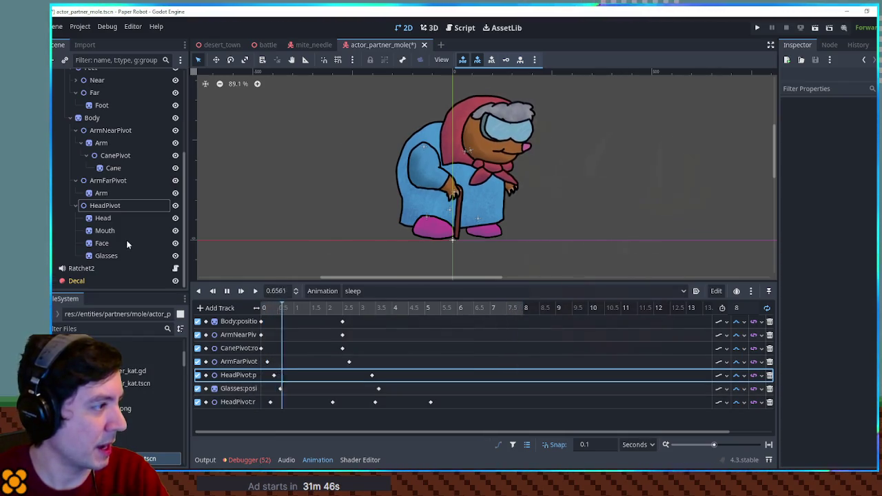
pyautogui.click(103, 243)
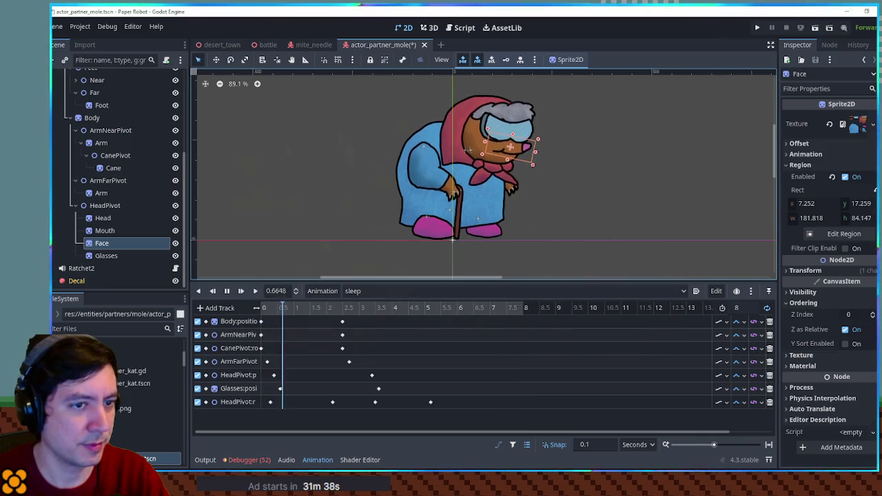
pyautogui.click(876, 189)
# - Move the Face region key earlier, change its region y value, and save the mole scene
pyautogui.moveTo(302, 416); pyautogui.dragTo(269, 419)
pyautogui.moveTo(260, 417)
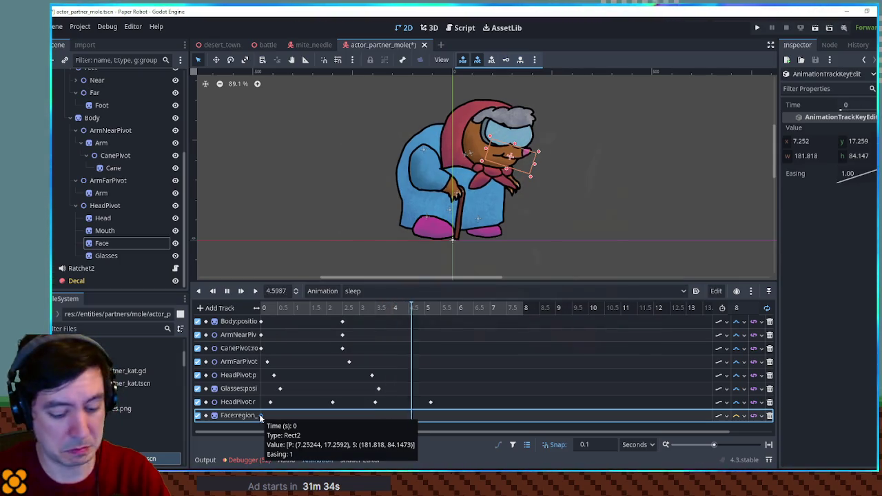
pyautogui.click(858, 141)
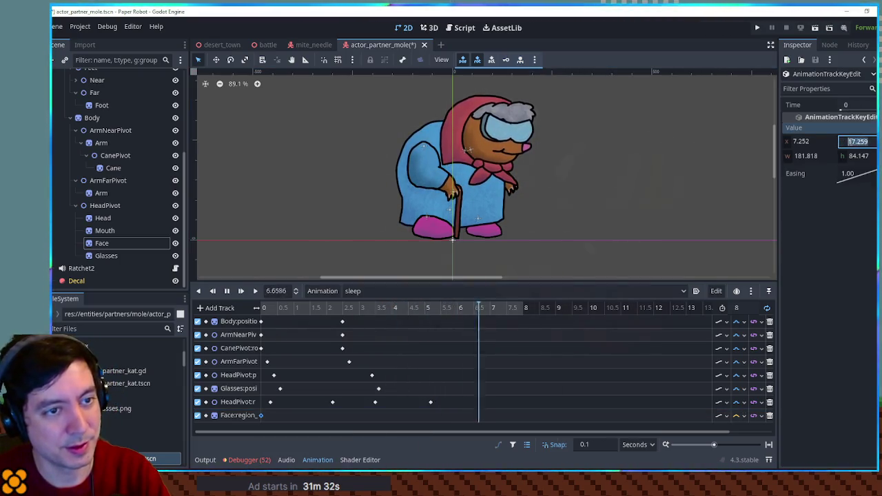
pyautogui.press('Return')
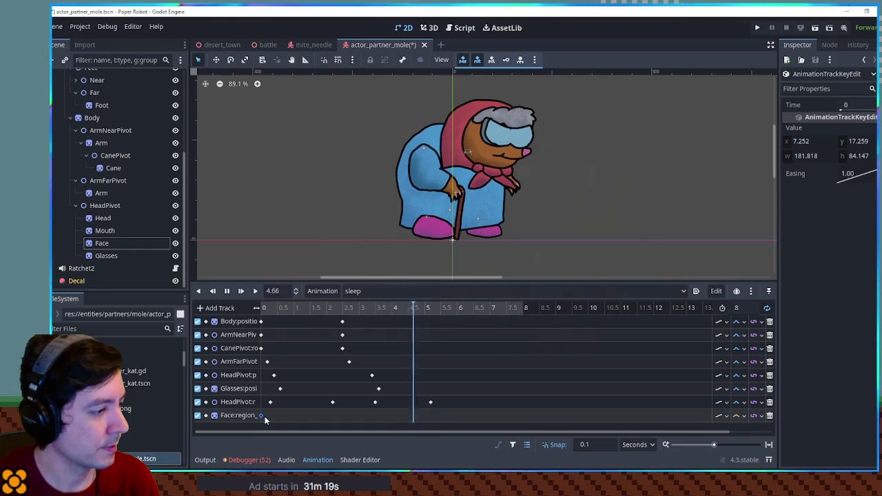
pyautogui.moveTo(265, 417)
pyautogui.hotkey('ctrl', 's')
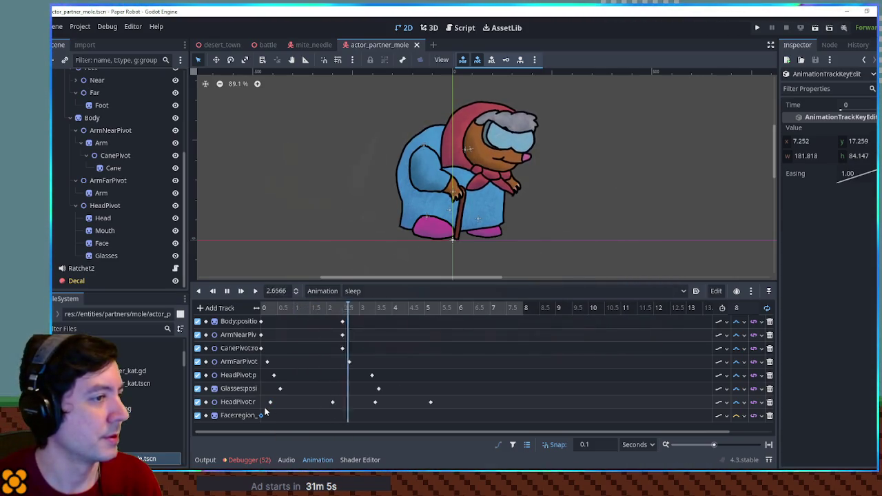
# - Duplicate the sleep animation under the name 'tired' and set its length to 5 seconds
pyautogui.click(227, 291)
pyautogui.click(355, 290)
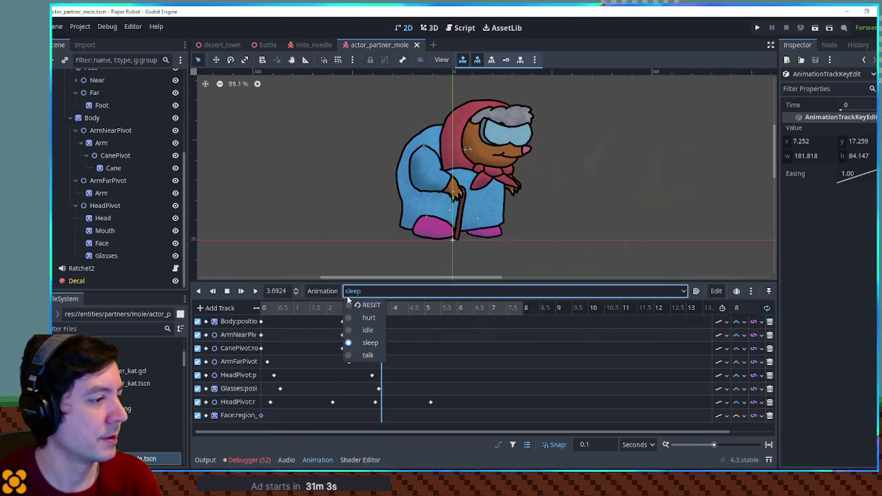
pyautogui.click(370, 342)
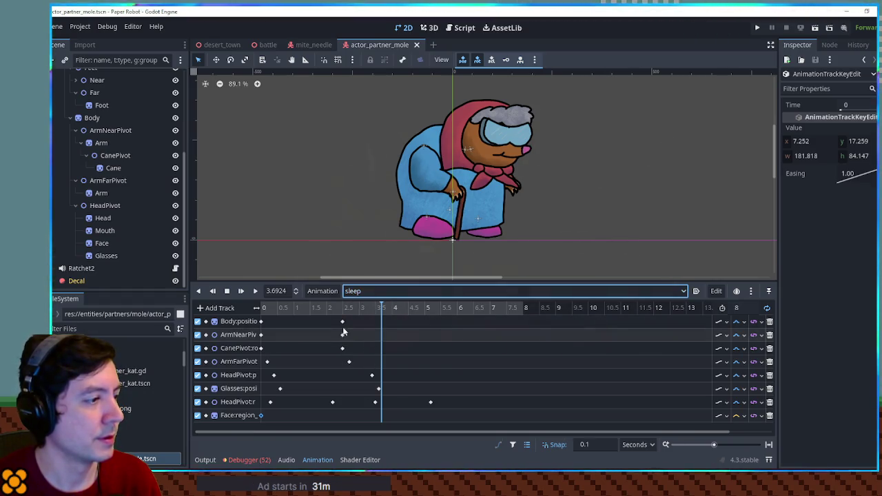
pyautogui.click(323, 291)
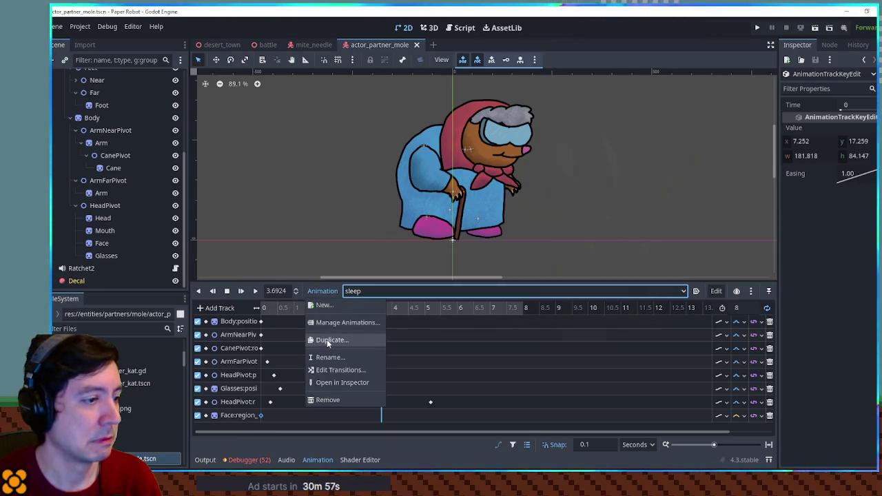
pyautogui.click(326, 340)
pyautogui.write('tired')
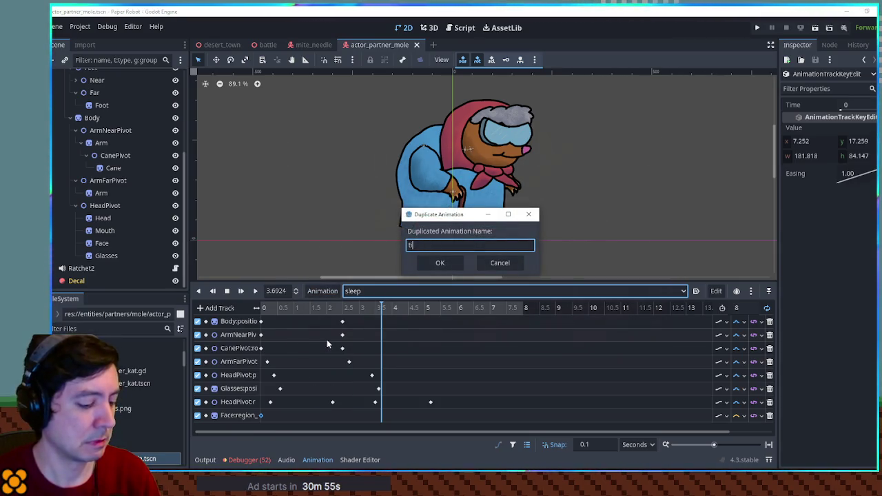
pyautogui.press('Return')
pyautogui.click(753, 308)
pyautogui.write('5')
pyautogui.press('Return')
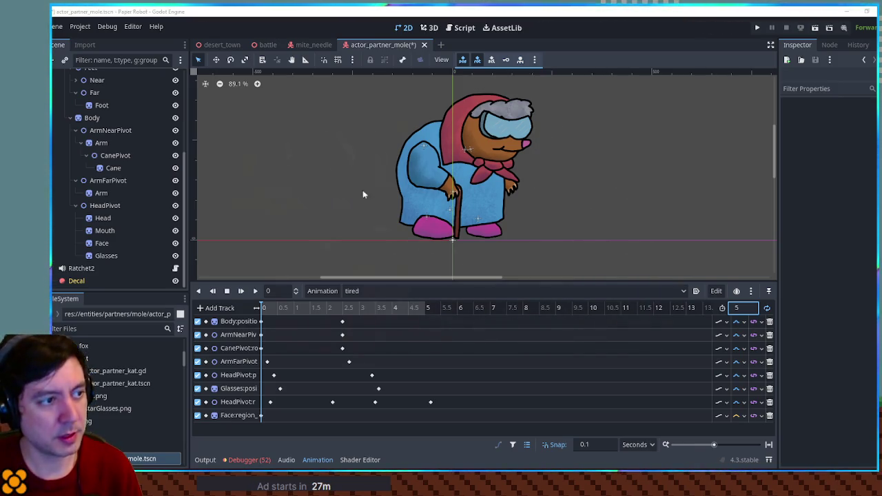
# - Play the tired animation from 1.5 seconds, stop it, then open actor_partner_kat.tscn
pyautogui.moveTo(291, 307)
pyautogui.mouseDown()
pyautogui.moveTo(318, 308)
pyautogui.moveTo(255, 308)
pyautogui.mouseUp()
pyautogui.click(261, 415)
pyautogui.click(255, 291)
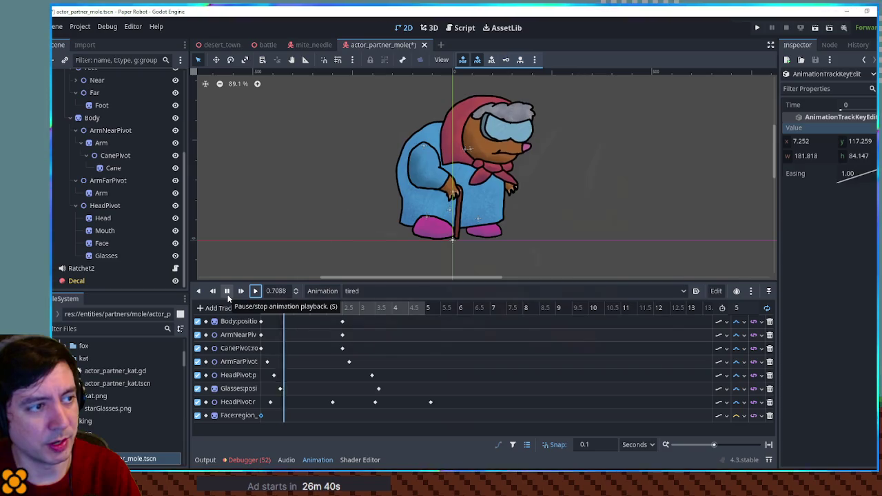
pyautogui.click(228, 292)
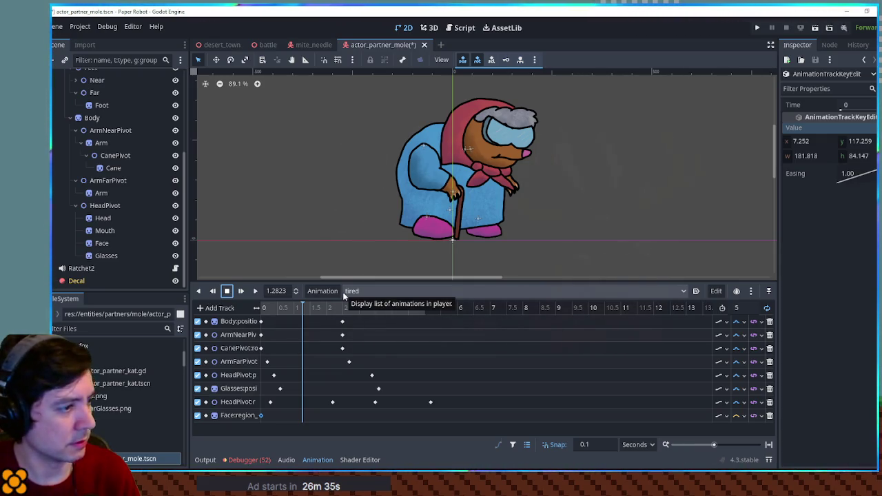
pyautogui.click(349, 292)
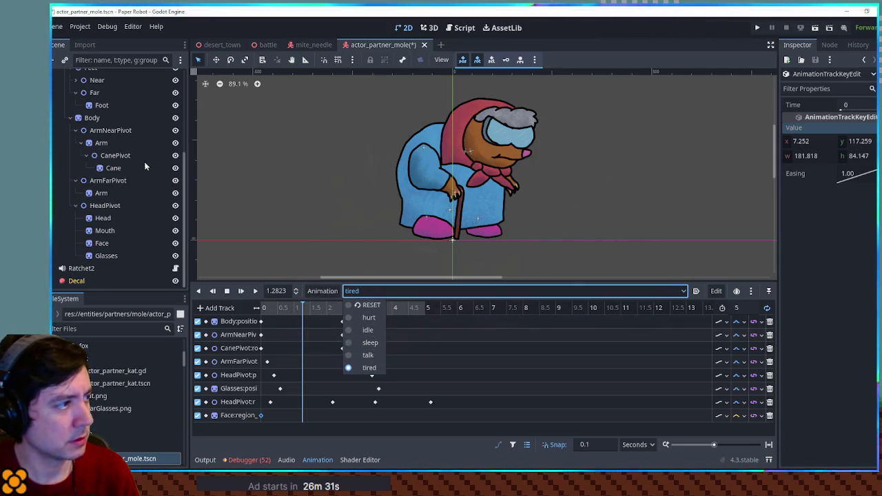
pyautogui.click(91, 329)
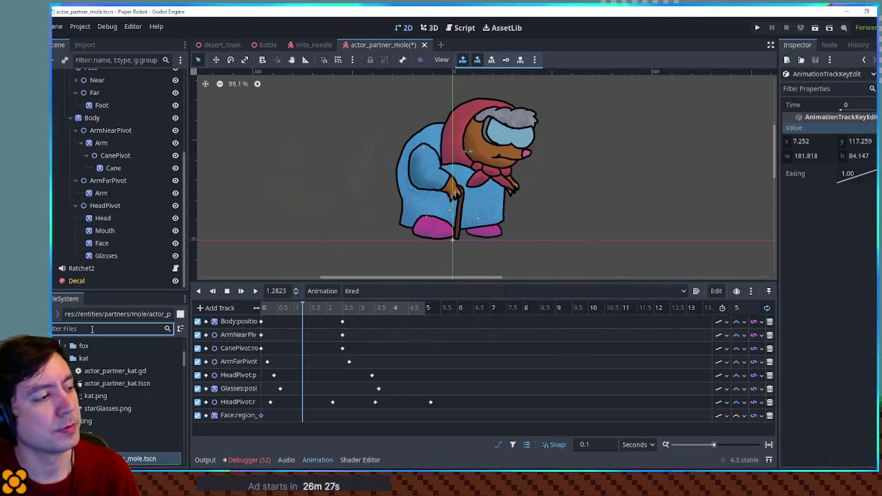
pyautogui.scroll(1, 117, 386)
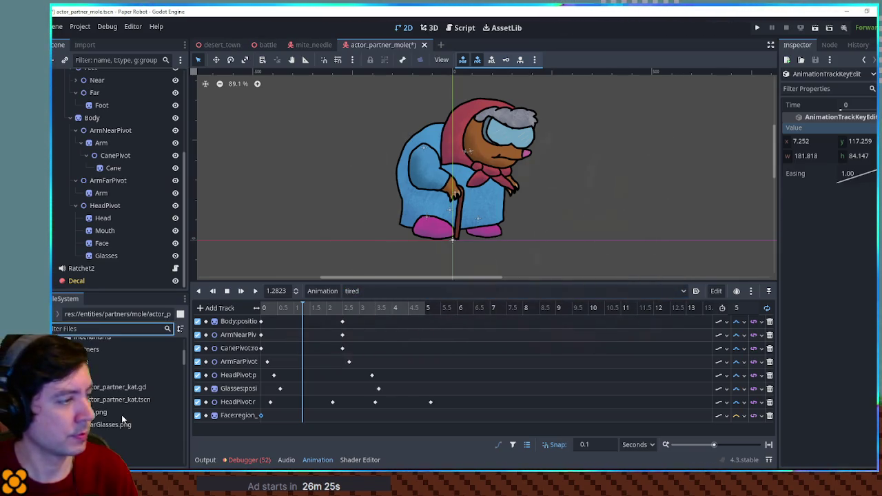
pyautogui.doubleClick(120, 399)
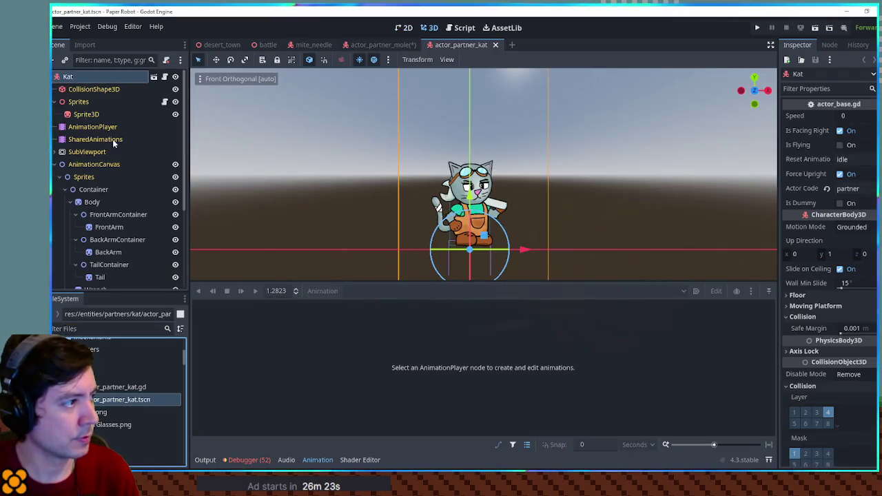
# - Select Kat's AnimationPlayer and view its dead, down and jump animations
pyautogui.click(100, 129)
pyautogui.click(368, 292)
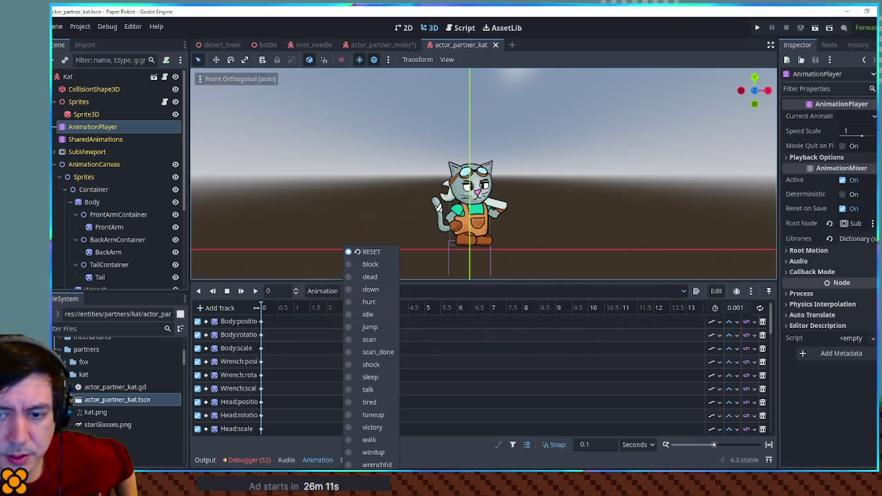
pyautogui.press('Escape')
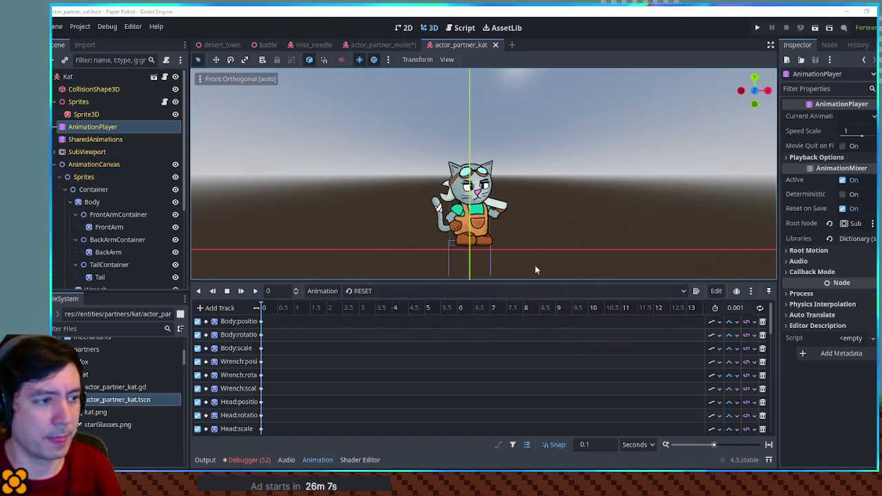
pyautogui.click(437, 292)
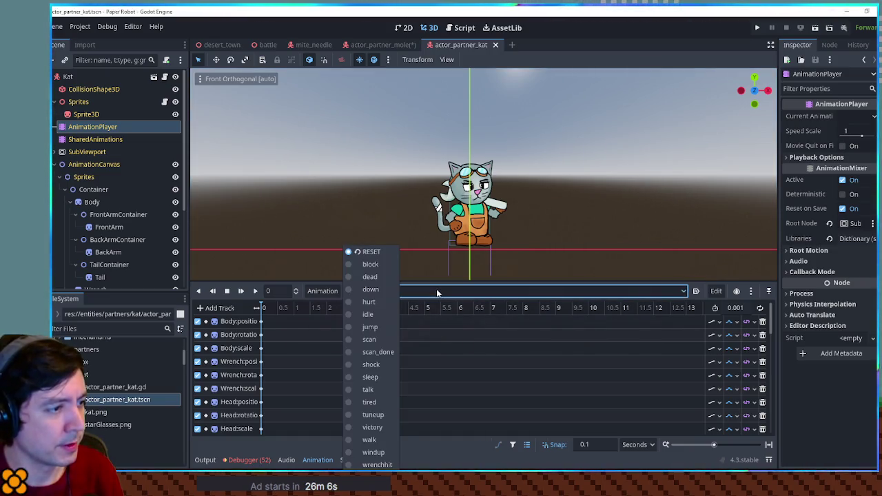
pyautogui.click(372, 277)
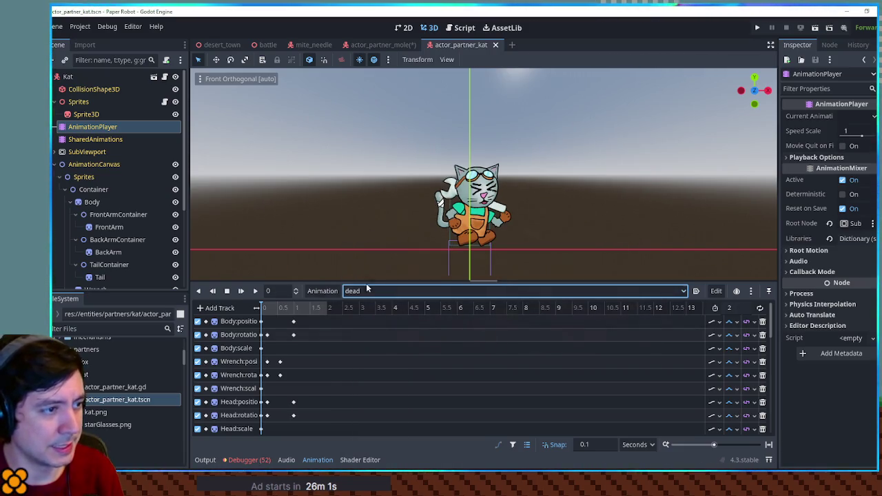
pyautogui.click(372, 291)
pyautogui.click(370, 290)
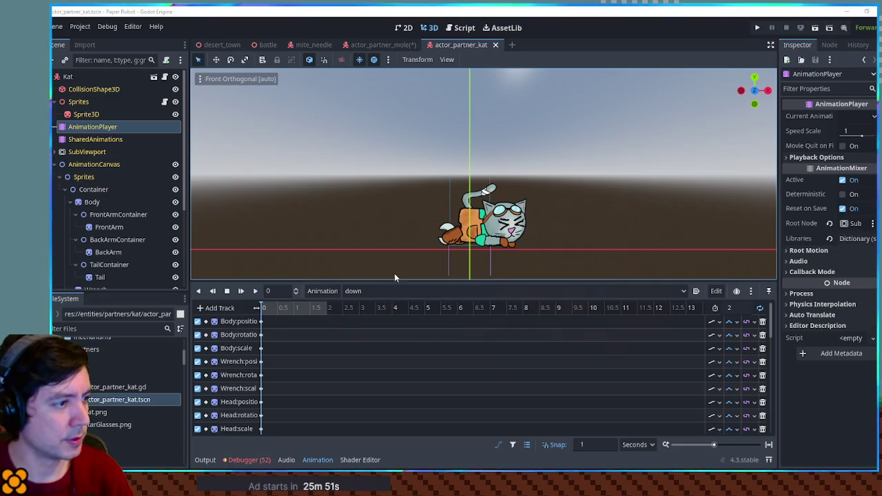
pyautogui.click(381, 291)
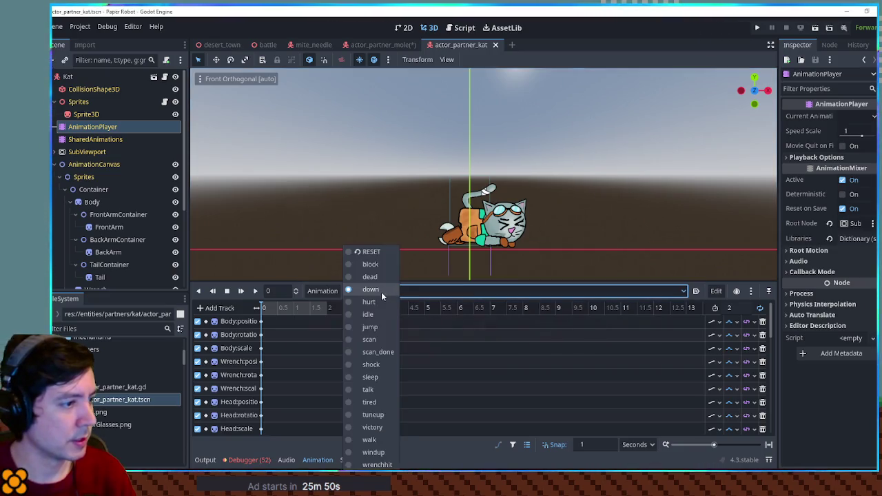
pyautogui.click(381, 328)
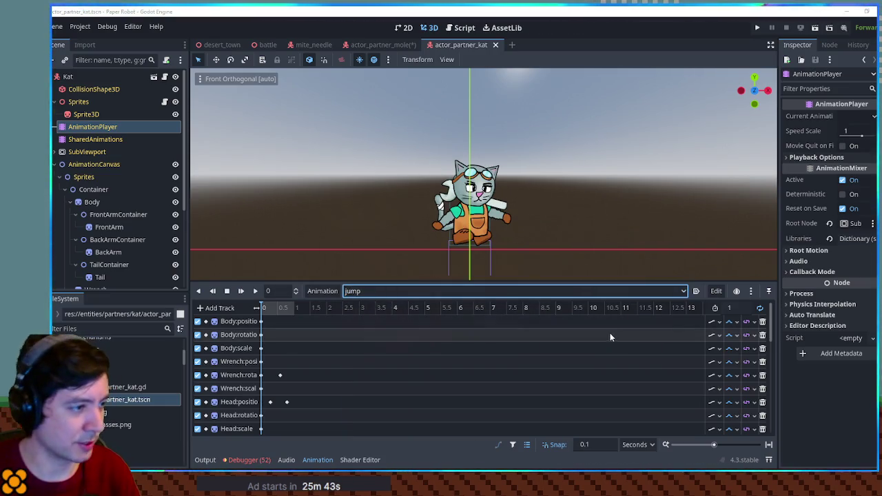
# - View Kat's shock animation, then switch back to RESET
pyautogui.click(404, 291)
pyautogui.click(362, 262)
pyautogui.click(365, 291)
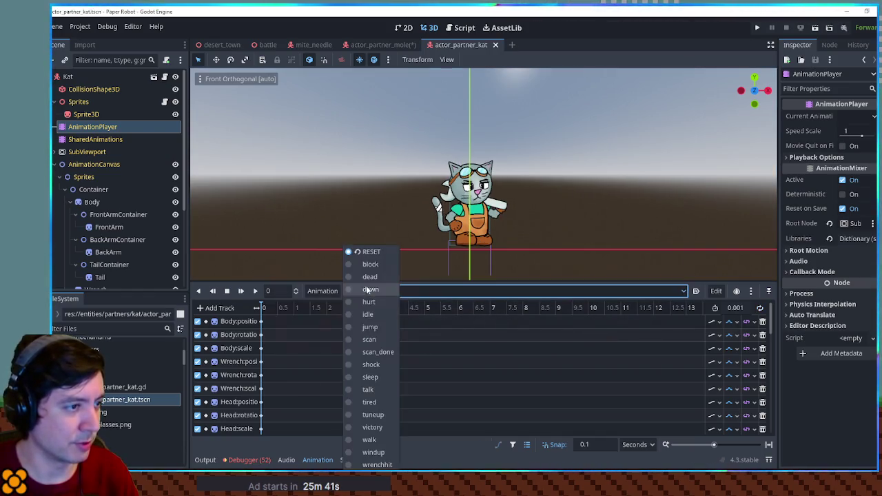
pyautogui.click(377, 366)
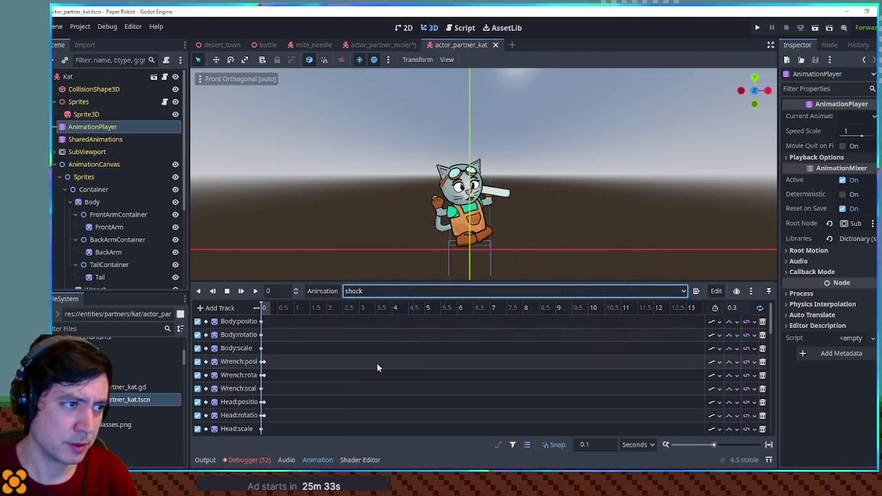
pyautogui.click(367, 293)
pyautogui.click(370, 252)
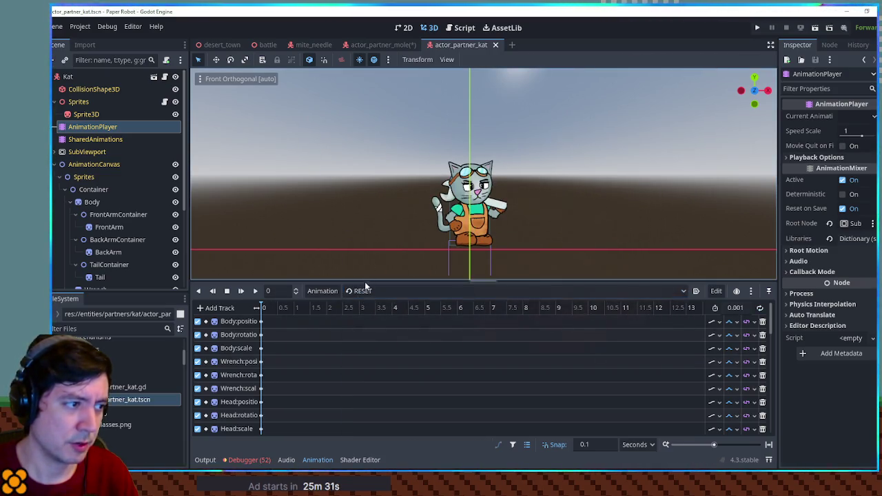
pyautogui.click(366, 291)
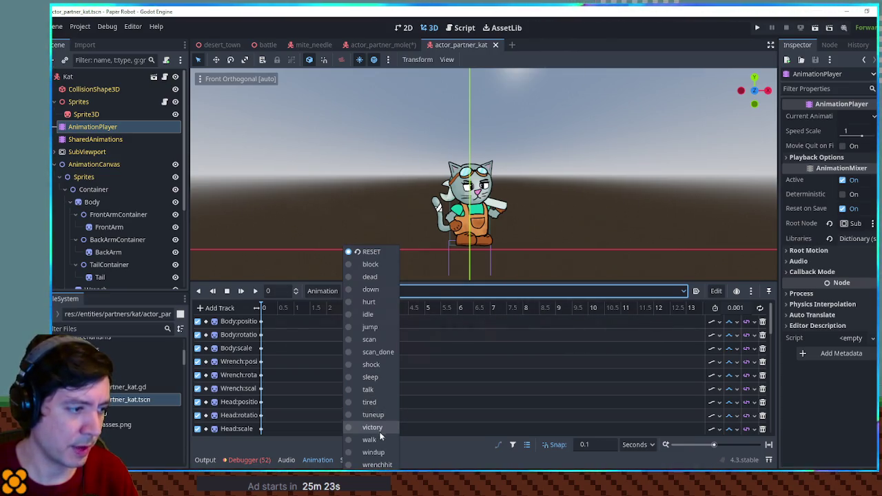
pyautogui.press('Escape')
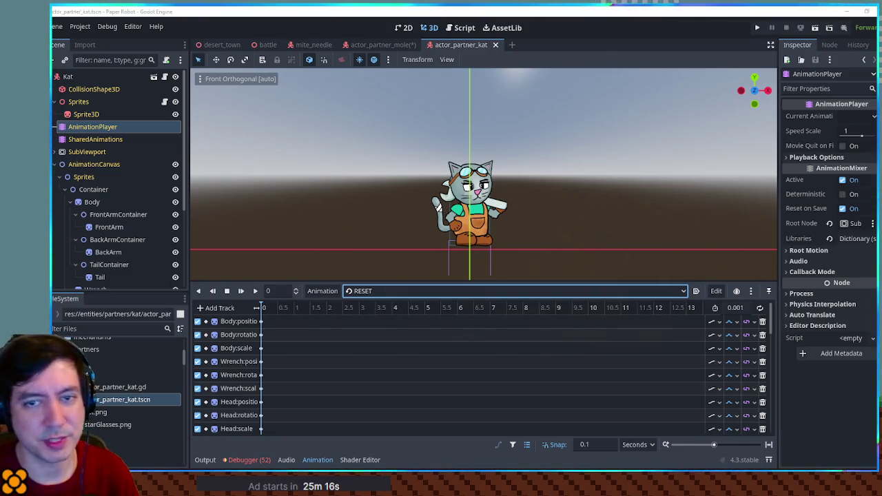
# - Close the actor_partner_kat tab, switch to 2D, and set the mole's AnimationPlayer to RESET
pyautogui.middleClick(445, 44)
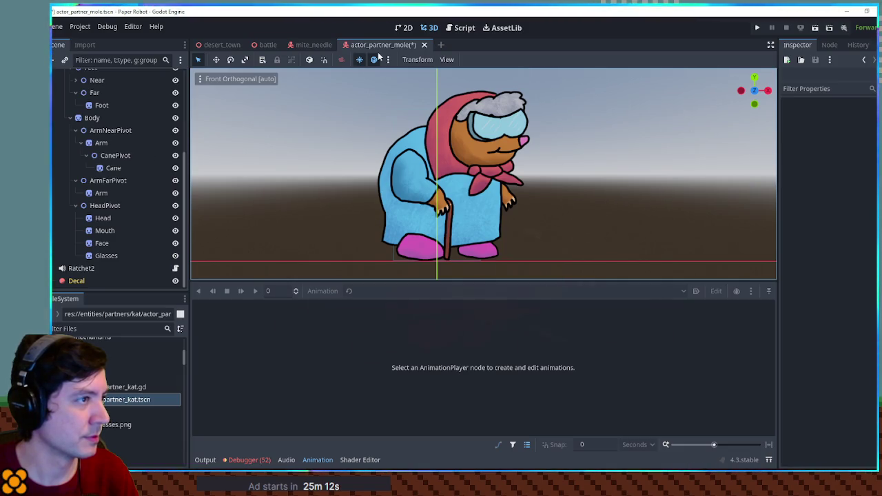
pyautogui.click(404, 28)
pyautogui.scroll(5, 116, 230)
pyautogui.click(91, 127)
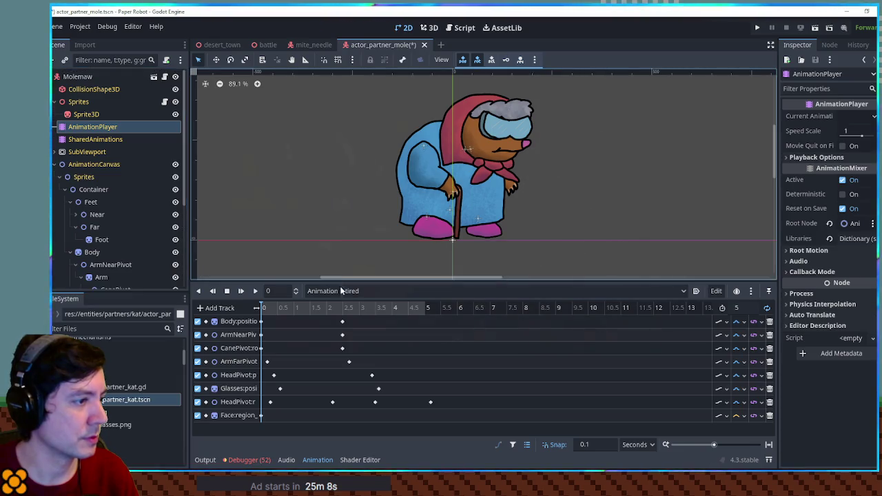
pyautogui.click(366, 292)
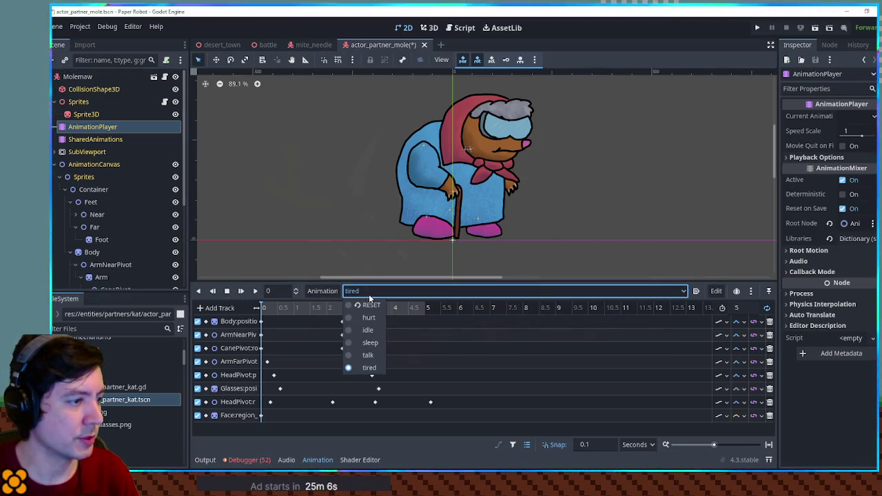
pyautogui.click(370, 305)
pyautogui.click(386, 291)
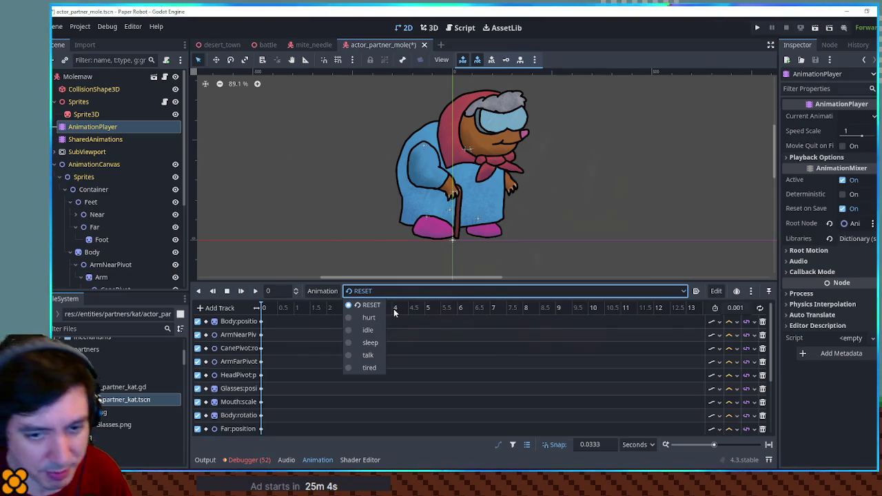
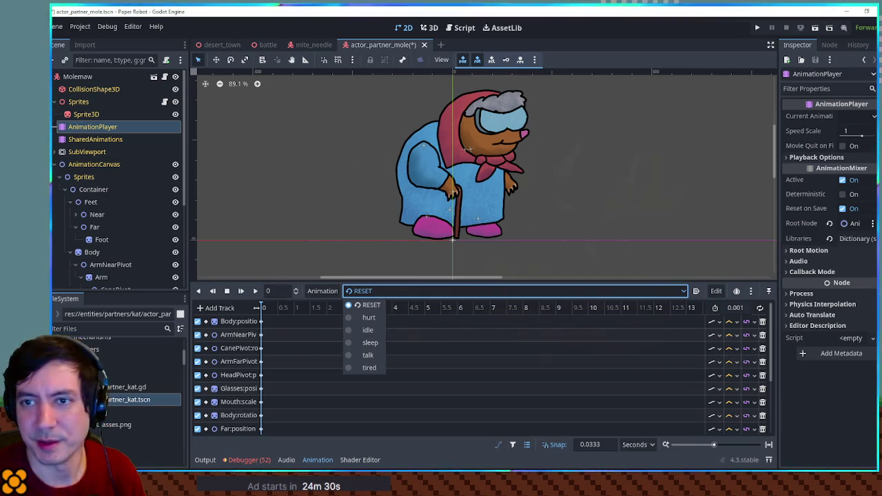
# - Close the mole's animation list without switching, so RESET stays current
pyautogui.press('Escape')
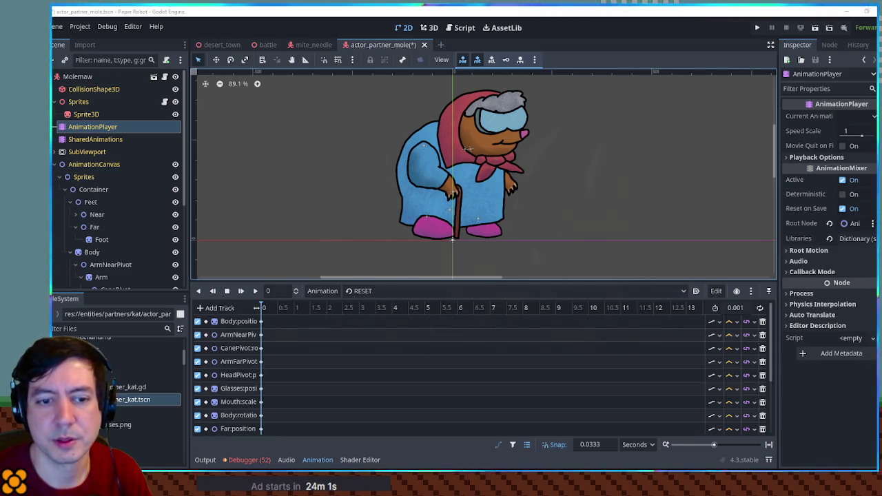
# - Create a new empty animation named block
pyautogui.click(319, 298)
pyautogui.click(321, 305)
pyautogui.write('block')
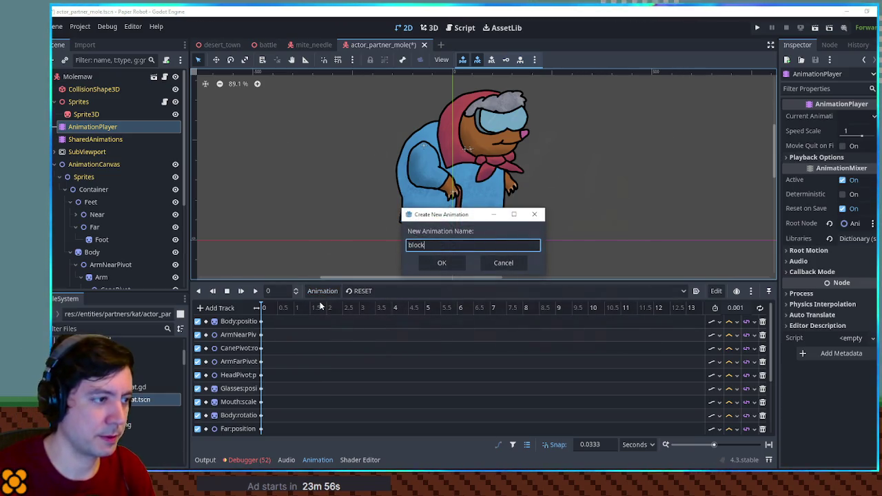
pyautogui.press('Return')
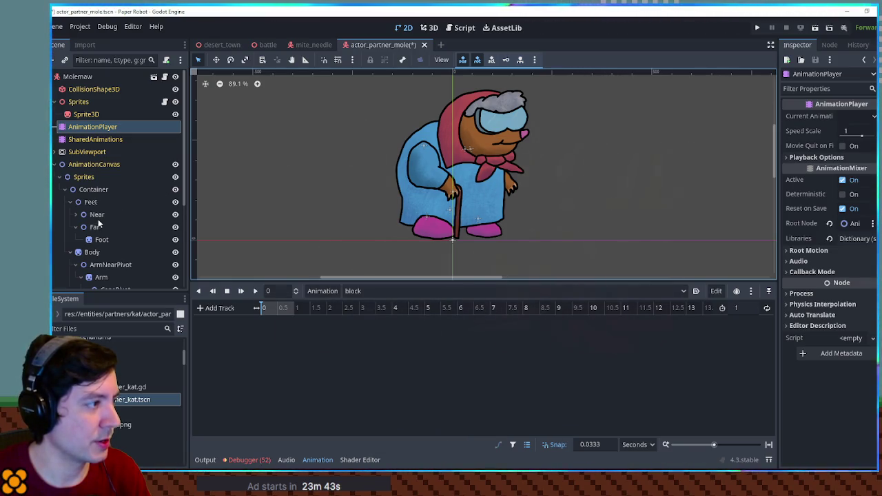
# - Expand Body in the Scene tree and select the HeadPivot node
pyautogui.scroll(-3, 100, 262)
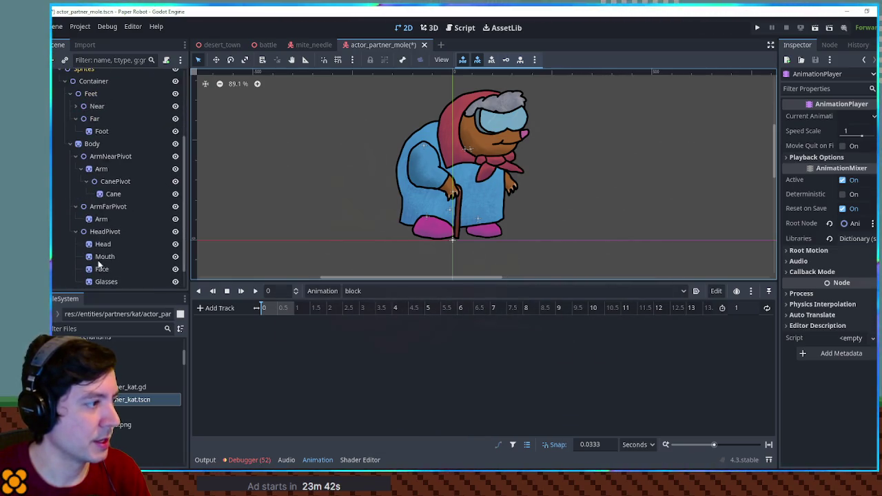
pyautogui.click(71, 145)
pyautogui.click(69, 252)
pyautogui.scroll(-4, 71, 250)
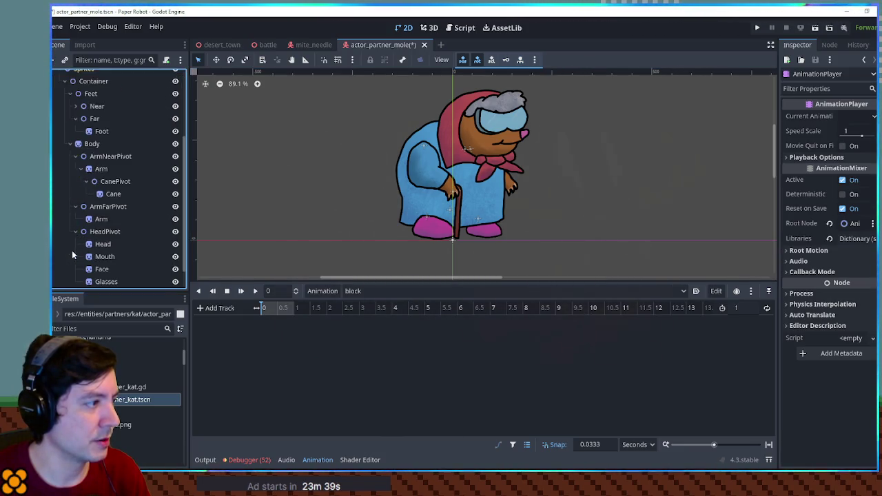
pyautogui.click(103, 206)
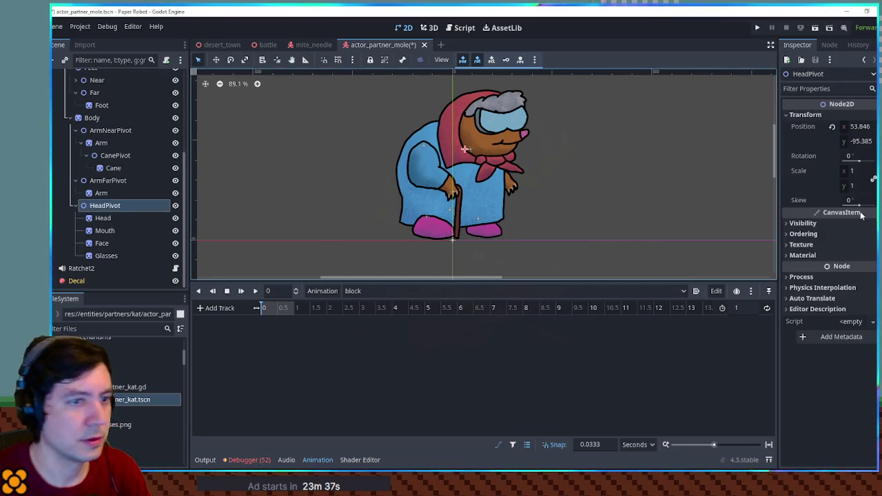
# - Key the HeadPivot position at time 0, enable looping, and shift the keyed position
pyautogui.click(833, 127)
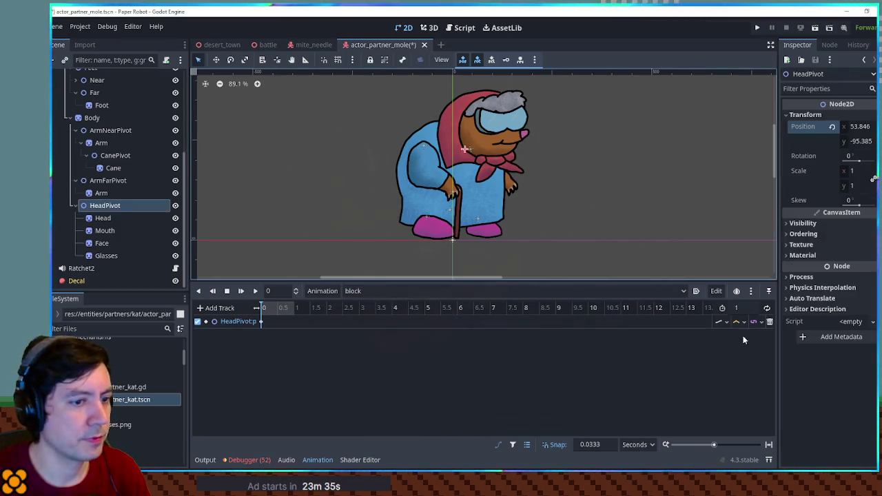
pyautogui.click(766, 308)
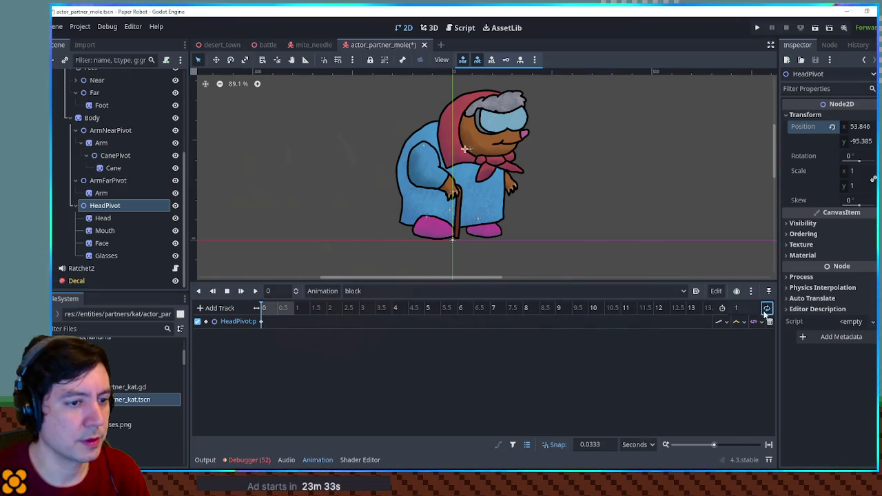
pyautogui.click(255, 291)
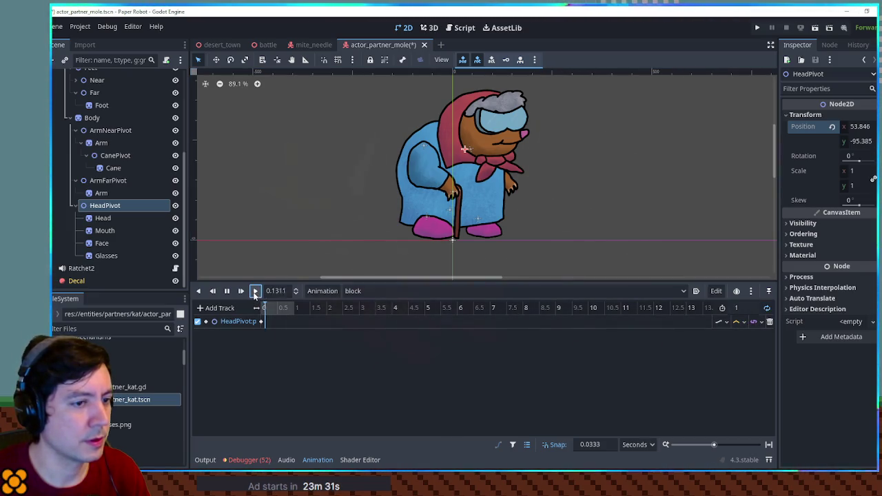
pyautogui.click(261, 321)
pyautogui.moveTo(852, 129)
pyautogui.mouseDown()
pyautogui.moveTo(806, 129)
pyautogui.moveTo(878, 143)
pyautogui.moveTo(840, 129)
pyautogui.moveTo(868, 143)
pyautogui.mouseUp()
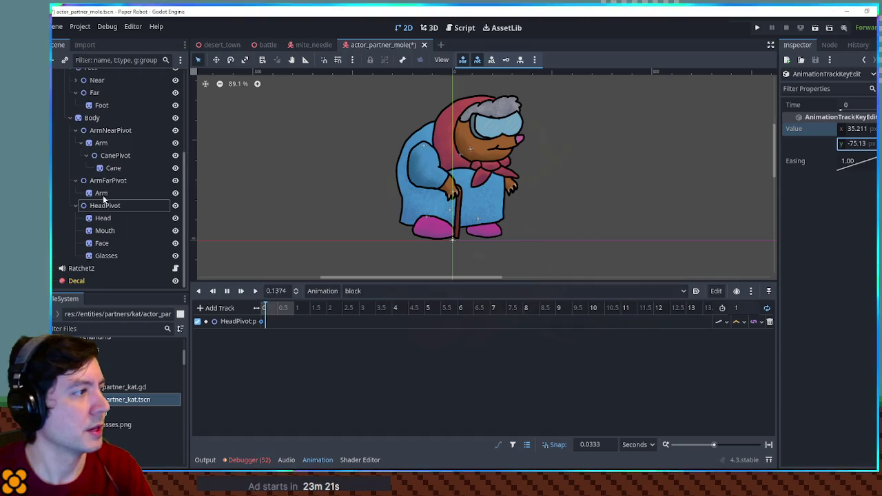
# - Key the Body position at time 0, shifted to -8.06, -154.71
pyautogui.click(92, 119)
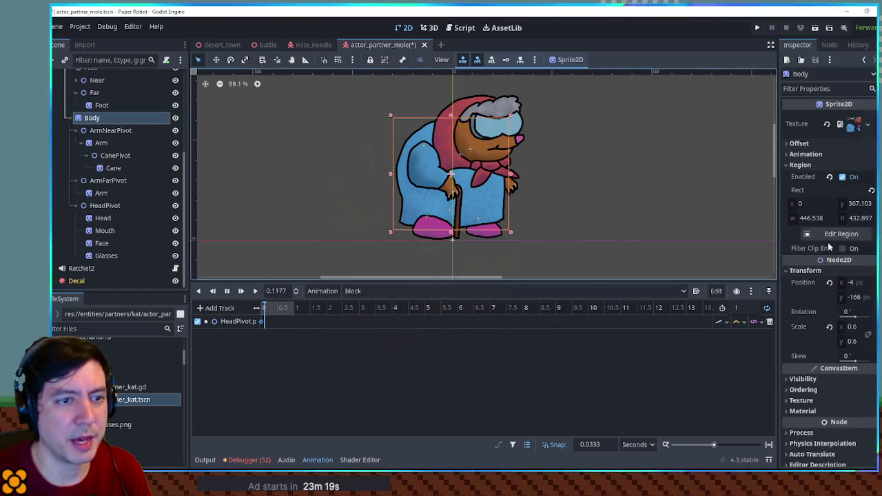
pyautogui.click(874, 290)
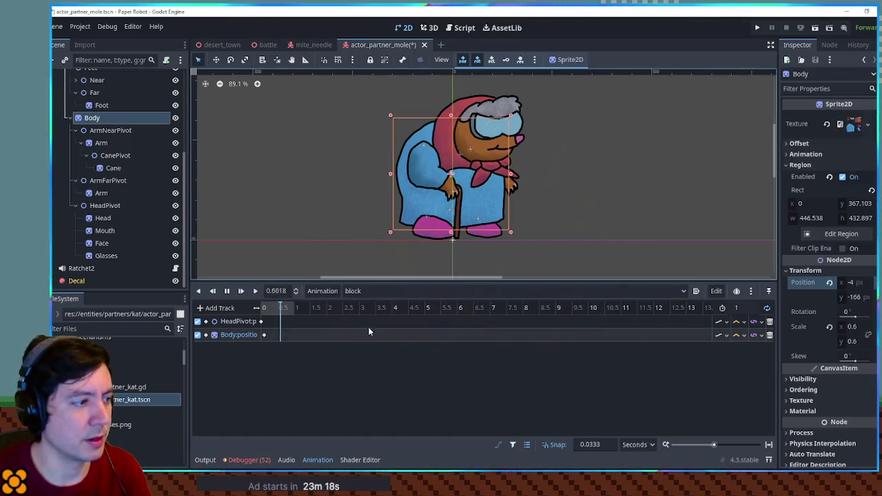
pyautogui.click(264, 334)
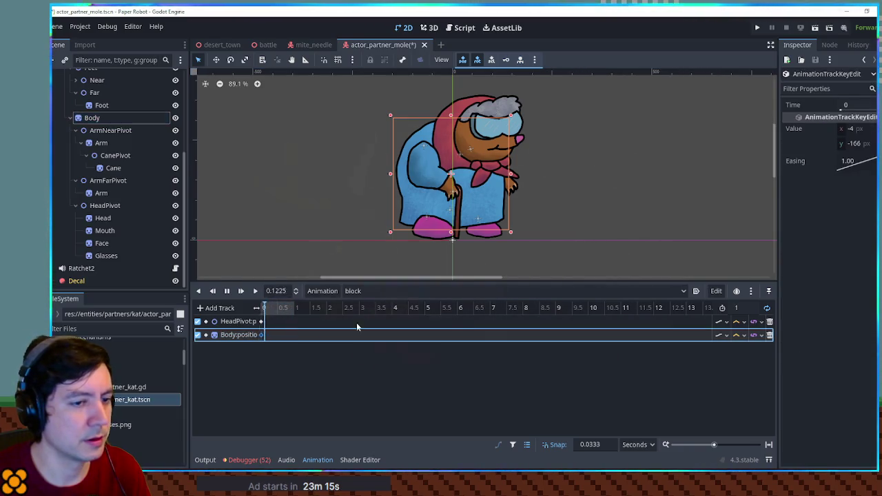
pyautogui.moveTo(841, 128)
pyautogui.mouseDown()
pyautogui.moveTo(820, 129)
pyautogui.moveTo(859, 144)
pyautogui.mouseUp()
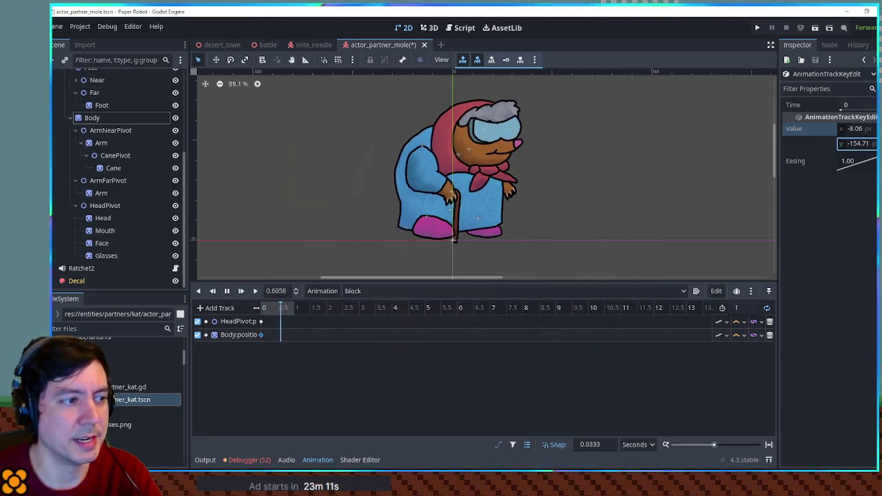
pyautogui.click(110, 182)
# - Key the ArmNearPivot rotation at time 0, tilted to -11°
pyautogui.click(105, 141)
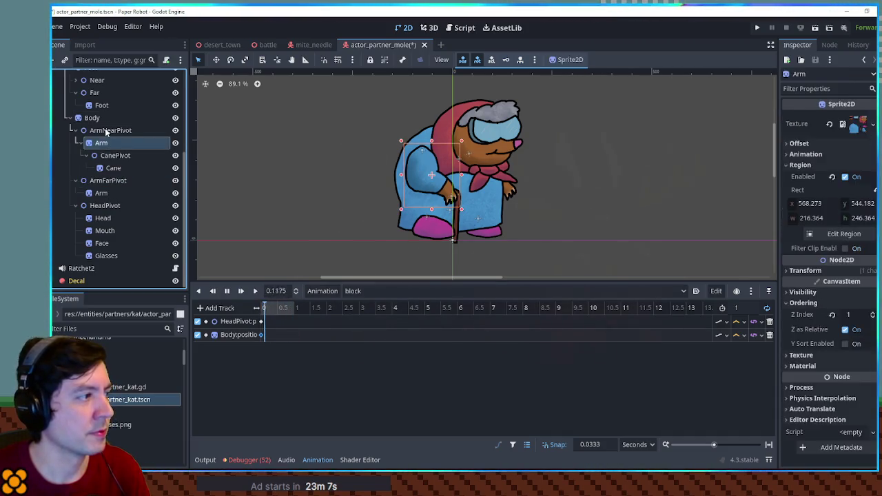
pyautogui.click(105, 129)
pyautogui.click(872, 156)
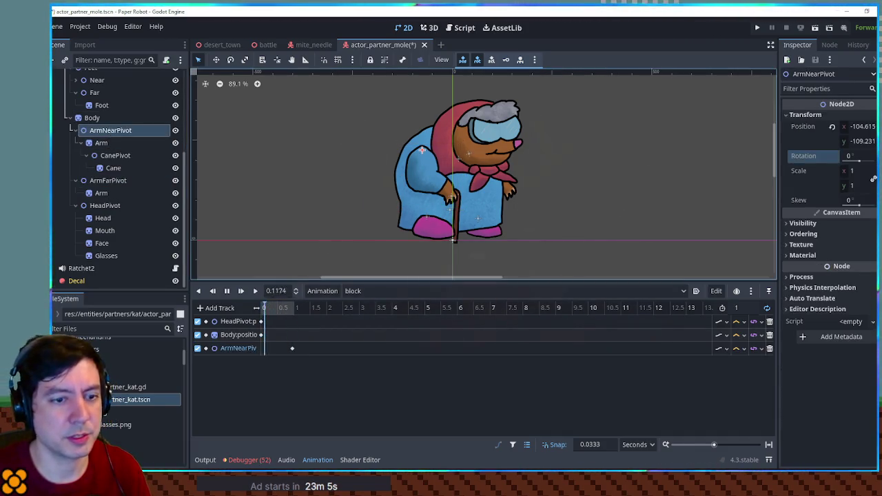
pyautogui.click(292, 348)
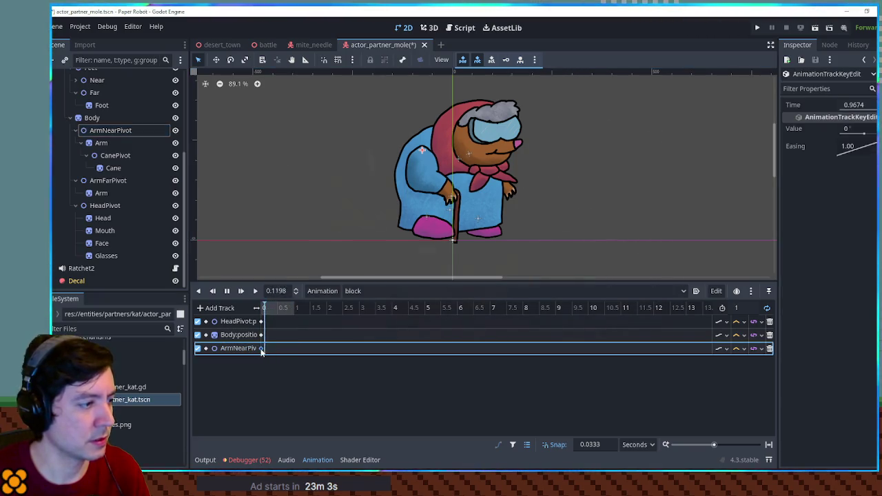
pyautogui.click(260, 348)
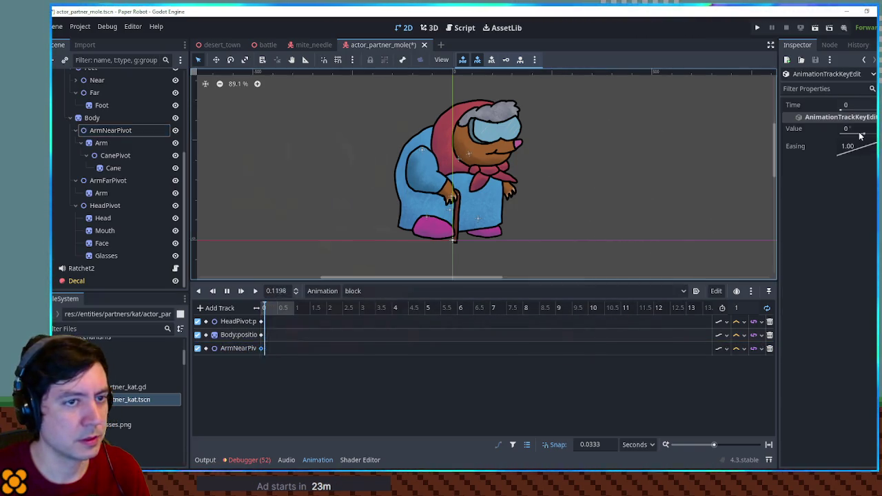
pyautogui.moveTo(860, 135); pyautogui.dragTo(843, 135)
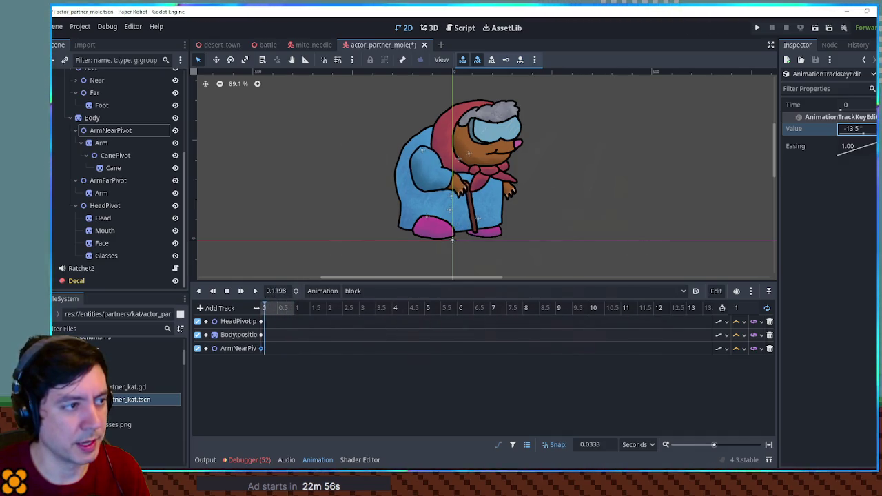
# - Key the near arm's position at -104.615, -82.681 and add a CanePivot rotation key
pyautogui.click(117, 130)
pyautogui.click(832, 127)
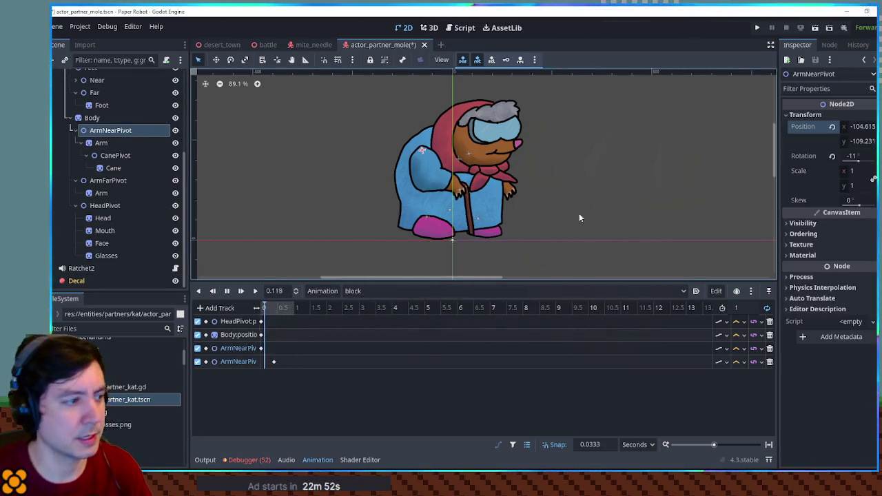
pyautogui.moveTo(275, 361); pyautogui.dragTo(262, 362)
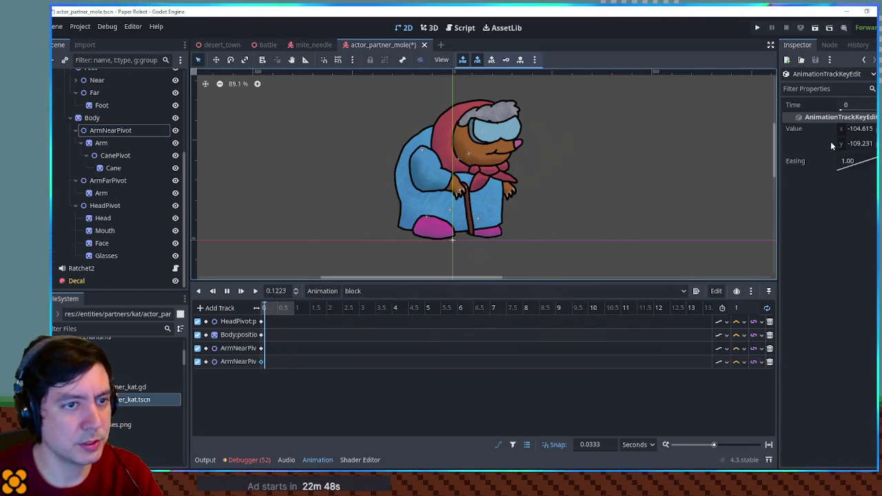
pyautogui.moveTo(858, 143); pyautogui.dragTo(880, 143)
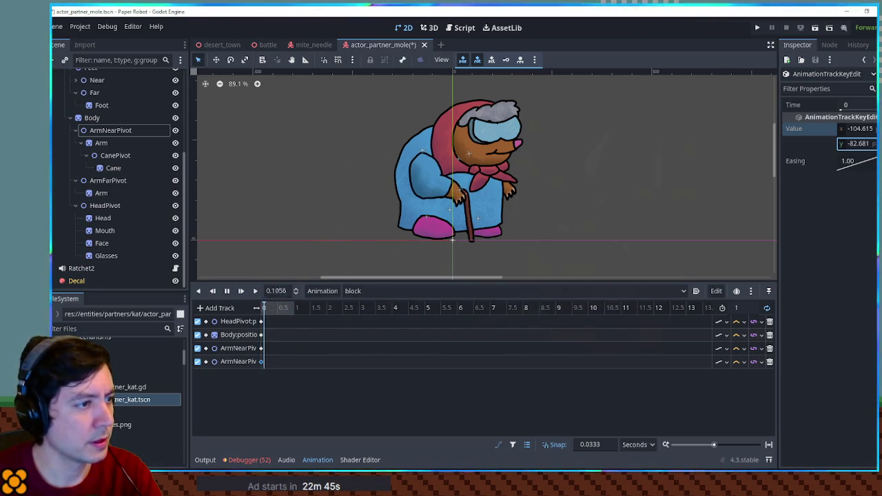
pyautogui.click(115, 155)
pyautogui.click(873, 156)
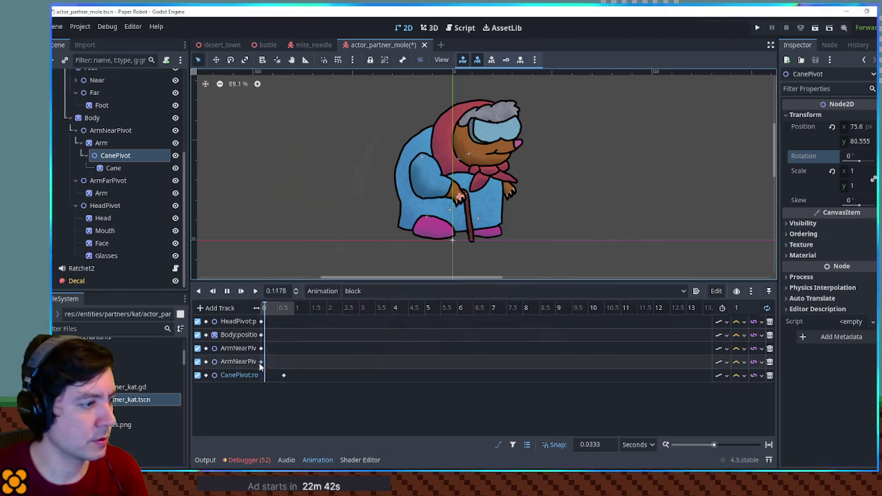
# - Swing the CanePivot rotation key to about -95.1°
pyautogui.click(263, 376)
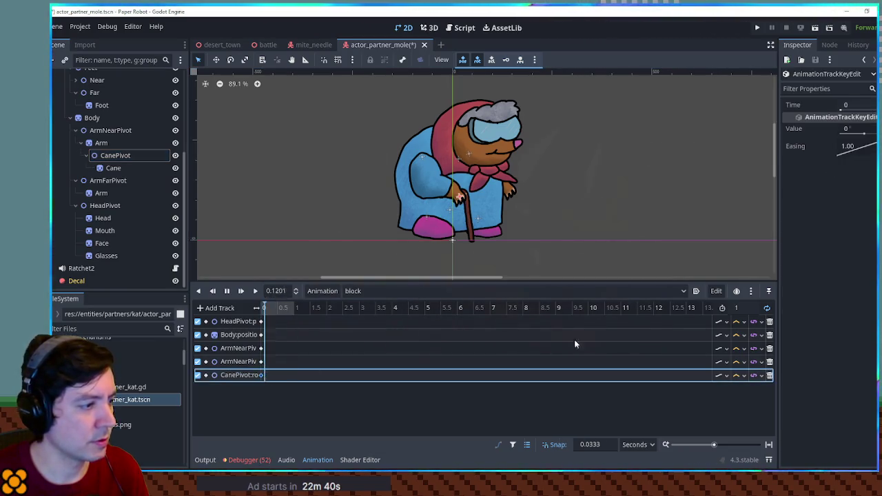
pyautogui.moveTo(855, 129); pyautogui.dragTo(860, 136)
pyautogui.write('-95.1')
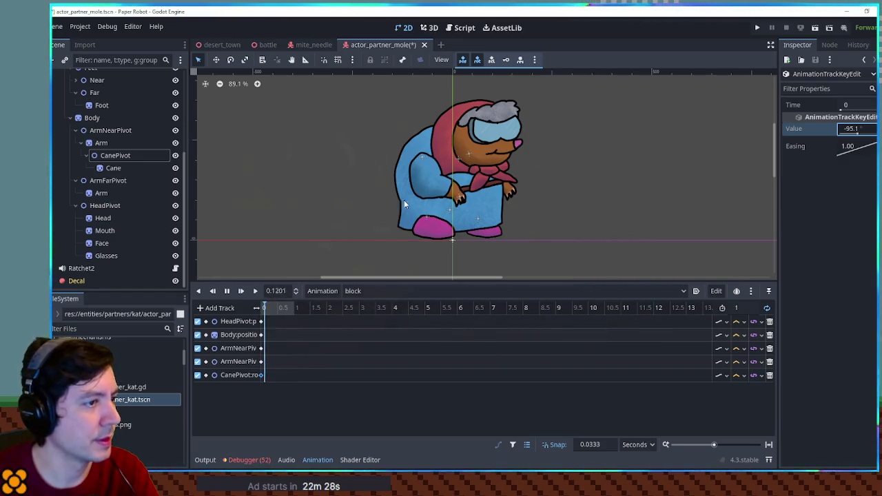
pyautogui.moveTo(853, 129); pyautogui.dragTo(858, 135)
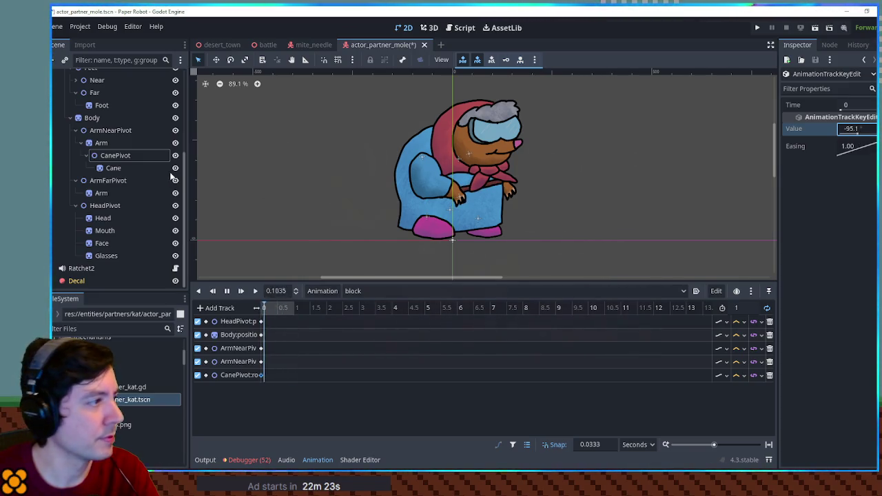
# - Key the CanePivot position at 75.6, 98.205
pyautogui.click(119, 155)
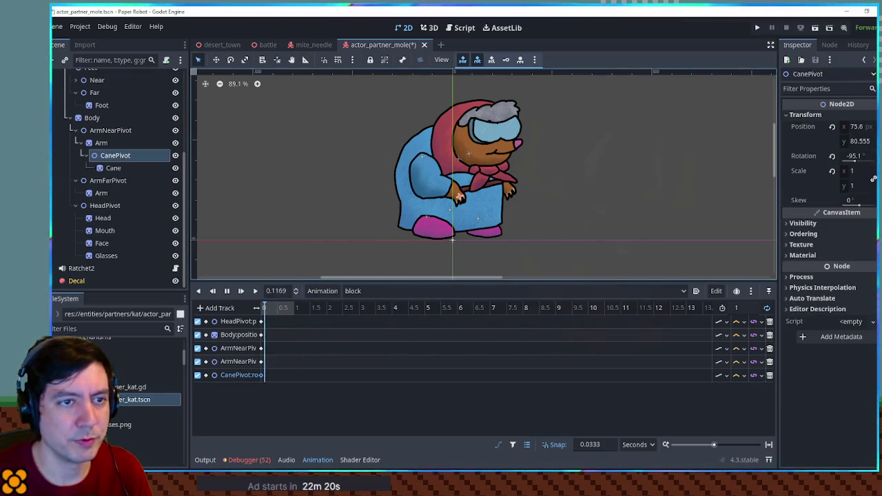
pyautogui.click(874, 127)
pyautogui.click(261, 389)
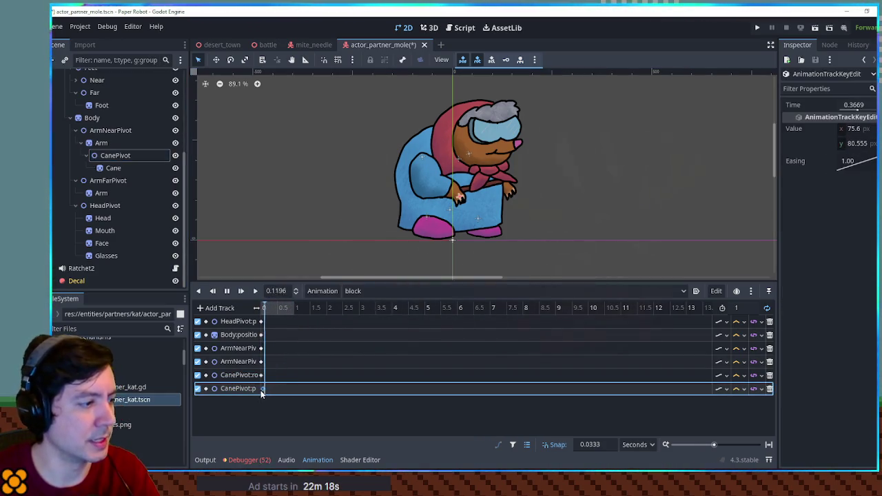
pyautogui.moveTo(857, 143); pyautogui.dragTo(872, 143)
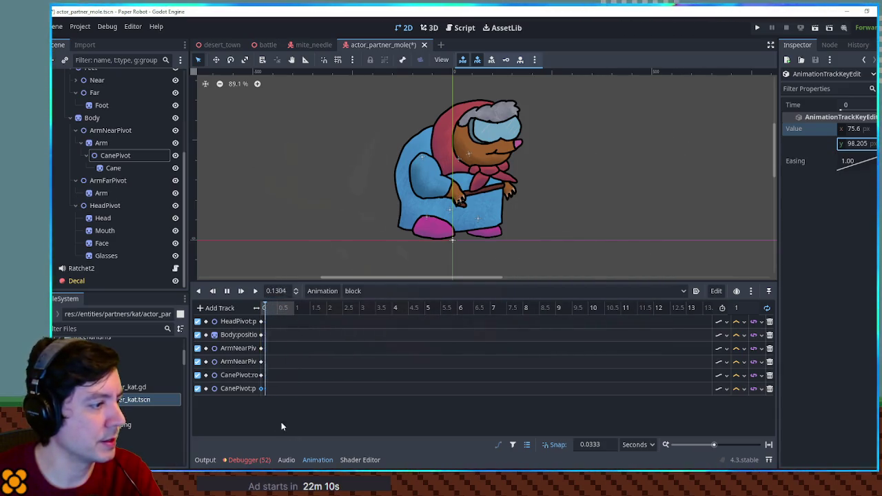
pyautogui.click(260, 349)
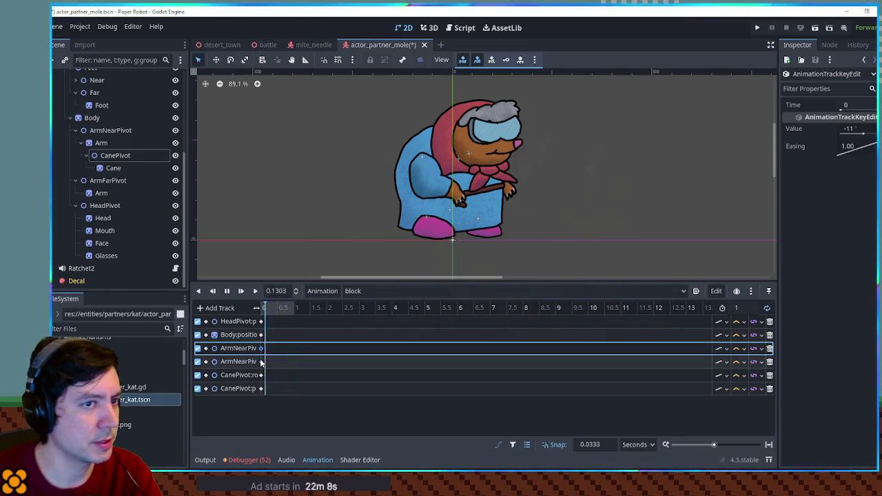
# - Retune the near arm keys to rotation -50.8 and position -103.73, -82.681
pyautogui.click(260, 361)
pyautogui.moveTo(858, 128); pyautogui.dragTo(870, 128)
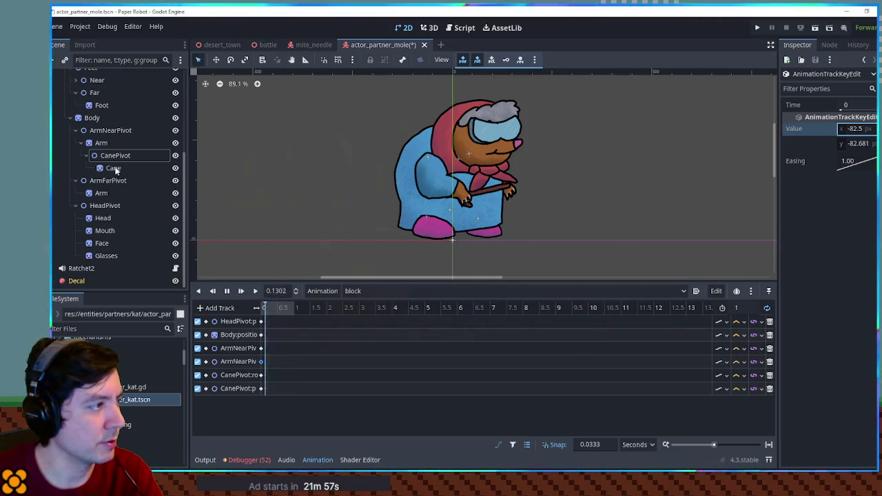
pyautogui.click(261, 348)
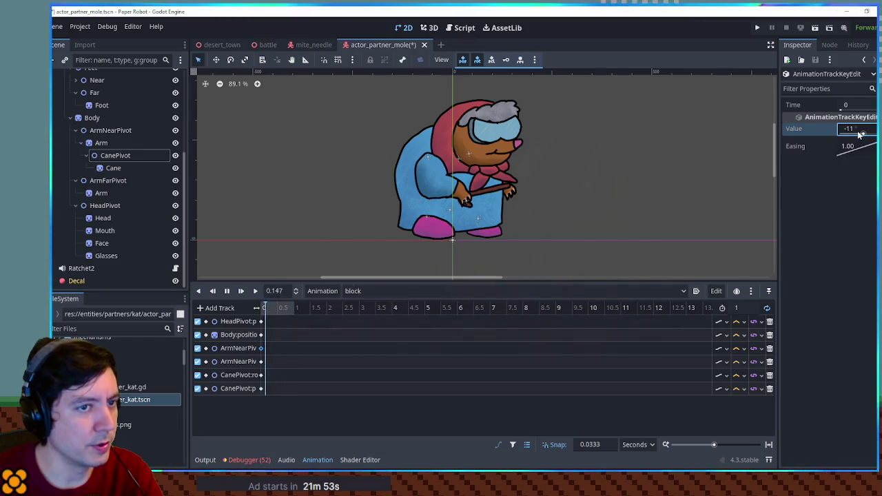
pyautogui.moveTo(859, 134); pyautogui.dragTo(862, 134)
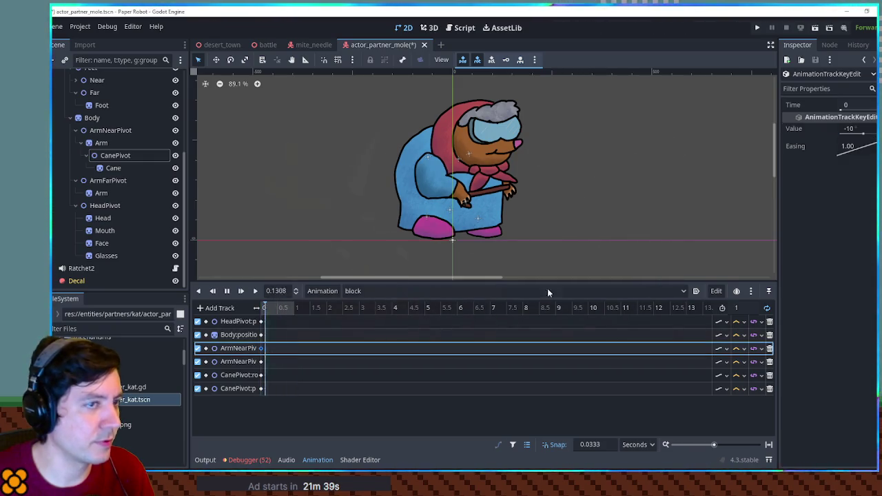
pyautogui.moveTo(870, 129); pyautogui.dragTo(859, 135)
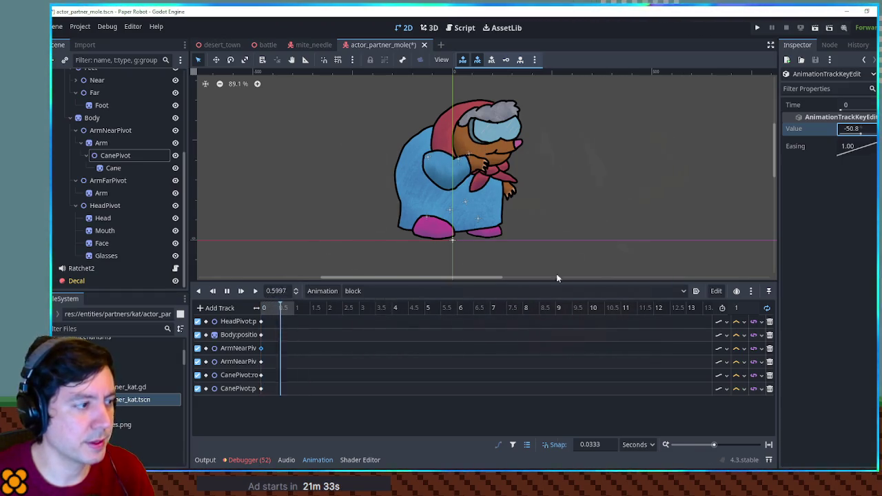
pyautogui.click(261, 361)
pyautogui.moveTo(848, 137); pyautogui.dragTo(848, 137)
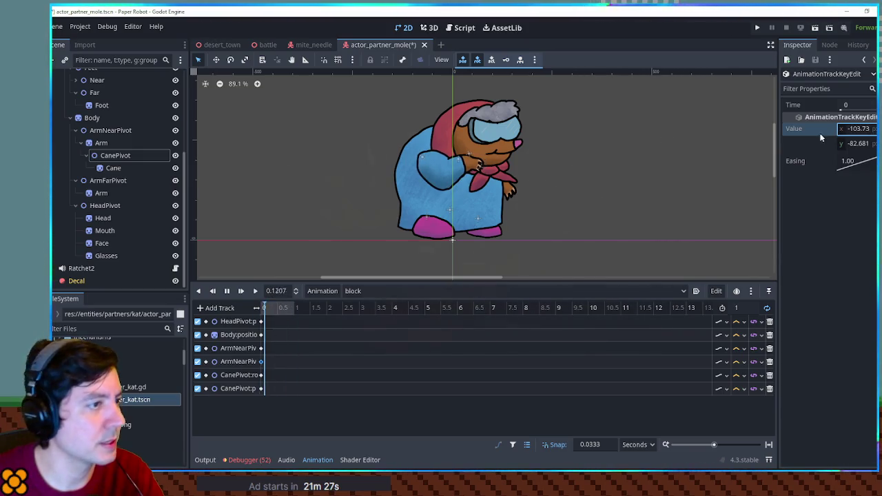
# - Add a Cane z_index key at time 0 with value 1
pyautogui.click(111, 180)
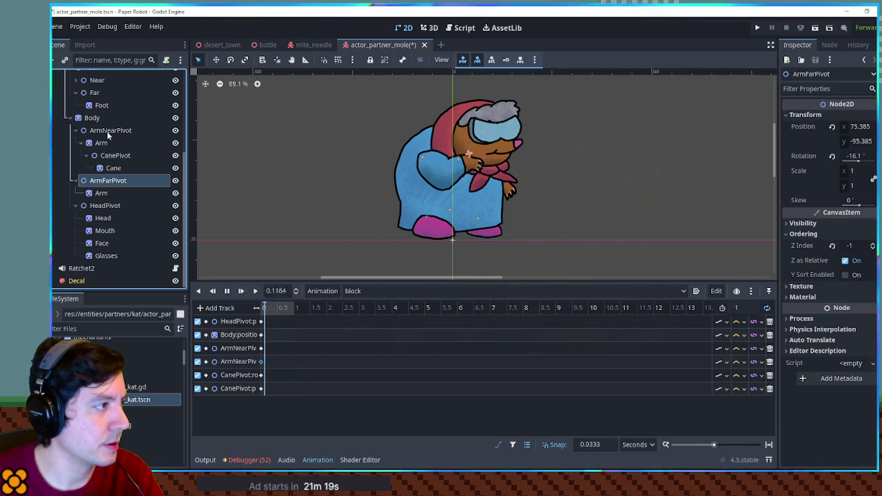
pyautogui.click(105, 143)
pyautogui.click(109, 134)
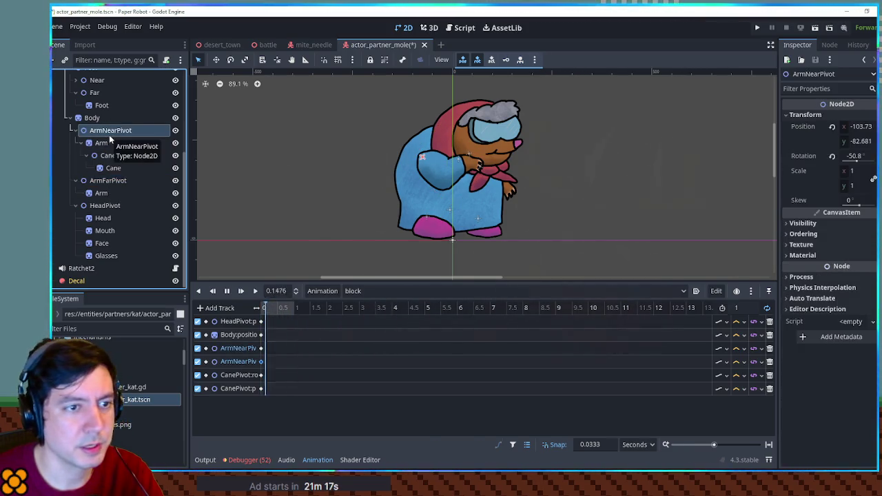
pyautogui.click(110, 142)
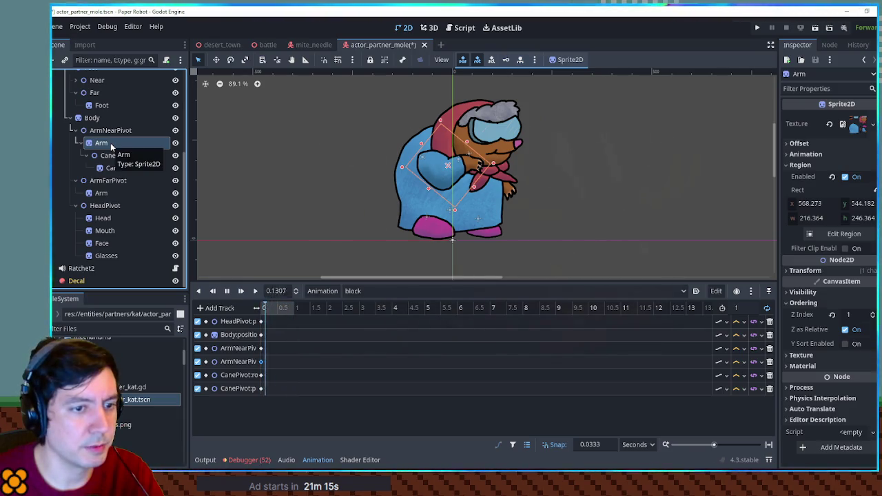
pyautogui.click(114, 169)
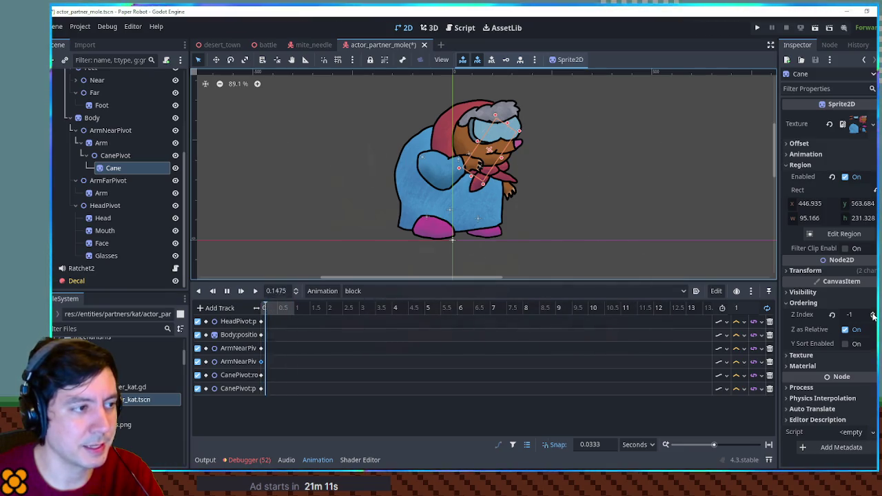
pyautogui.click(803, 313)
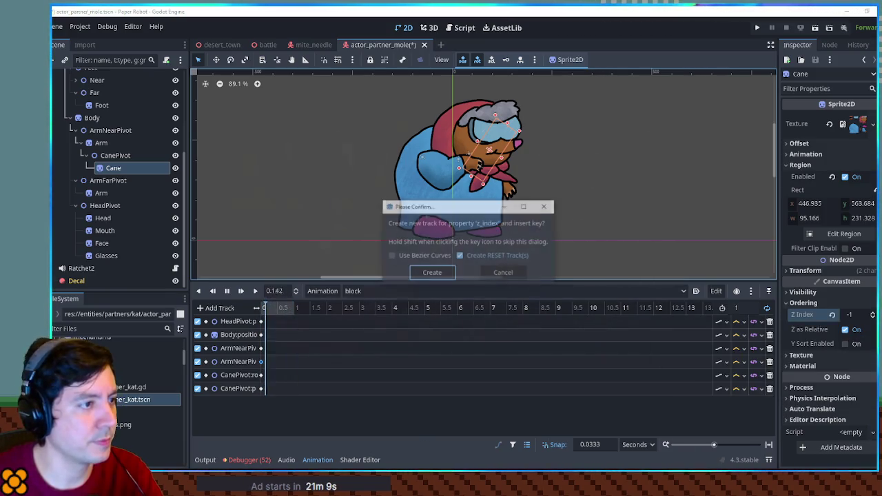
pyautogui.click(432, 273)
pyautogui.click(262, 403)
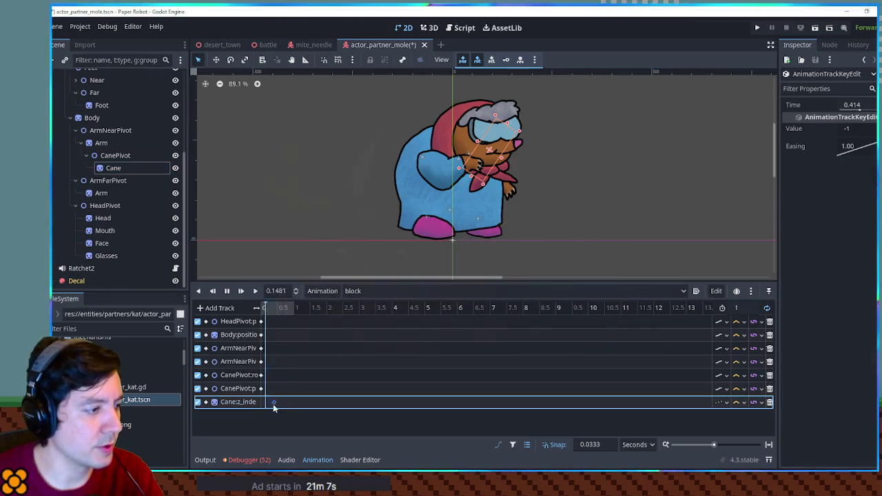
pyautogui.moveTo(262, 403); pyautogui.dragTo(264, 403)
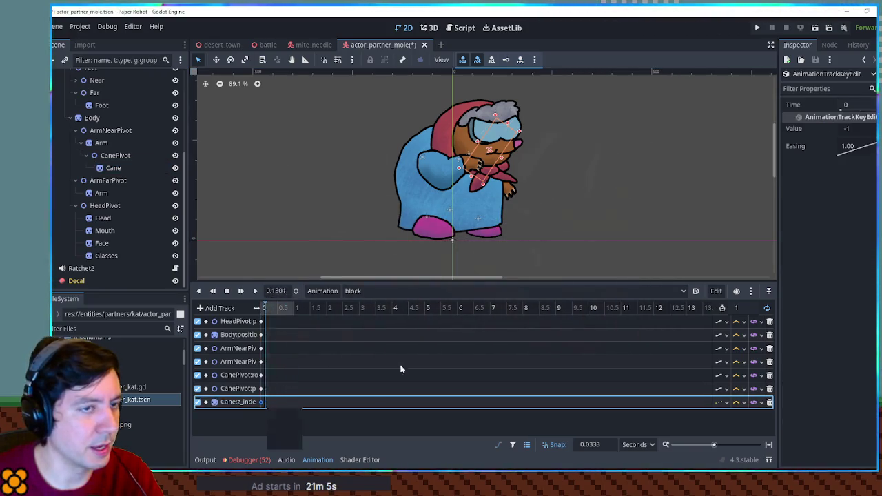
pyautogui.click(855, 128)
pyautogui.write('1')
pyautogui.press('Return')
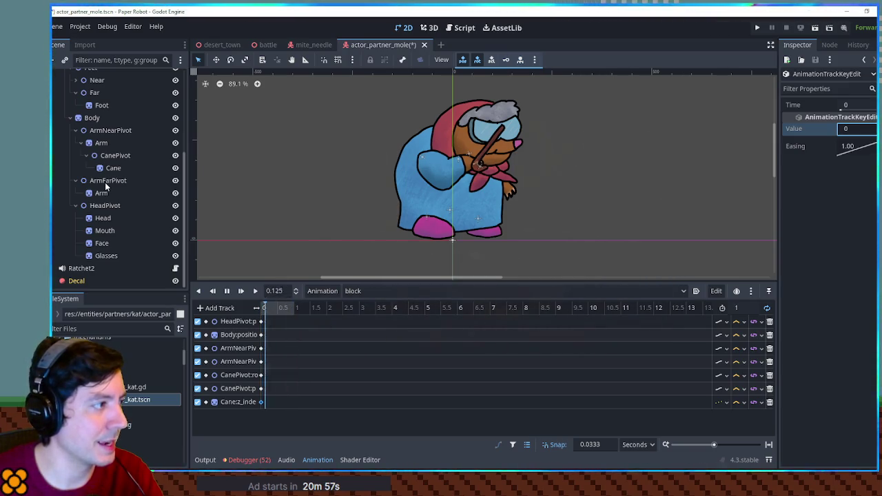
# - Key the Arm z_index at 2 and change the Cane z_index key to -1
pyautogui.click(111, 130)
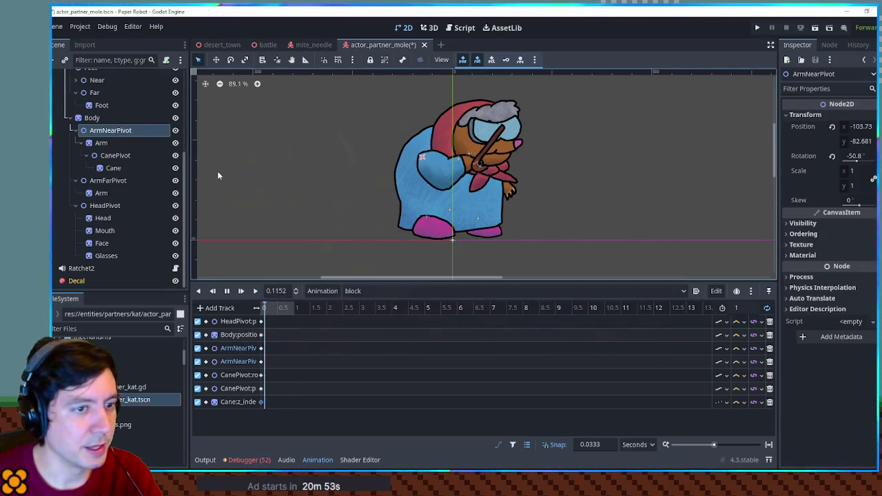
pyautogui.click(102, 143)
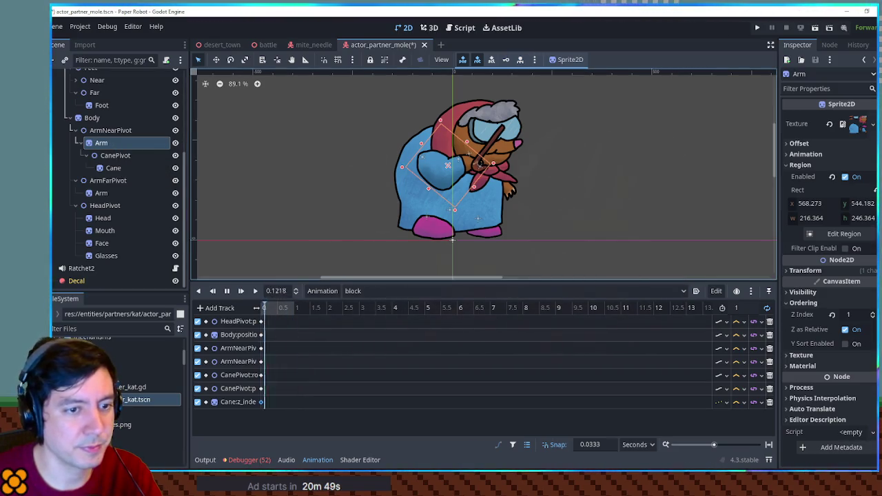
pyautogui.click(262, 415)
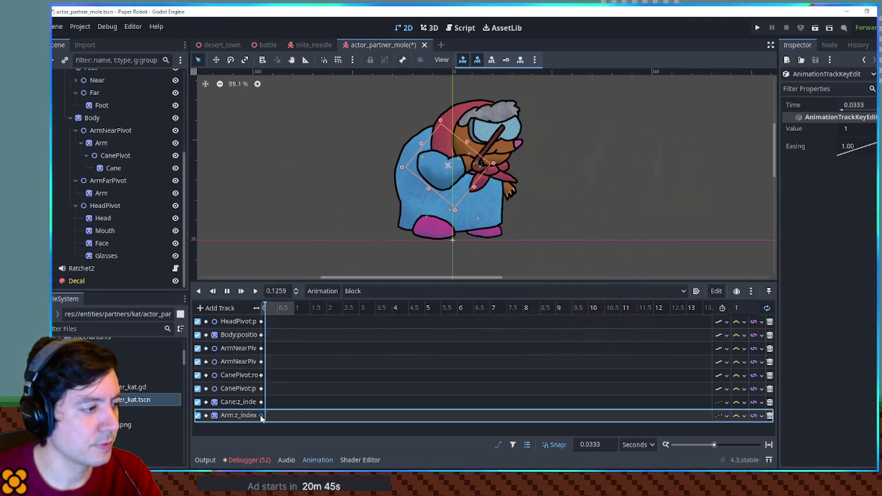
pyautogui.click(854, 129)
pyautogui.write('2')
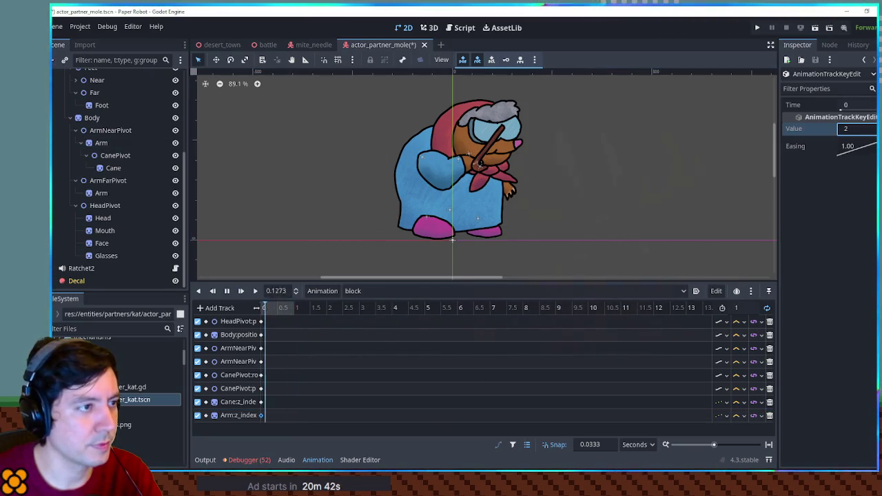
pyautogui.click(261, 402)
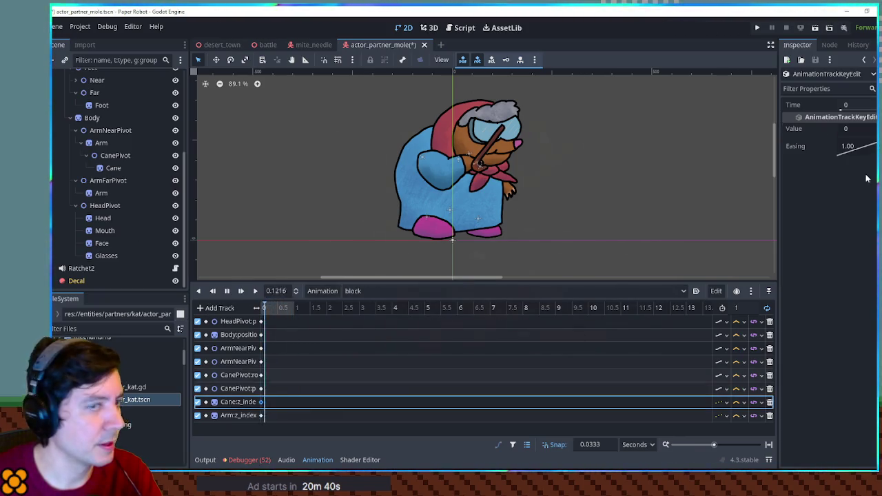
pyautogui.click(854, 129)
pyautogui.write('-1')
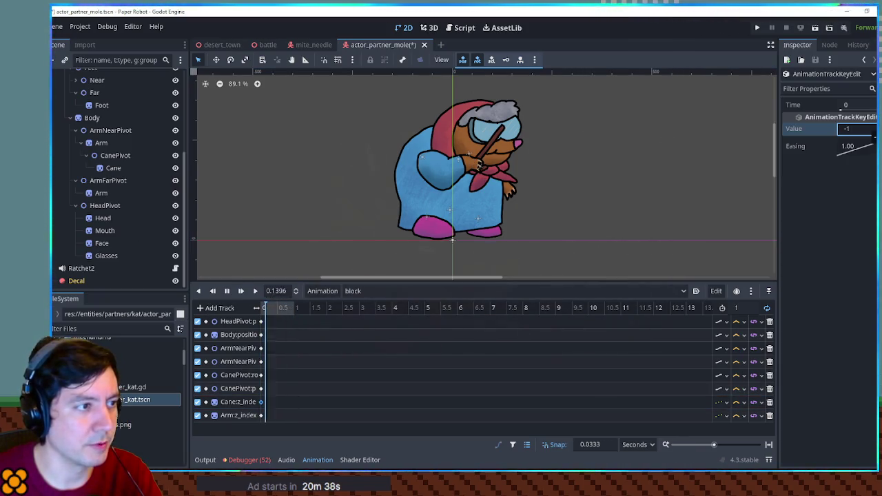
# - Retune the CanePivot rotation key to about -45.6°
pyautogui.click(261, 388)
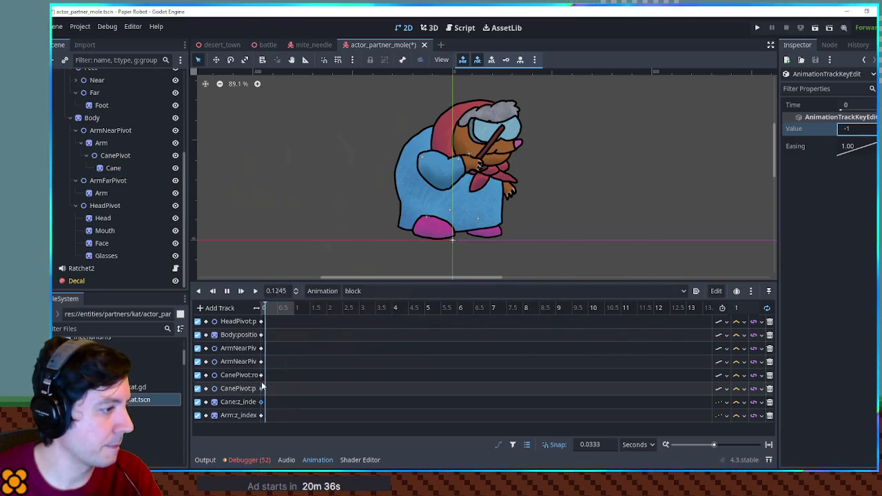
pyautogui.click(261, 375)
pyautogui.click(854, 128)
pyautogui.write('-91.1')
pyautogui.moveTo(852, 128); pyautogui.dragTo(867, 128)
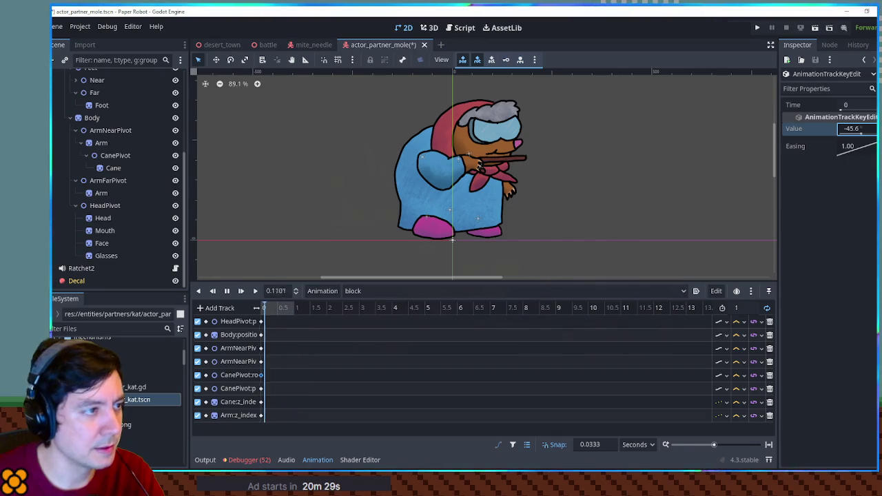
pyautogui.click(108, 180)
# - Key the ArmFarPivot rotation at time 0 to about -57°, save, and open actor_partner_kat.tscn
pyautogui.click(873, 155)
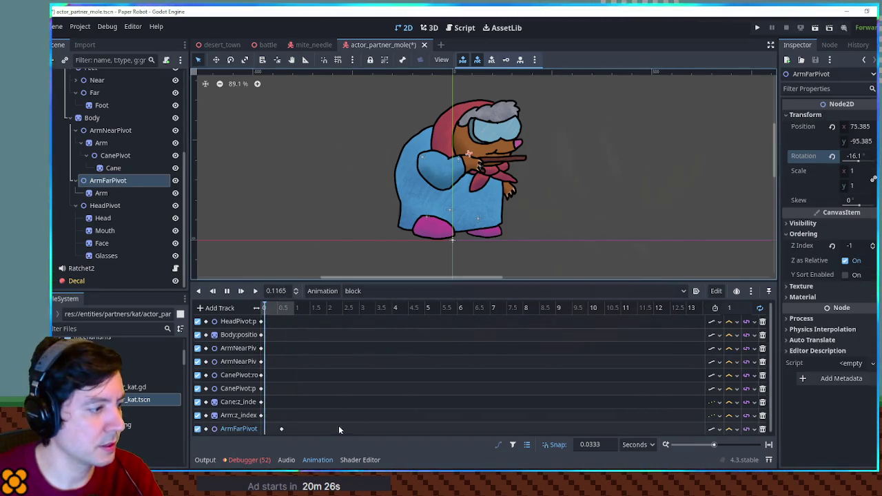
pyautogui.moveTo(280, 431); pyautogui.dragTo(261, 431)
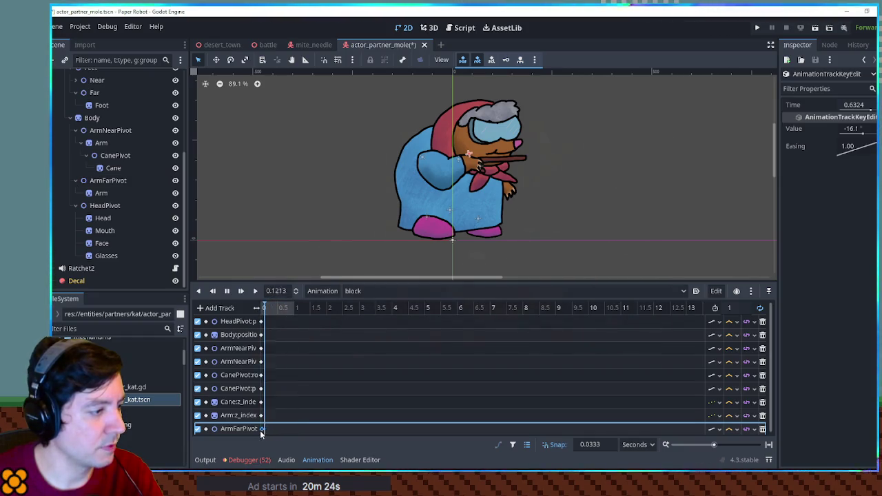
pyautogui.moveTo(868, 130); pyautogui.dragTo(860, 135)
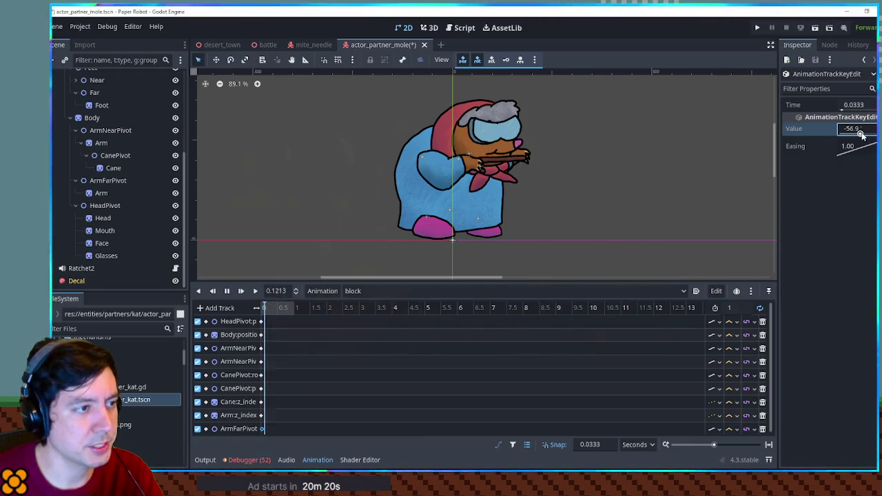
pyautogui.moveTo(861, 135); pyautogui.dragTo(860, 134)
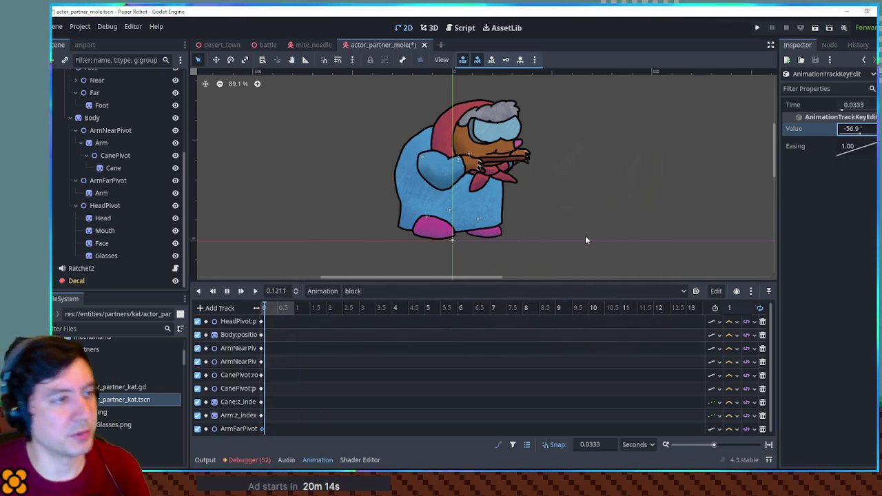
pyautogui.hotkey('ctrl', 's')
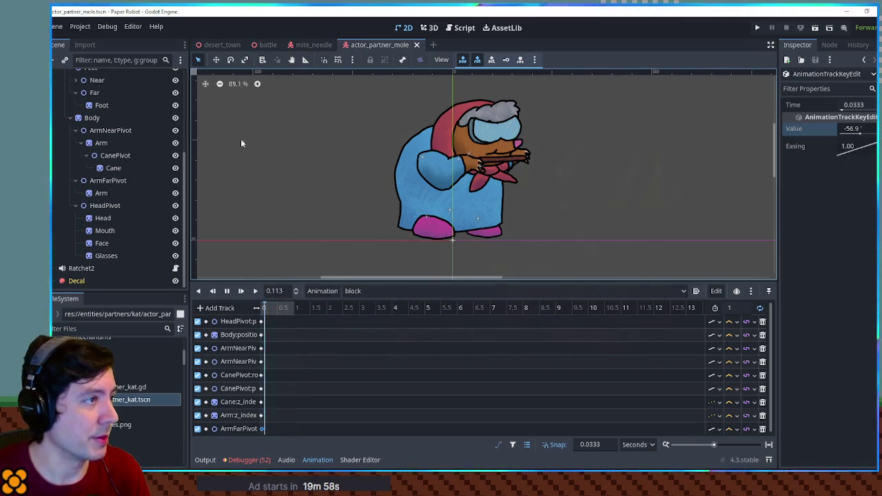
pyautogui.press('Return')
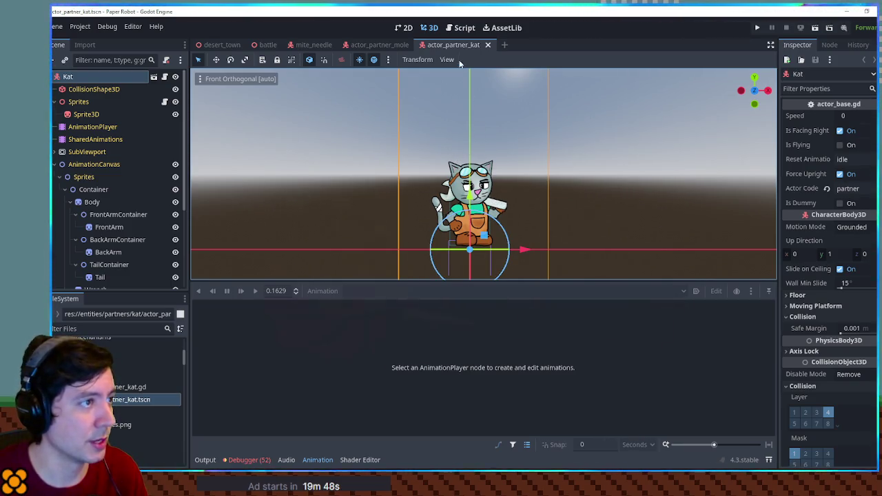
# - Select Kat's AnimationPlayer and preview its existing block animation
pyautogui.click(92, 127)
pyautogui.click(361, 290)
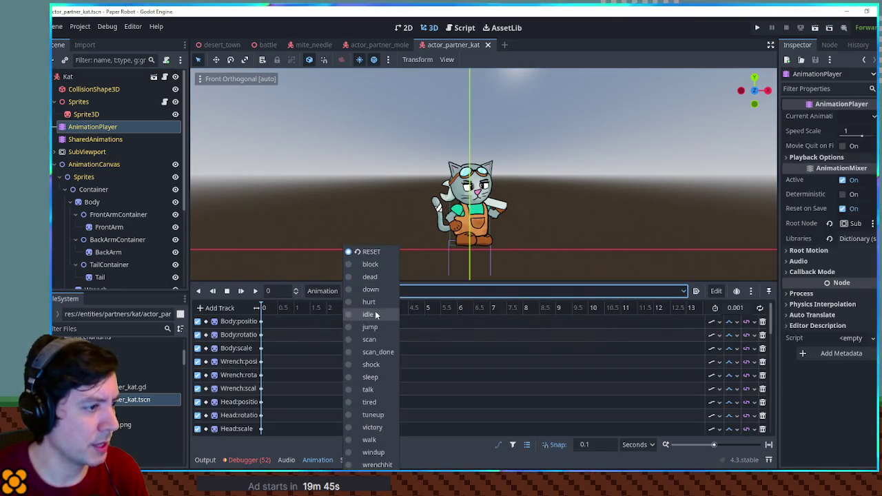
pyautogui.click(370, 264)
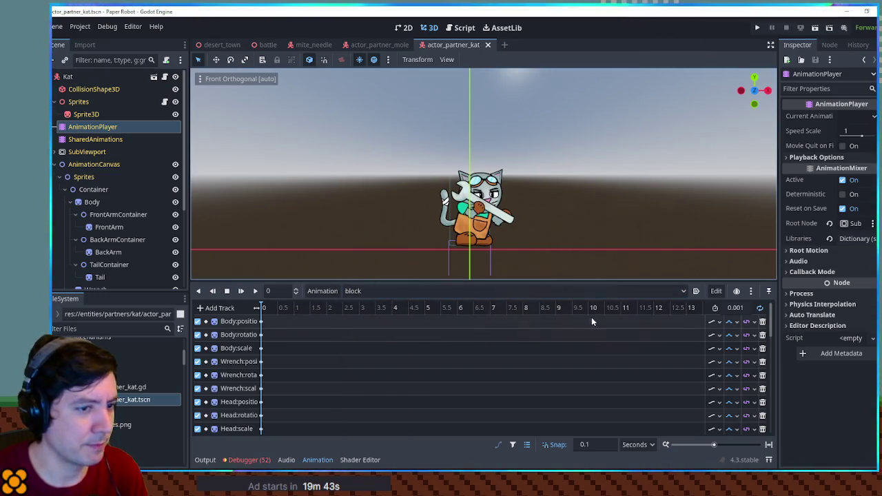
pyautogui.click(736, 309)
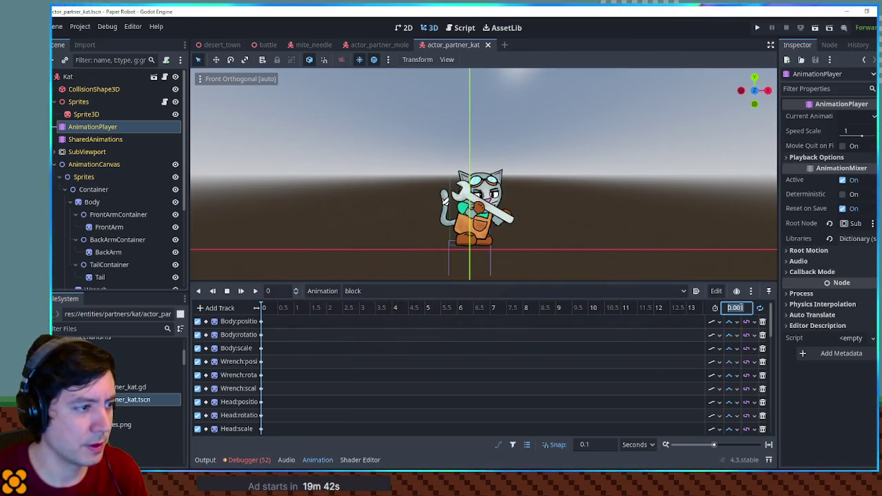
# - Return the kat to its RESET pose and switch to the actor_partner_mole tab
pyautogui.click(366, 291)
pyautogui.click(371, 252)
pyautogui.click(379, 45)
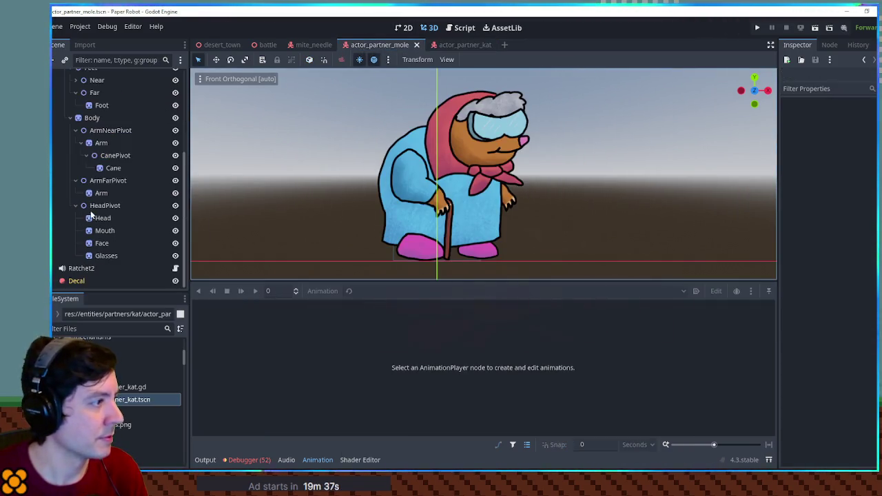
pyautogui.scroll(5, 91, 207)
# - Shorten the mole's block animation to 0.001 s and save the scene
pyautogui.click(93, 101)
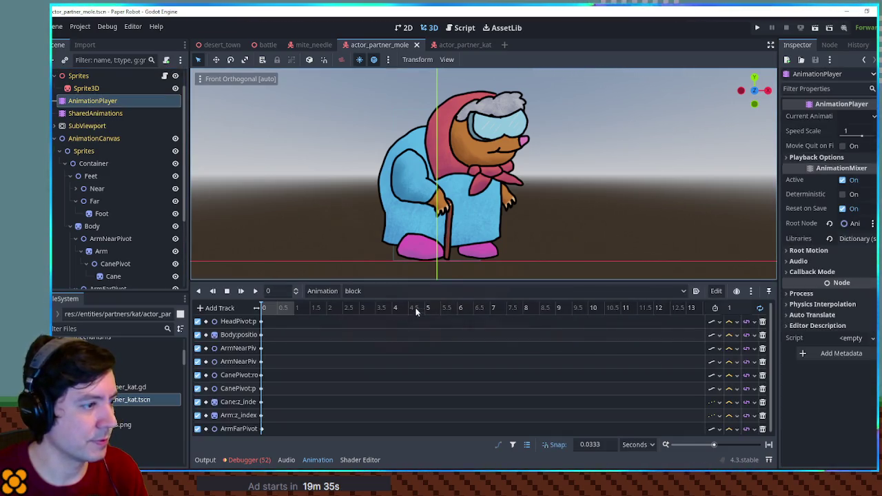
pyautogui.click(733, 308)
pyautogui.write('0.001')
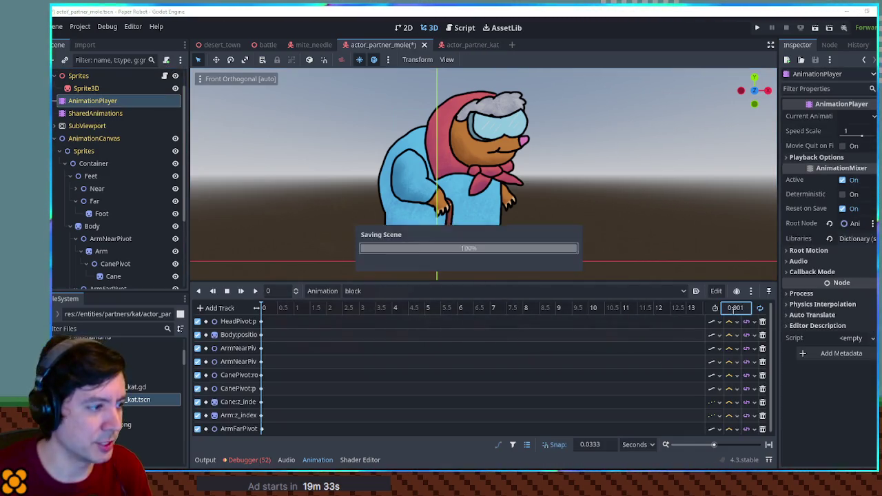
pyautogui.press('Return')
pyautogui.hotkey('ctrl', 's')
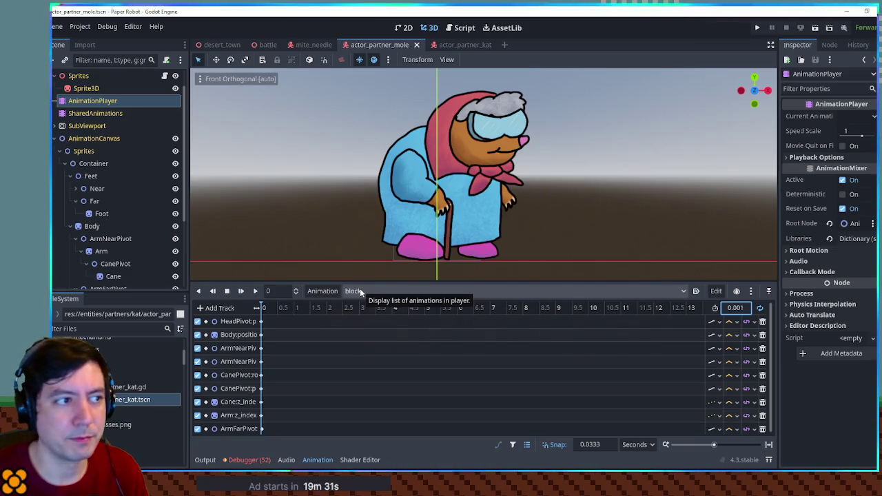
# - Switch to the 2D view and show the mole in its RESET pose
pyautogui.hotkey('ctrl', 'F1')
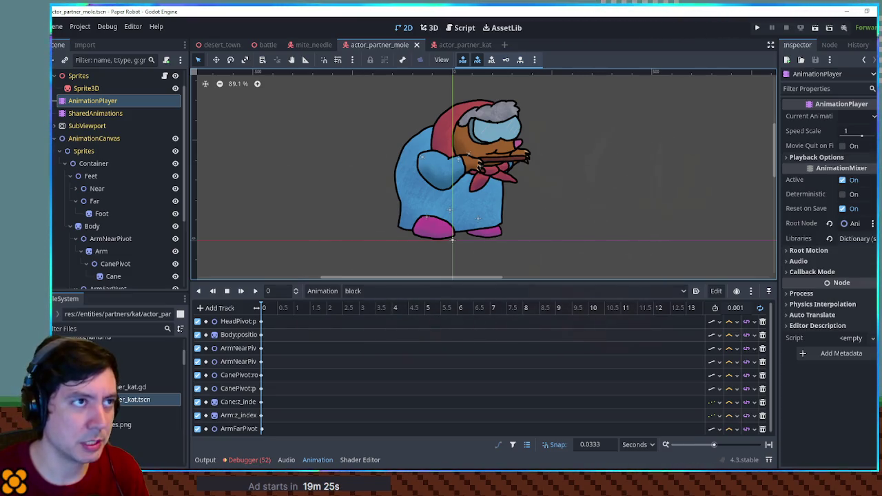
pyautogui.click(323, 291)
pyautogui.click(352, 291)
pyautogui.click(351, 291)
pyautogui.click(361, 304)
# - Create a new empty animation named jump
pyautogui.click(323, 294)
pyautogui.click(327, 306)
pyautogui.write('jump')
pyautogui.press('Return')
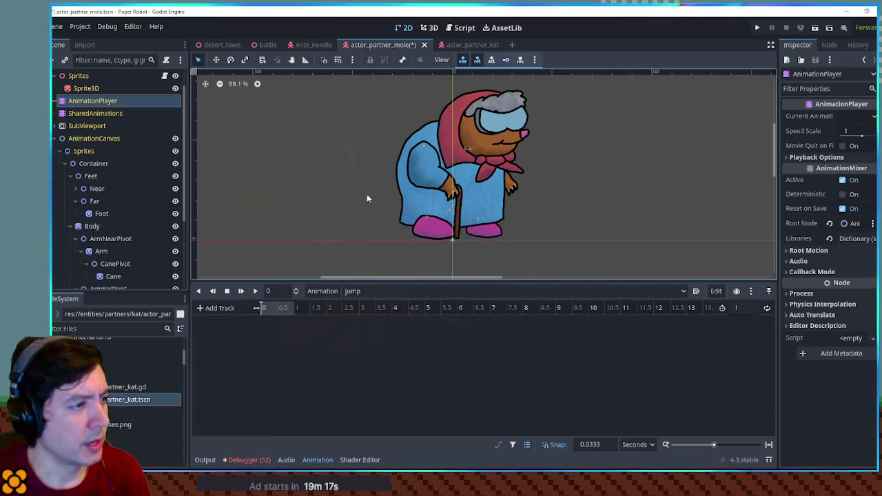
pyautogui.scroll(-3, 81, 174)
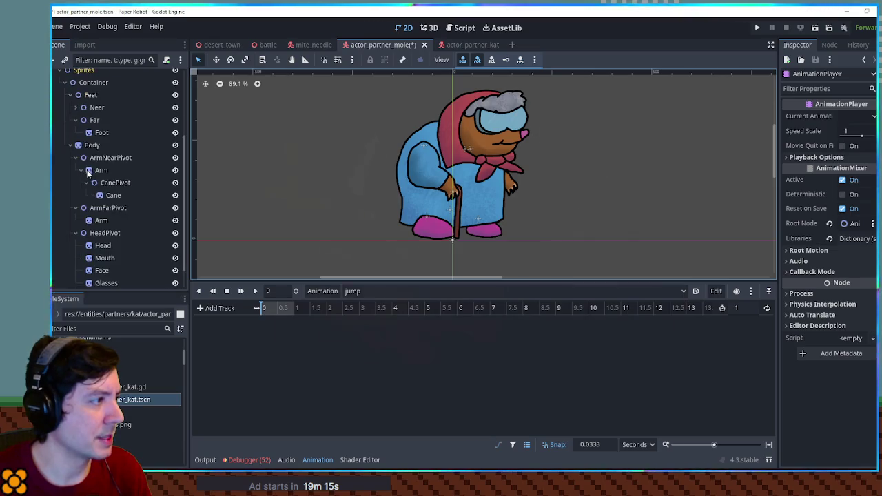
# - Key the Body position (-4, -166) into jump, set length 0.4 s, with cubic interpolation
pyautogui.click(92, 145)
pyautogui.click(874, 282)
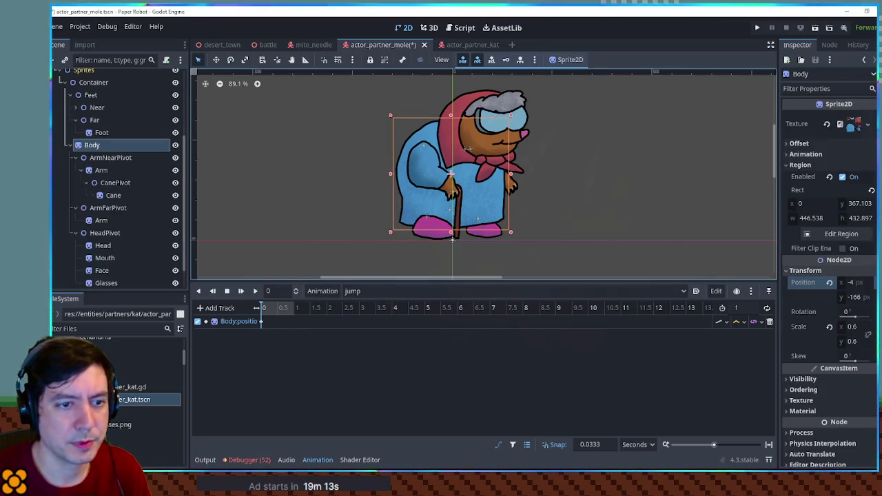
pyautogui.click(738, 308)
pyautogui.write('0.4')
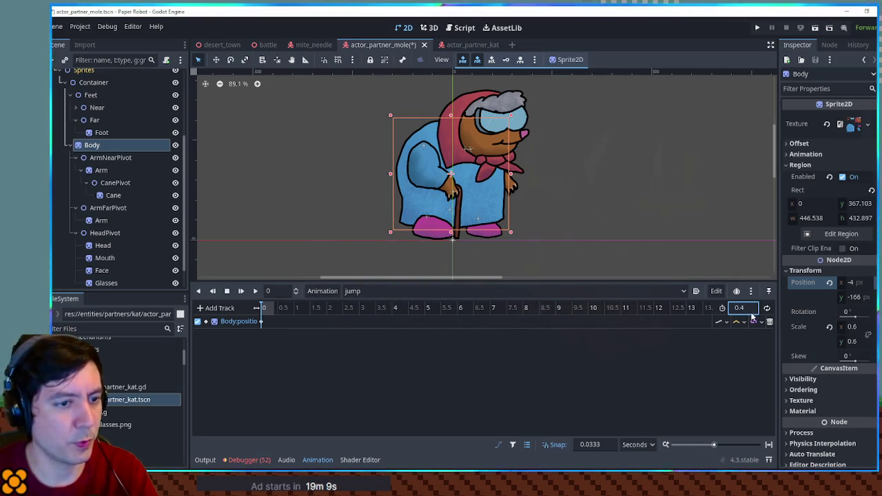
pyautogui.scroll(5, 276, 310)
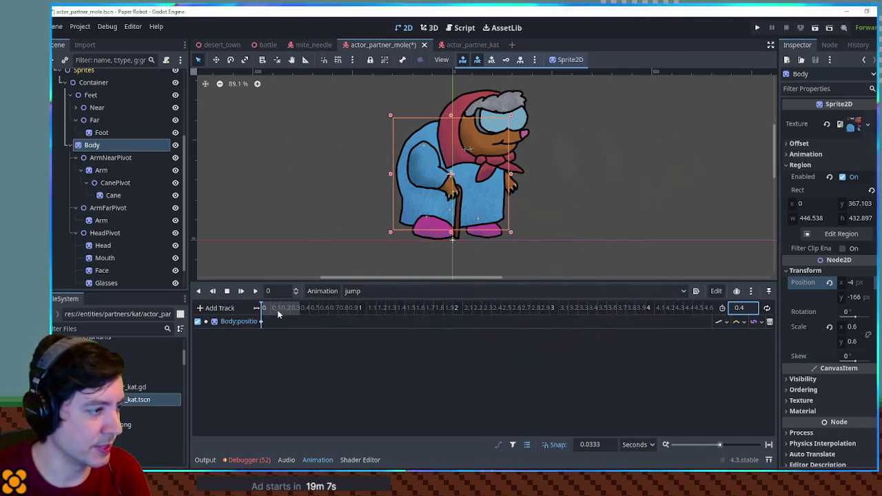
pyautogui.click(738, 323)
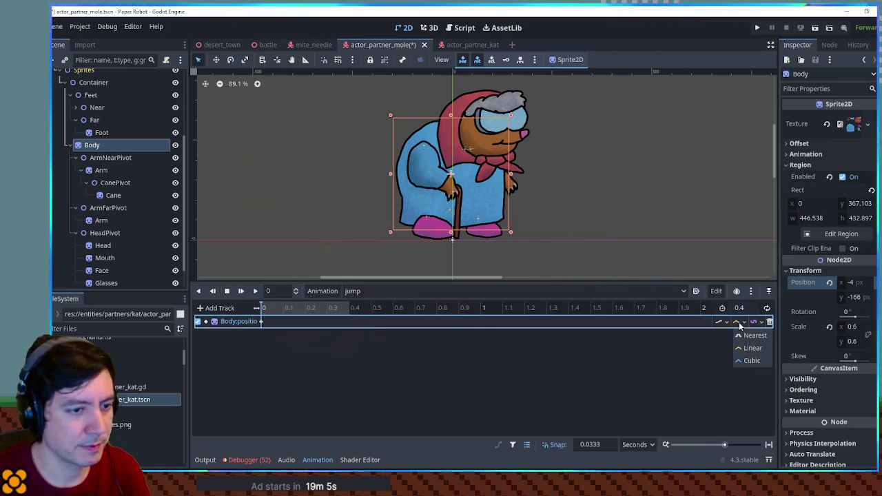
pyautogui.click(750, 360)
# - Turn on looping for the jump animation and play it back
pyautogui.click(349, 308)
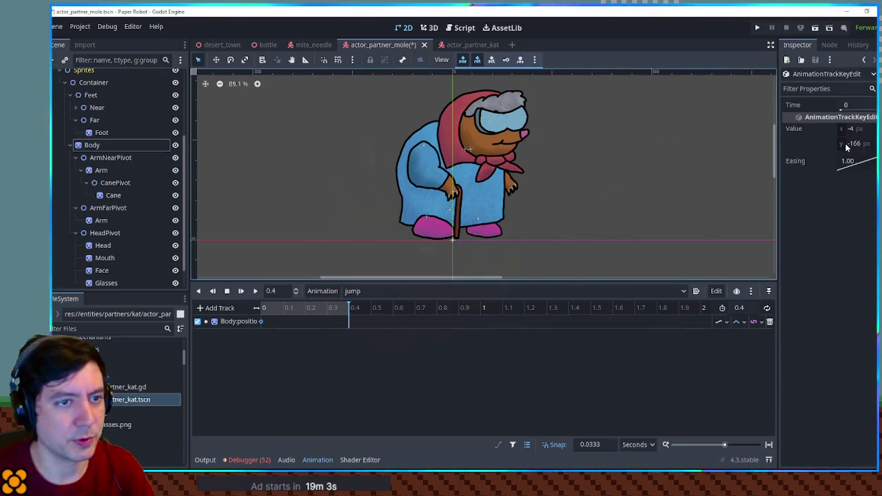
pyautogui.click(842, 145)
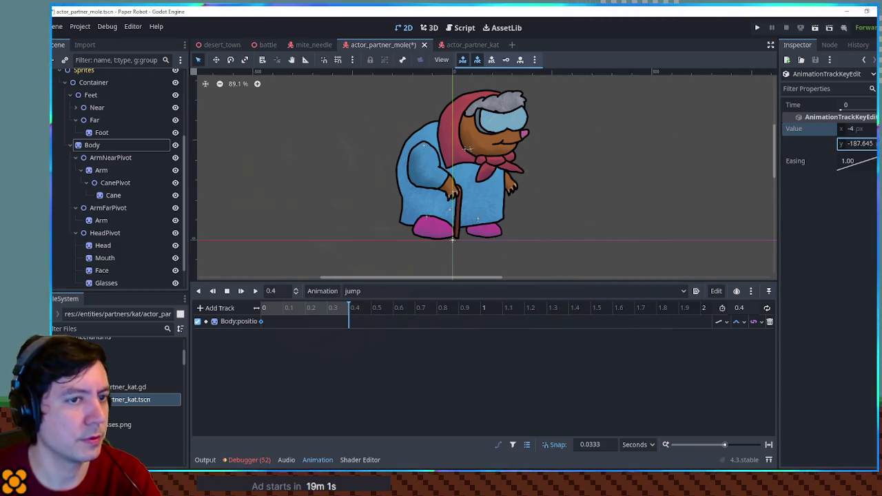
pyautogui.press('Escape')
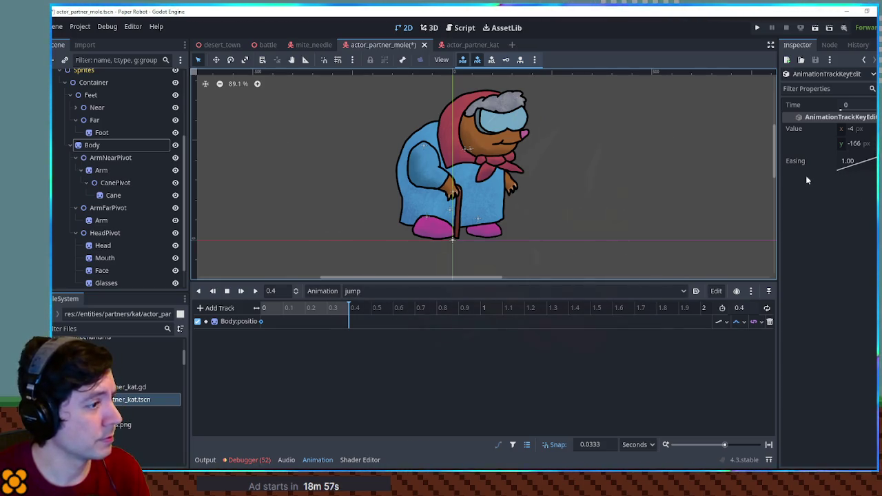
pyautogui.click(766, 308)
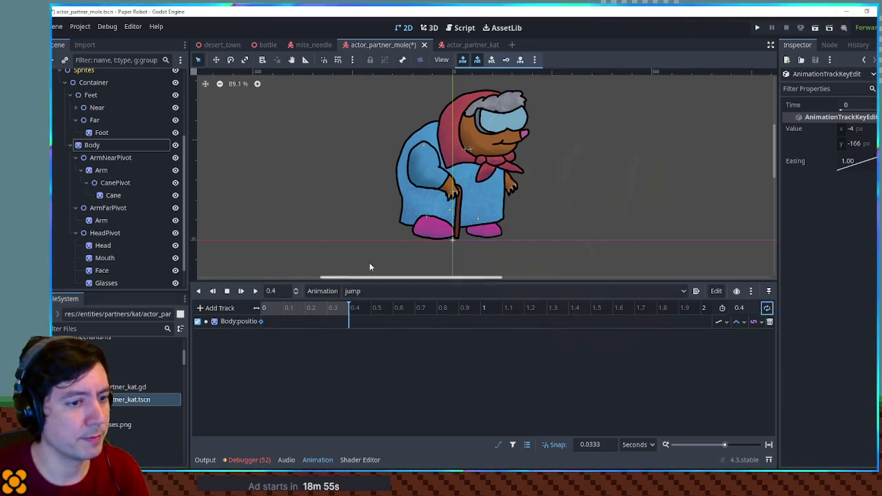
pyautogui.click(255, 290)
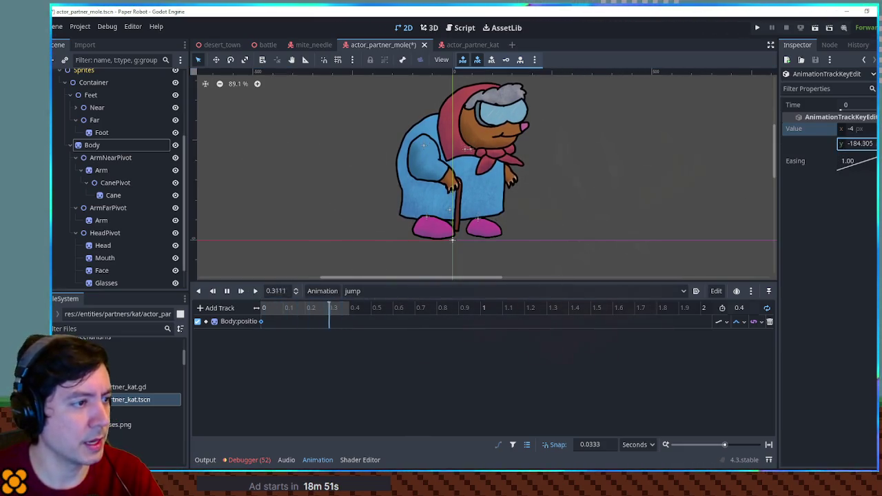
pyautogui.click(92, 95)
# - Key the Feet position at time 0 with the feet raised higher
pyautogui.click(820, 114)
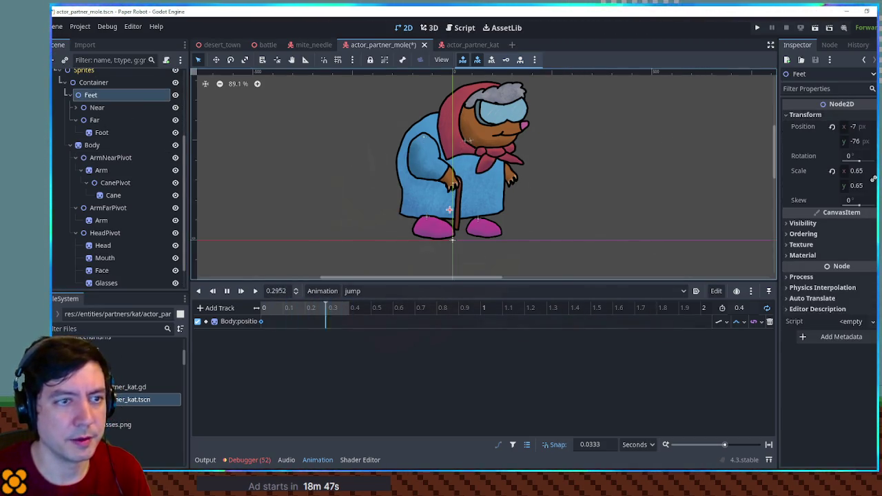
pyautogui.click(875, 126)
pyautogui.moveTo(321, 337); pyautogui.dragTo(260, 338)
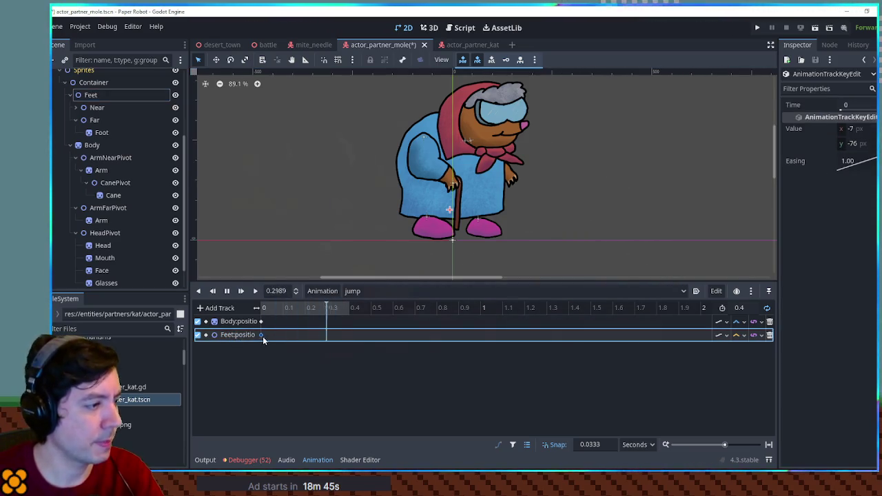
pyautogui.moveTo(857, 143); pyautogui.dragTo(827, 143)
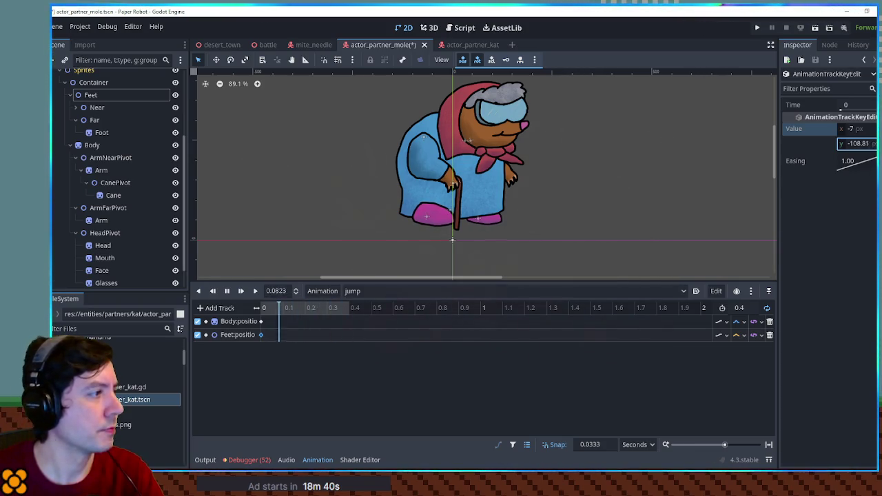
# - Add a Near foot rotation key with the foot tilted
pyautogui.click(84, 109)
pyautogui.click(806, 114)
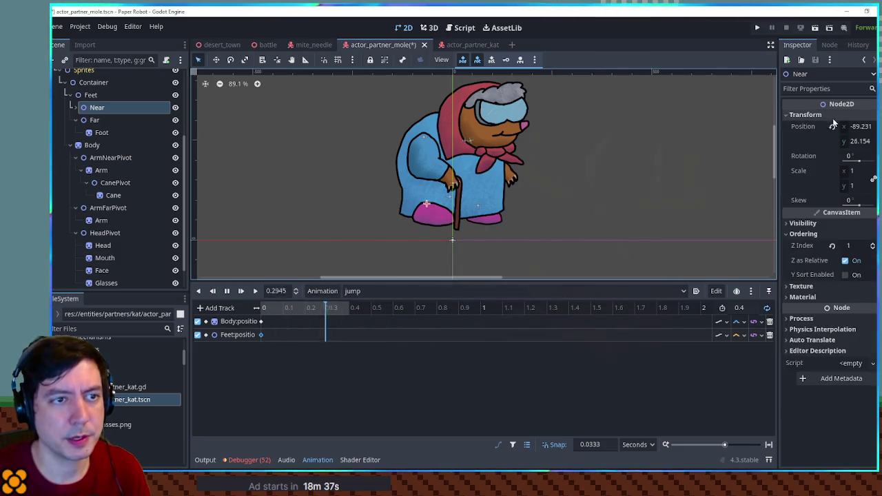
pyautogui.click(872, 156)
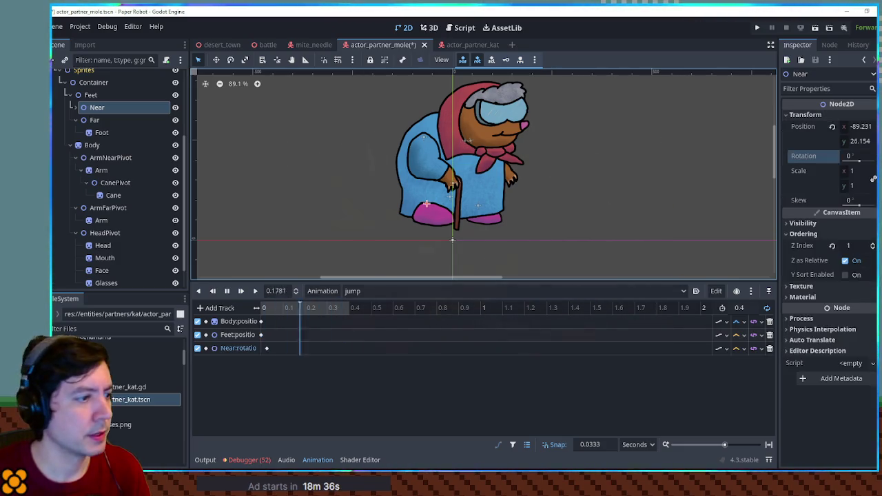
pyautogui.click(265, 348)
pyautogui.moveTo(851, 129)
pyautogui.mouseDown()
pyautogui.moveTo(876, 129)
pyautogui.moveTo(865, 129)
pyautogui.mouseUp()
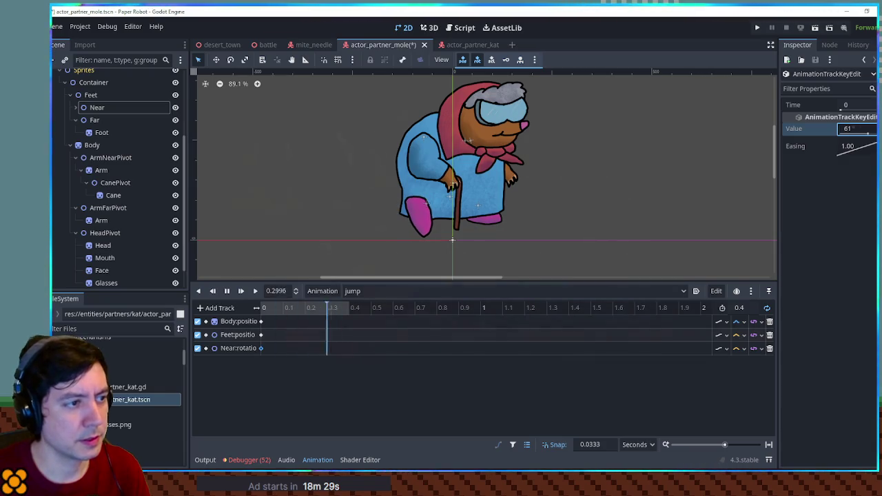
# - Add a Far foot rotation key at time 0, tilted to -20.4°
pyautogui.click(86, 121)
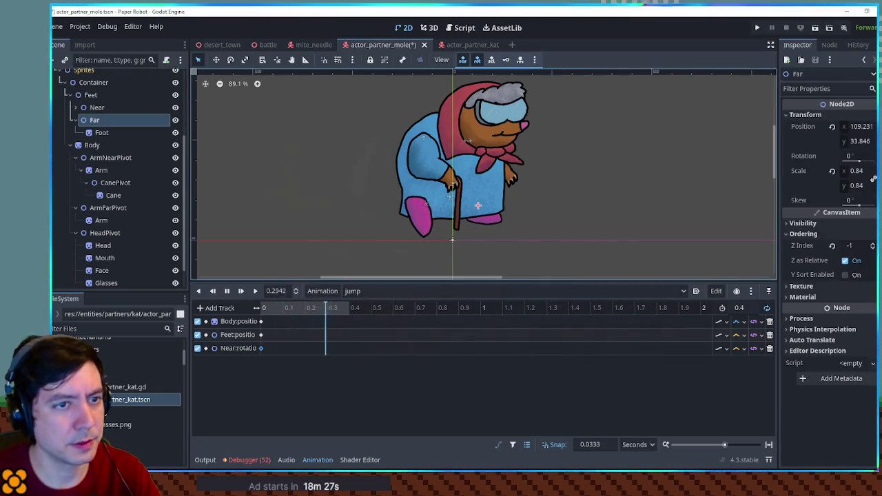
pyautogui.click(874, 155)
pyautogui.click(327, 361)
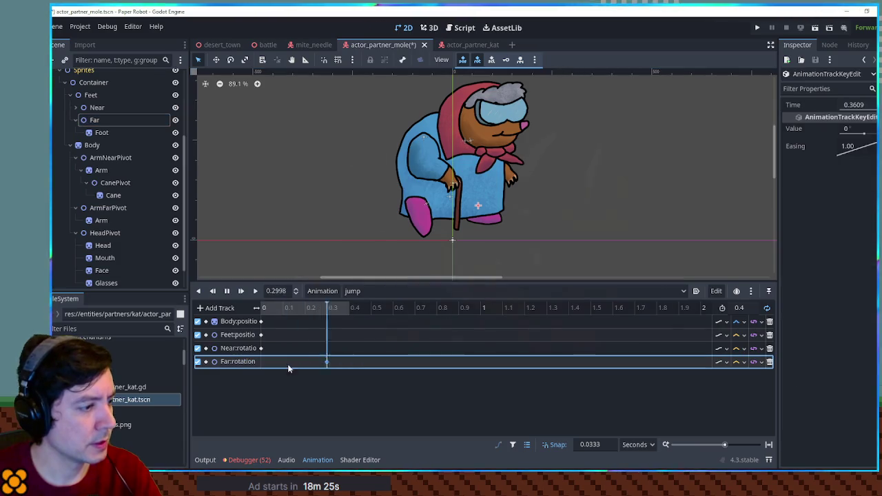
pyautogui.moveTo(267, 361); pyautogui.dragTo(261, 363)
pyautogui.moveTo(873, 130); pyautogui.dragTo(847, 146)
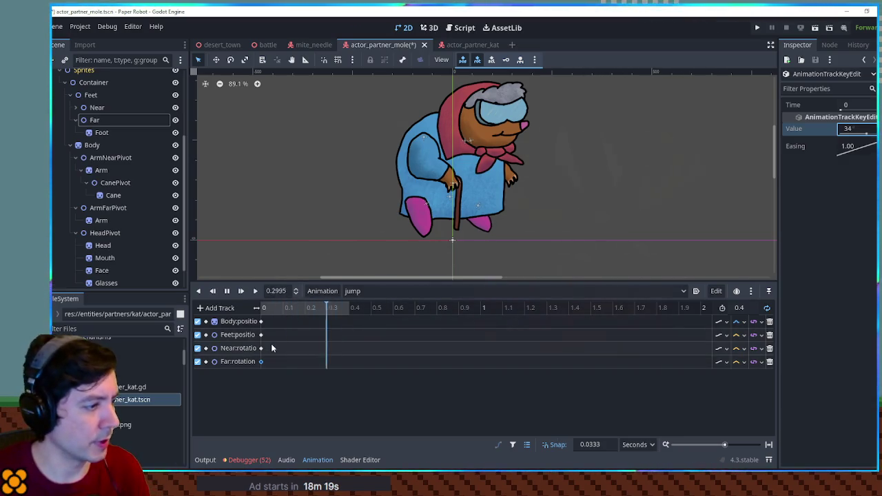
# - Duplicate the Near and Far rotation keys to 0.2 and change both tracks' interpolation
pyautogui.moveTo(271, 343); pyautogui.dragTo(258, 372)
pyautogui.hotkey('ctrl', 'd')
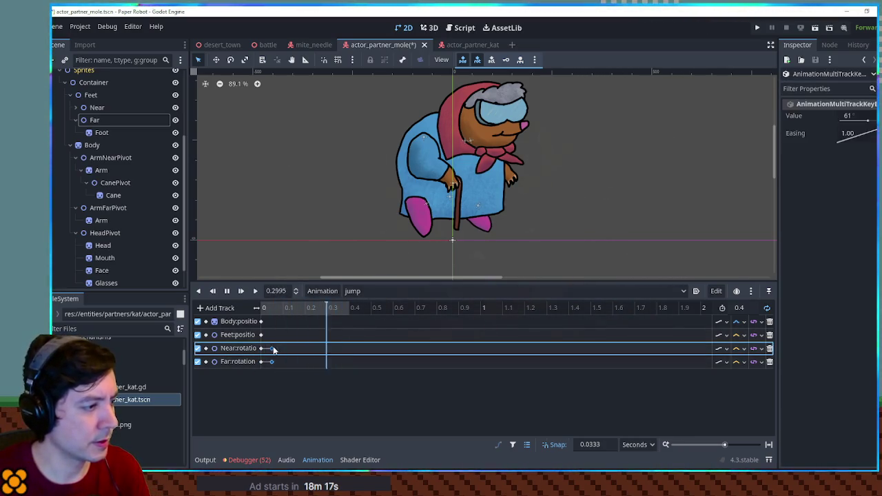
pyautogui.click(744, 349)
pyautogui.click(751, 390)
pyautogui.click(744, 362)
pyautogui.click(751, 403)
# - Increase the Far foot's rotation in its 0.2 key, then deselect the keys
pyautogui.click(304, 348)
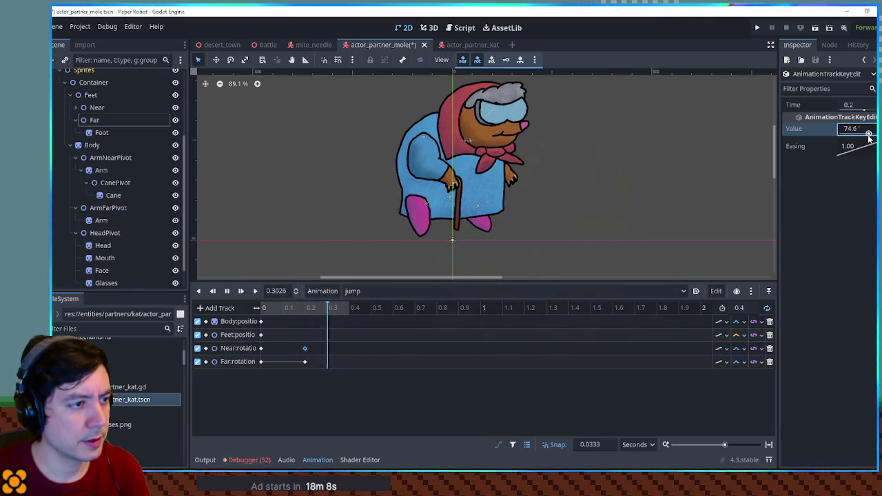
pyautogui.click(305, 362)
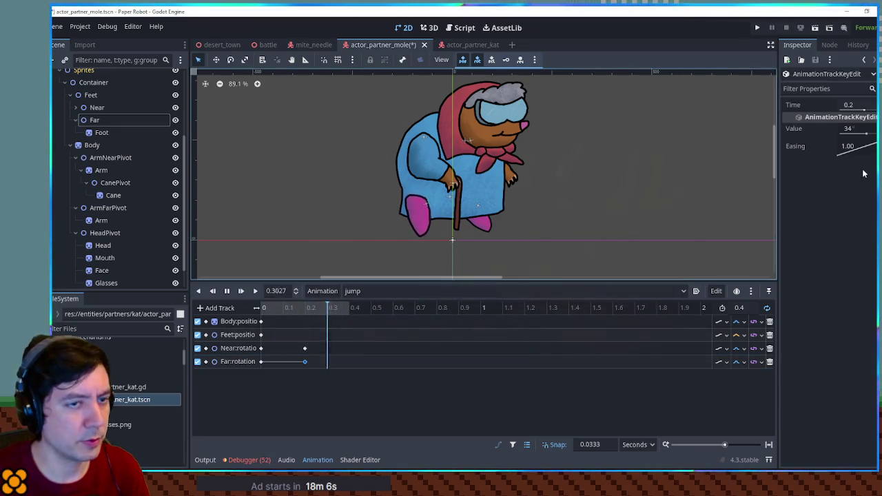
pyautogui.moveTo(866, 135); pyautogui.dragTo(867, 135)
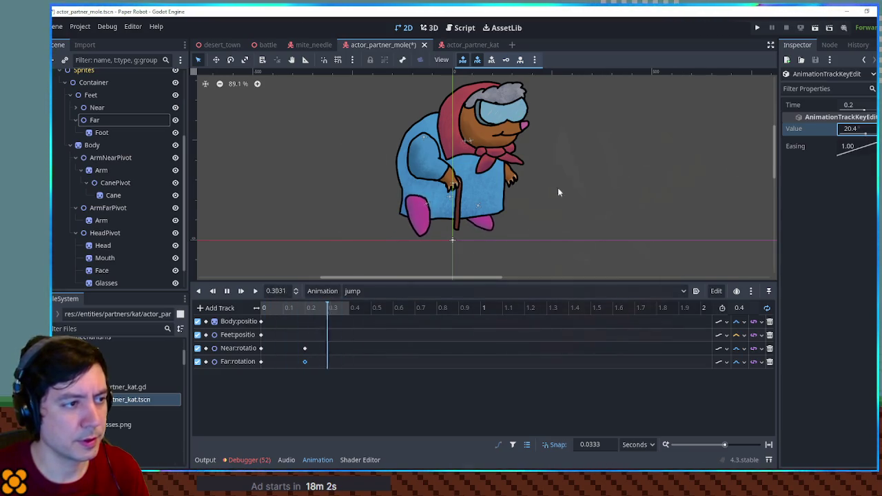
pyautogui.moveTo(321, 359)
pyautogui.mouseDown()
pyautogui.moveTo(248, 377)
pyautogui.moveTo(281, 365)
pyautogui.mouseUp()
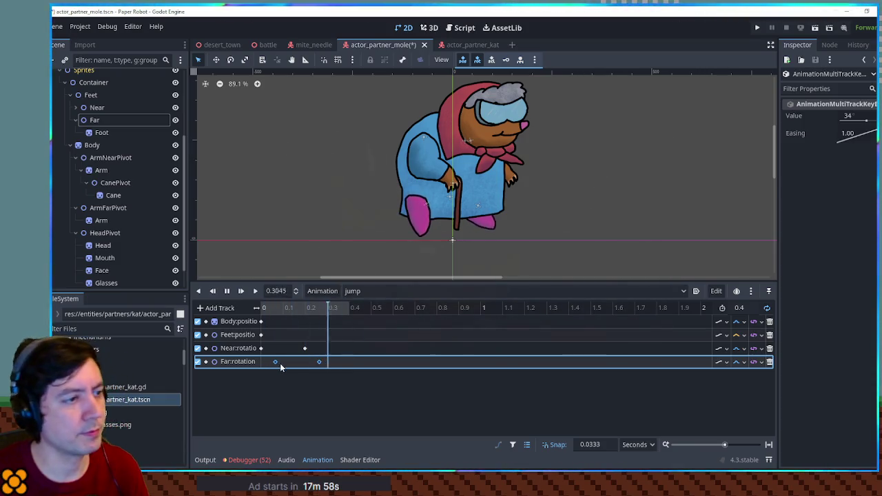
pyautogui.click(344, 405)
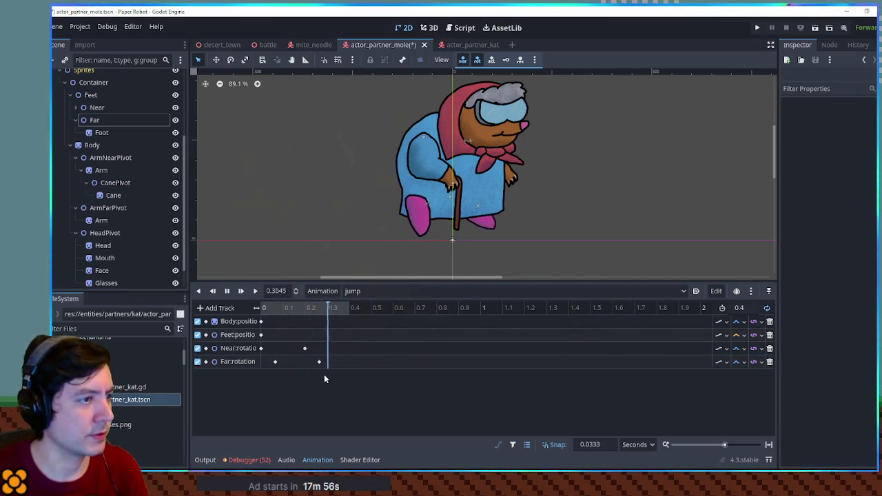
pyautogui.click(106, 158)
# - Key ArmNearPivot rotation at 0 and 0.1333 with adjusted angles and new interpolation
pyautogui.click(873, 177)
pyautogui.click(261, 375)
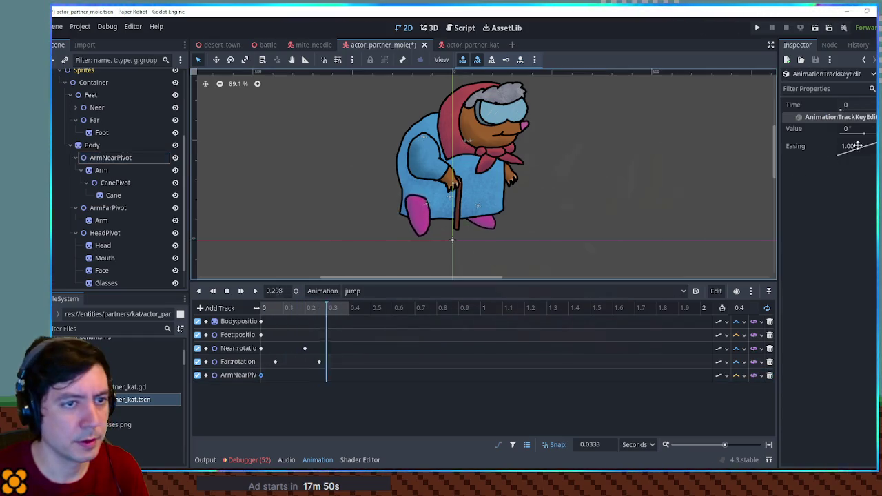
pyautogui.moveTo(866, 136); pyautogui.dragTo(867, 138)
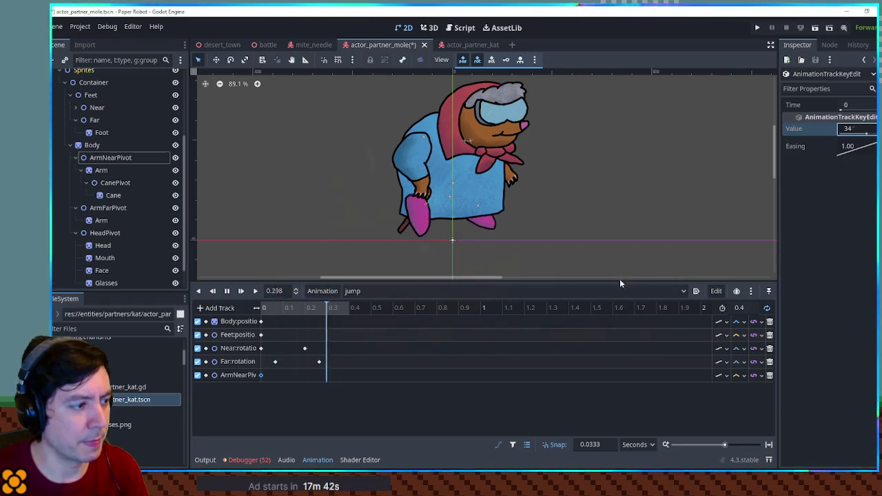
pyautogui.click(744, 374)
pyautogui.click(758, 414)
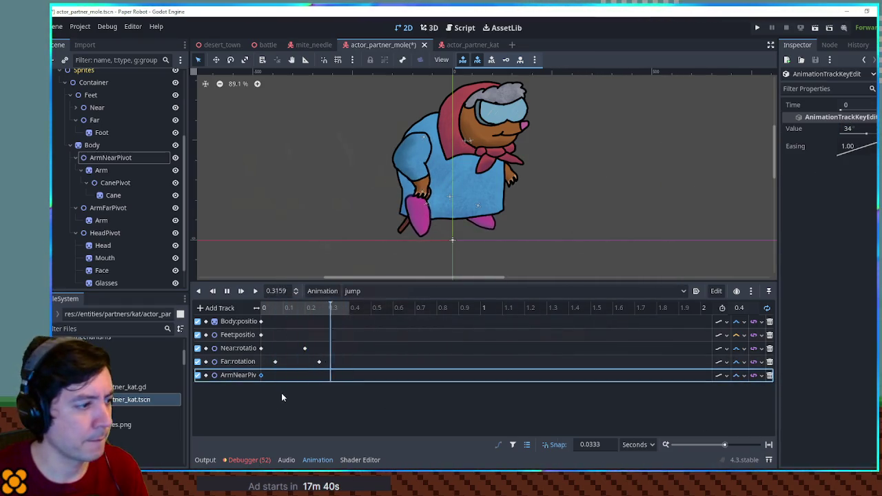
pyautogui.rightClick(288, 375)
pyautogui.click(307, 383)
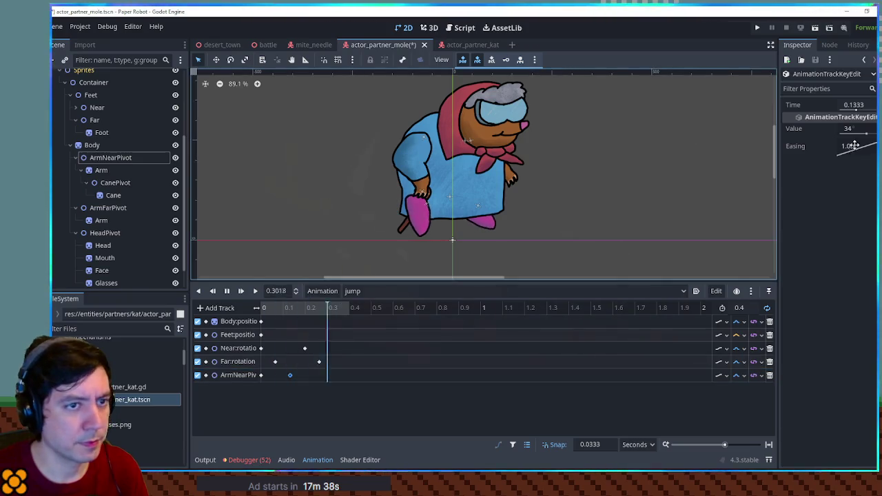
pyautogui.moveTo(867, 137); pyautogui.dragTo(864, 137)
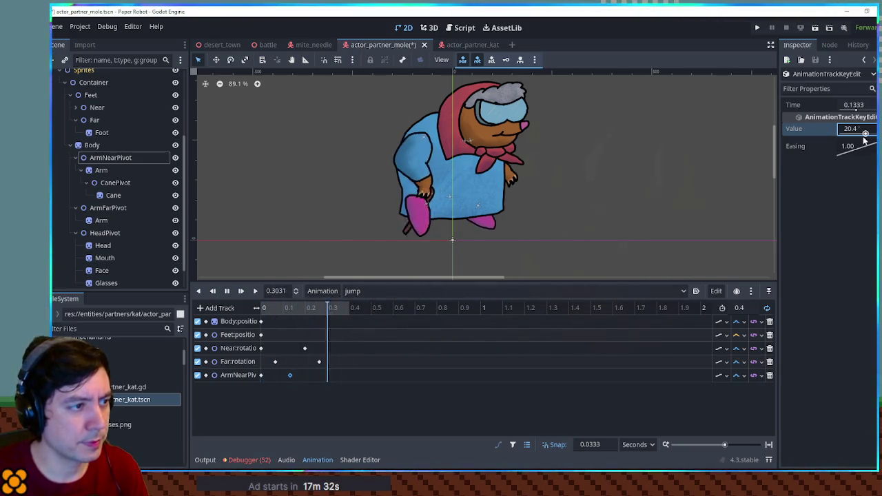
# - Key the CanePivot rotation at time 0 to -108.7
pyautogui.click(115, 182)
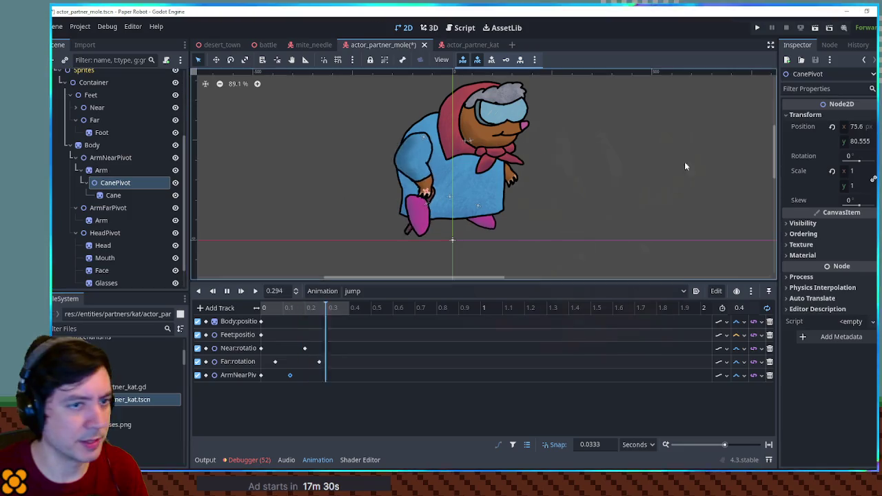
pyautogui.click(873, 155)
pyautogui.moveTo(315, 390); pyautogui.dragTo(261, 389)
pyautogui.moveTo(846, 131); pyautogui.dragTo(863, 134)
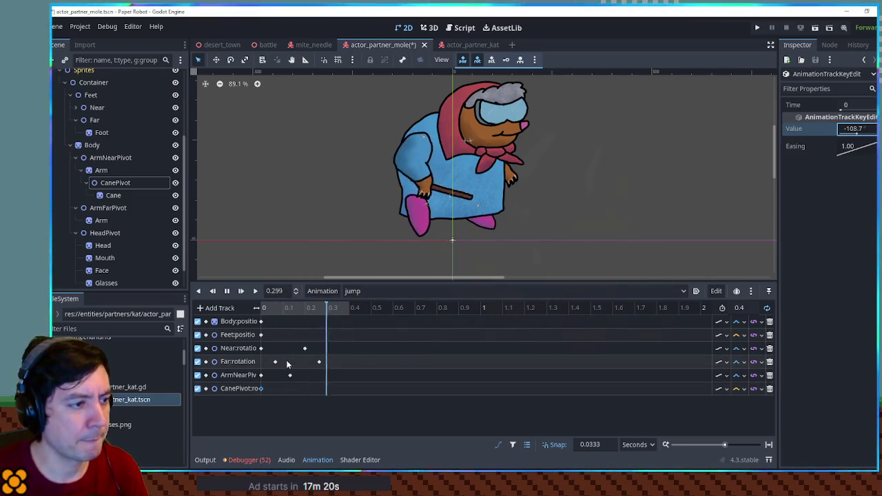
# - Lengthen the jump animation to 0.6 seconds
pyautogui.click(740, 308)
pyautogui.write('0.6')
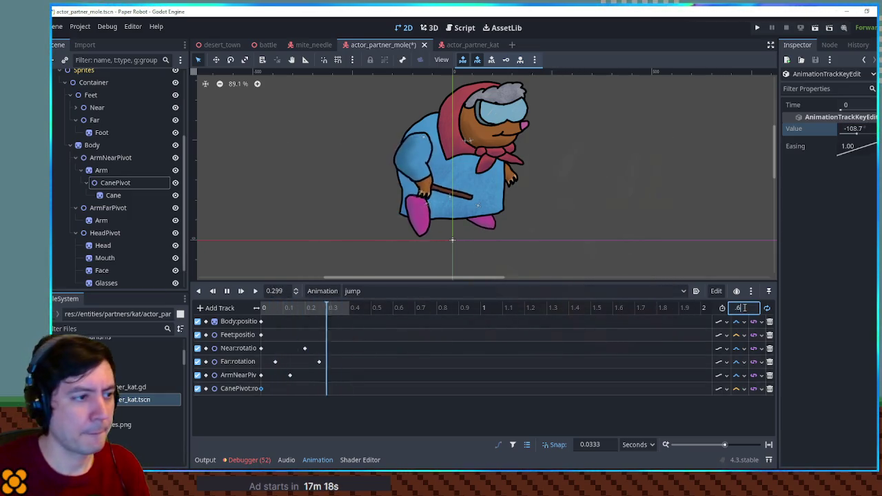
pyautogui.press('Return')
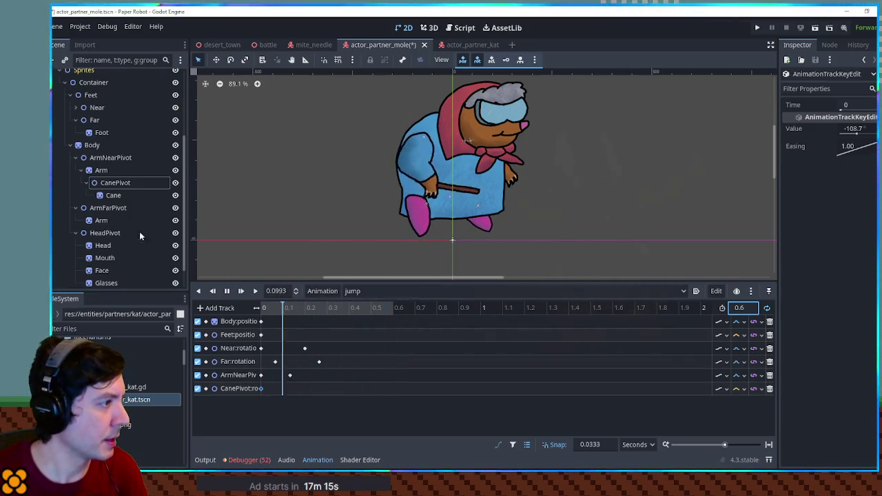
pyautogui.click(97, 145)
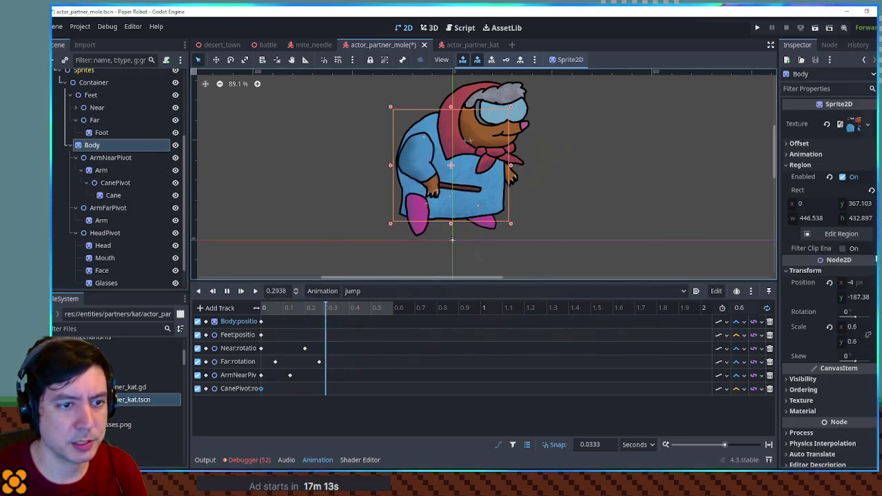
# - Add Body rotation keys near the start and at 0.4, the second set to 2
pyautogui.click(870, 312)
pyautogui.moveTo(359, 401); pyautogui.dragTo(276, 402)
pyautogui.rightClick(350, 389)
pyautogui.click(358, 393)
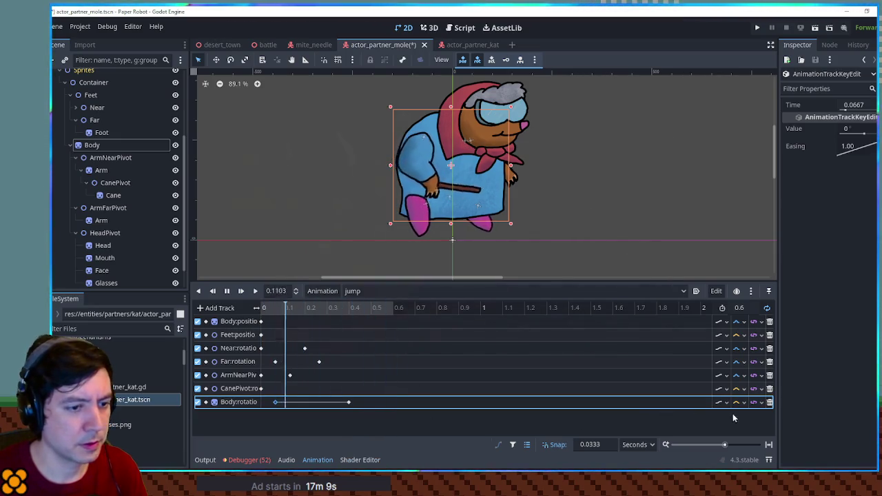
pyautogui.click(349, 402)
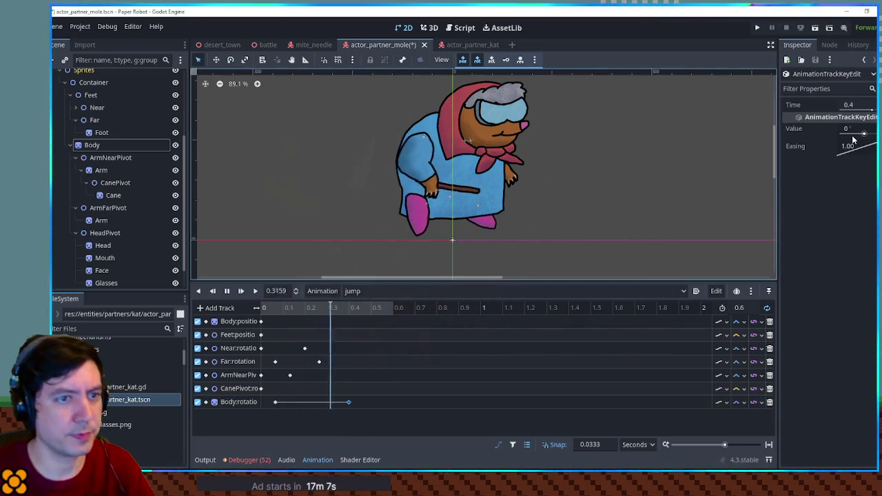
pyautogui.click(852, 130)
pyautogui.write('1')
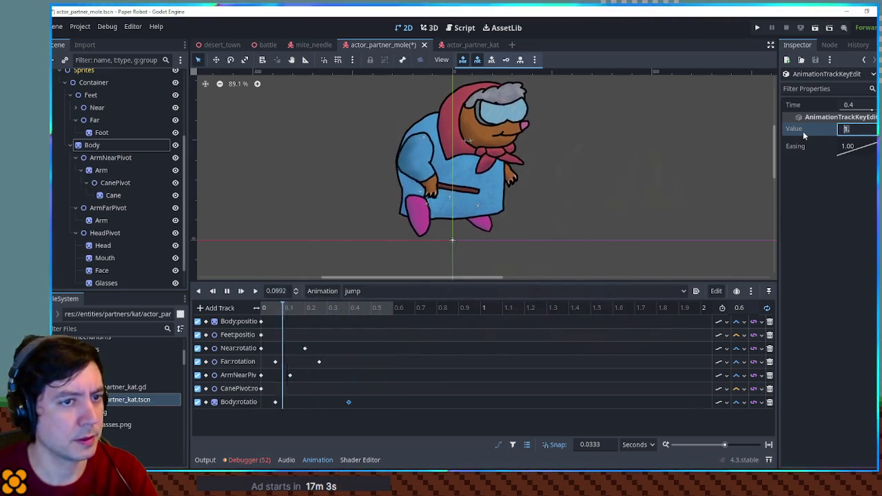
pyautogui.press('BackSpace')
pyautogui.write('2')
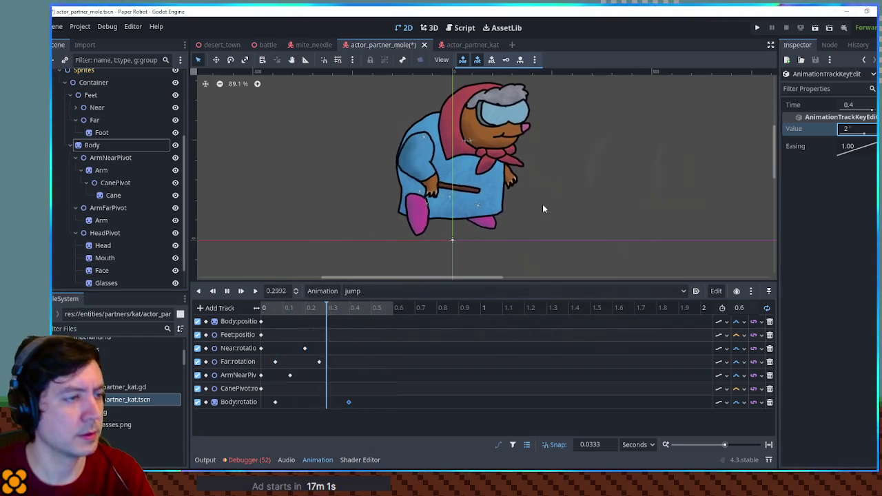
# - Extend the jump animation length to 0.8 seconds
pyautogui.click(749, 312)
pyautogui.write('0.7')
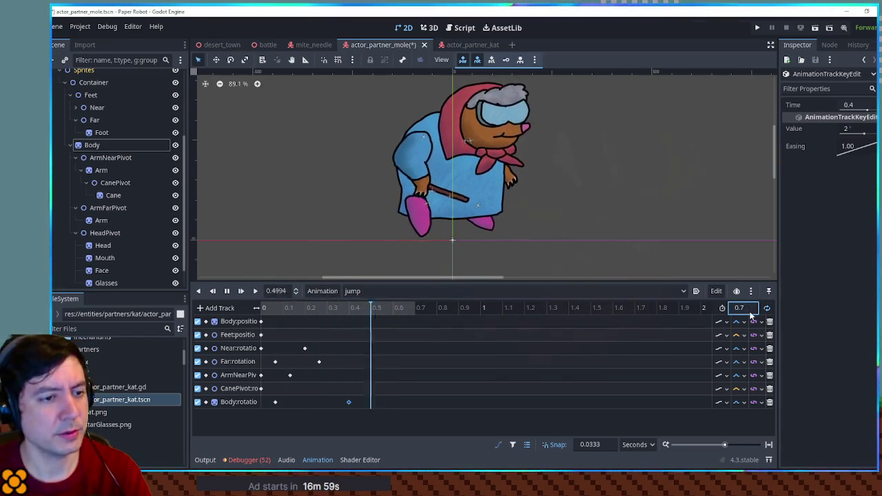
pyautogui.press('BackSpace')
pyautogui.write('8')
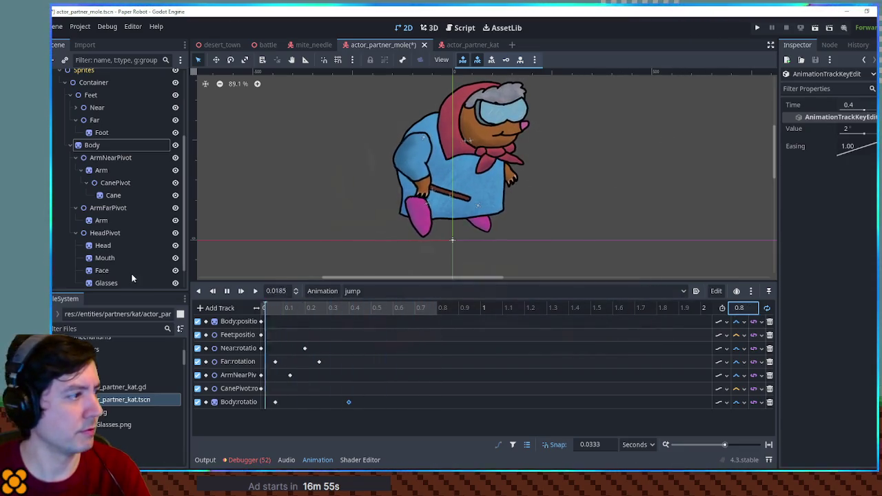
# - Key ArmFarPivot rotation at 0.1333 and about 0.57 s (-9.3) with Cubic interpolation
pyautogui.click(110, 207)
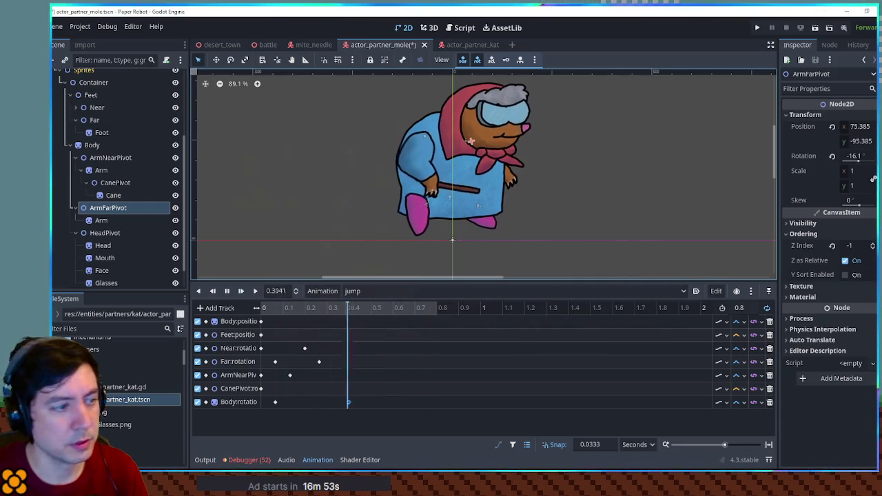
pyautogui.click(832, 156)
pyautogui.moveTo(359, 415); pyautogui.dragTo(295, 418)
pyautogui.rightClick(388, 415)
pyautogui.click(384, 418)
pyautogui.click(385, 415)
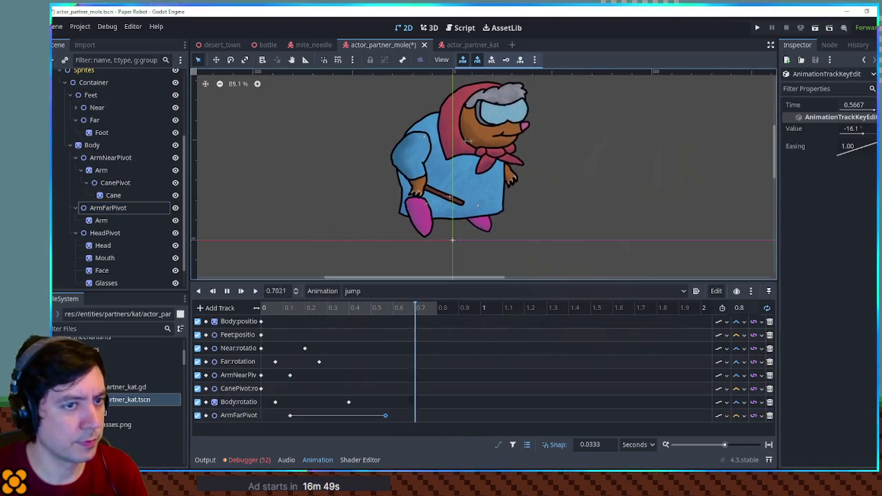
pyautogui.click(859, 129)
pyautogui.write('-9.3')
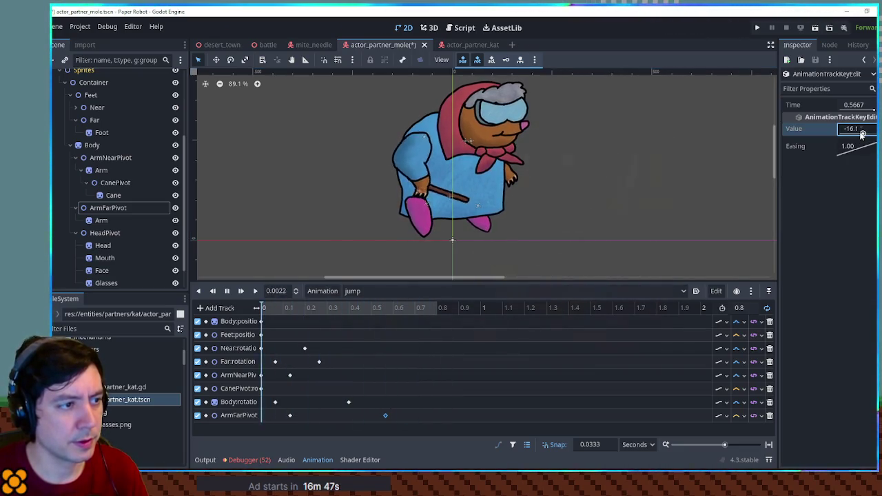
pyautogui.click(743, 416)
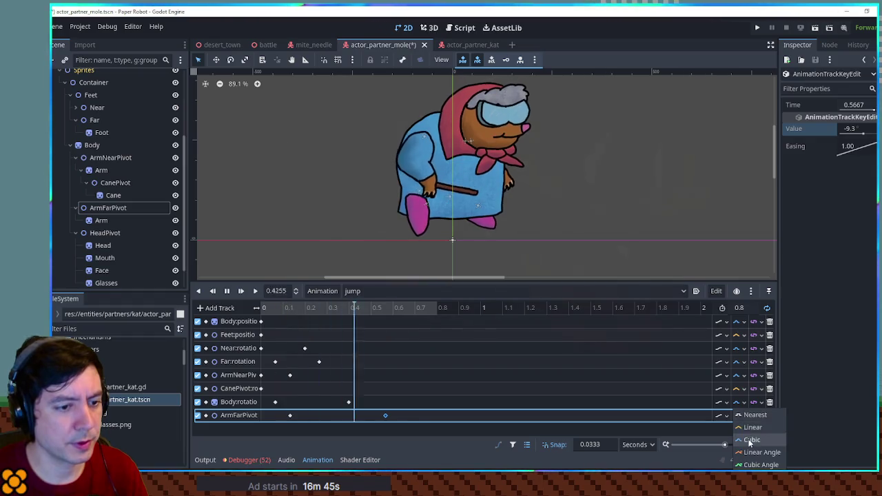
pyautogui.click(751, 441)
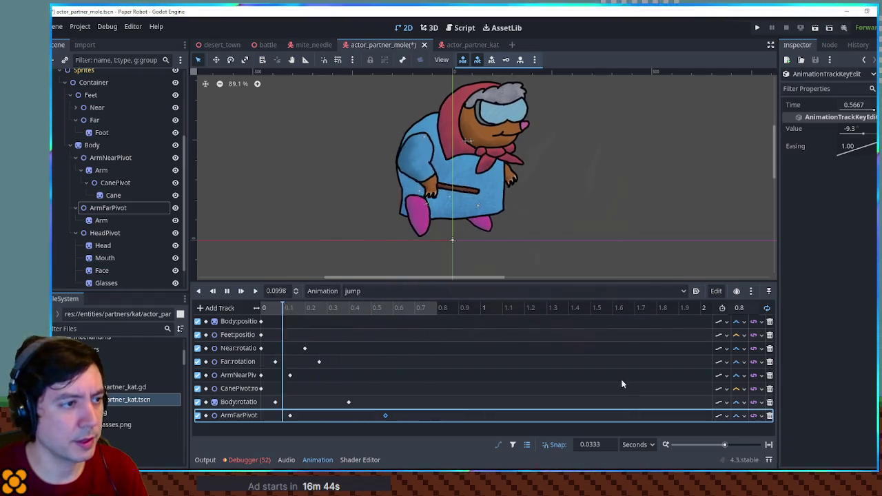
# - Key HeadPivot rotation at about 0.17 and 0.6 s (value 4), Cubic, and save the scene
pyautogui.click(115, 232)
pyautogui.click(873, 156)
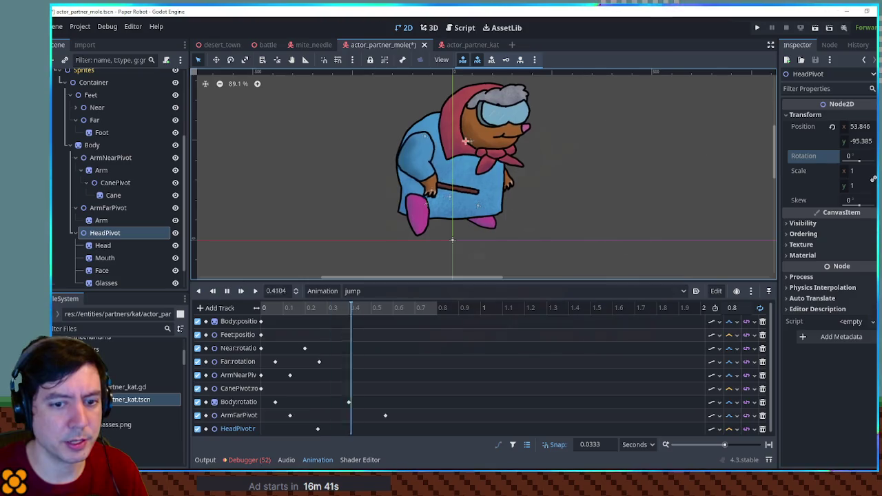
pyautogui.moveTo(318, 429); pyautogui.dragTo(297, 428)
pyautogui.rightClick(394, 430)
pyautogui.click(408, 393)
pyautogui.click(733, 428)
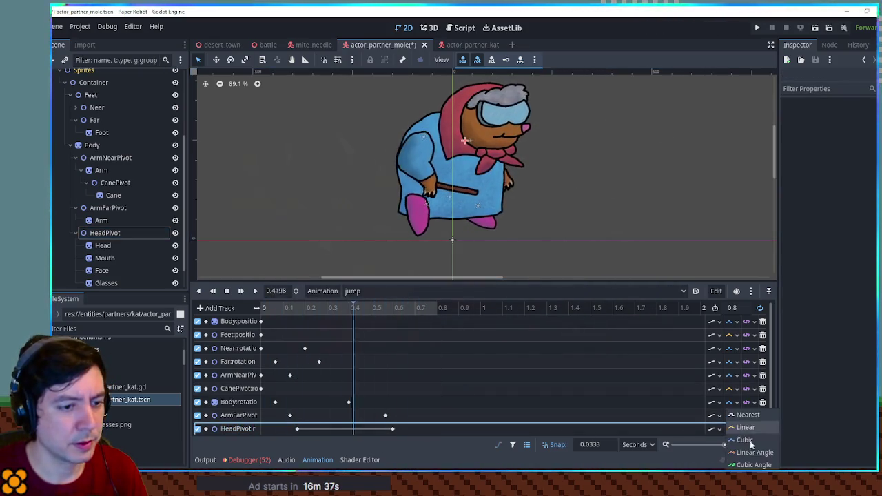
pyautogui.click(748, 449)
pyautogui.click(392, 429)
pyautogui.click(854, 129)
pyautogui.write('4')
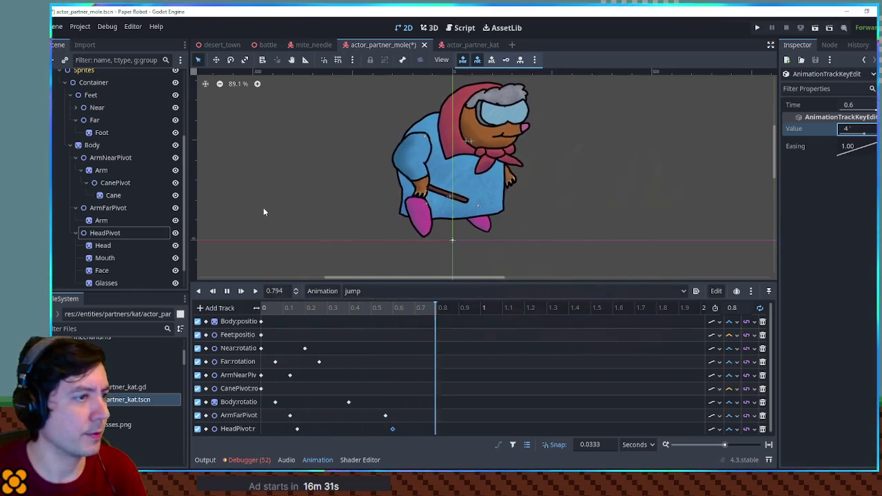
pyautogui.hotkey('ctrl', 's')
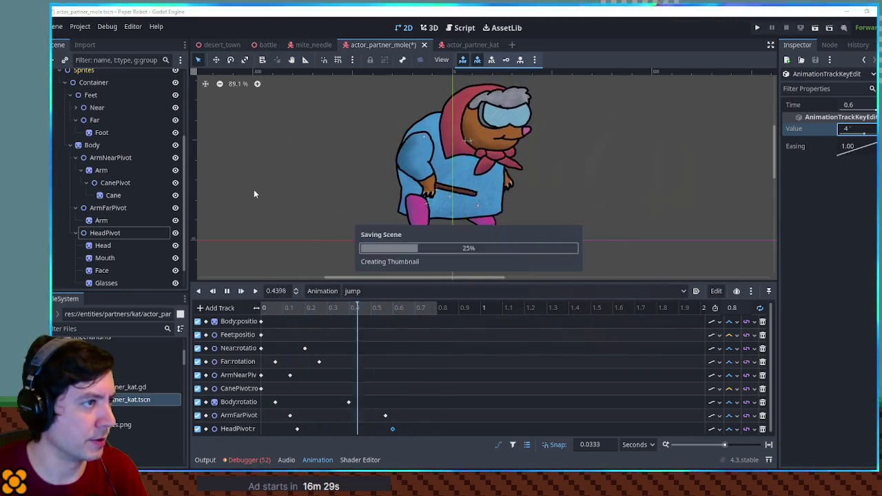
# - Switch the animation editor to the RESET animation and open the animation options
pyautogui.click(384, 295)
pyautogui.click(361, 305)
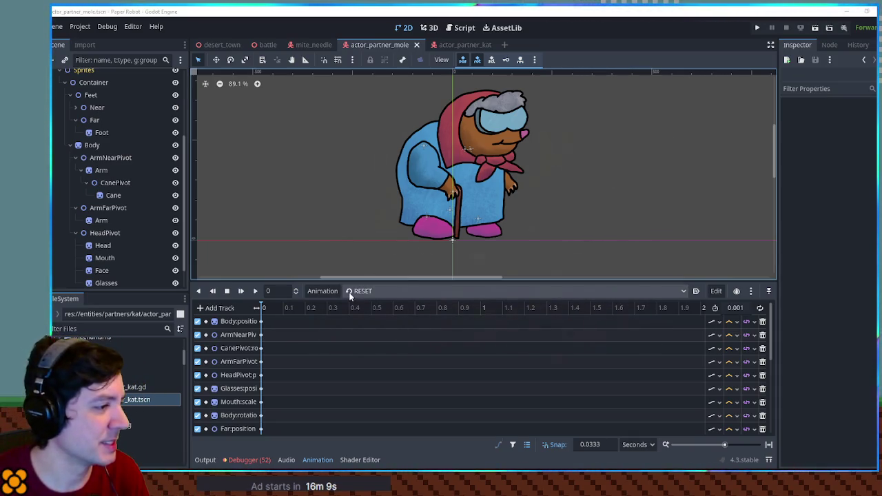
pyautogui.click(322, 290)
# - Create a new animation named 'walk' for the mole
pyautogui.click(325, 303)
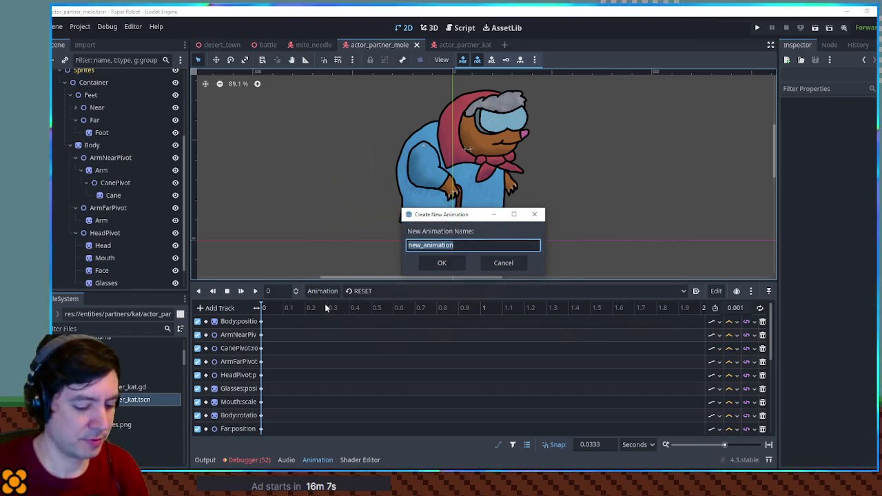
pyautogui.write('walk')
pyautogui.press('Return')
# - View the cat's walk animation in actor_partner_kat, then return to the mole's walk animation
pyautogui.click(462, 44)
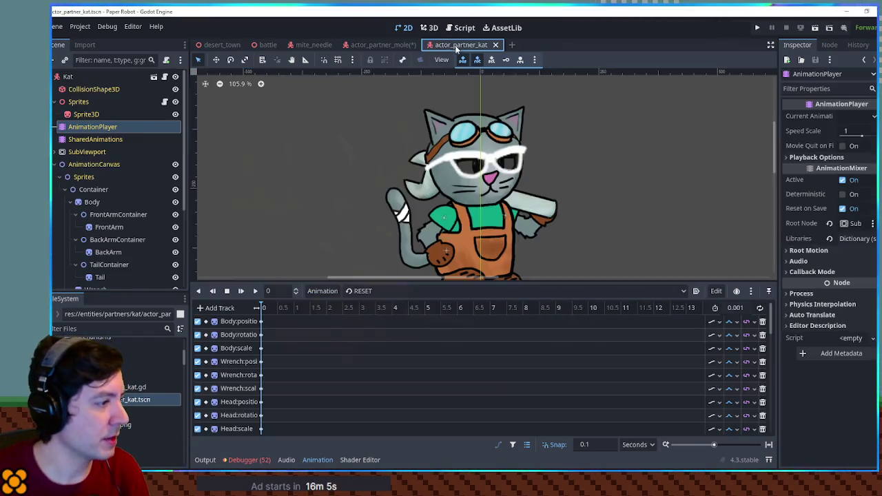
pyautogui.click(372, 291)
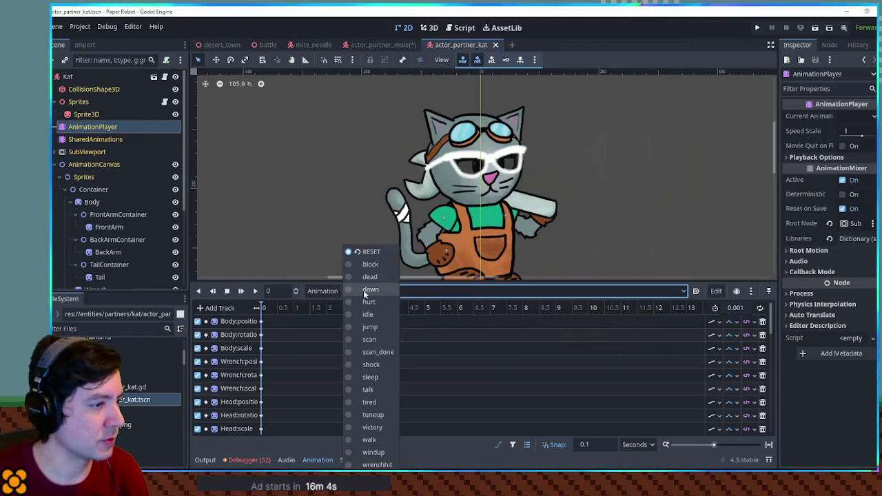
pyautogui.click(369, 440)
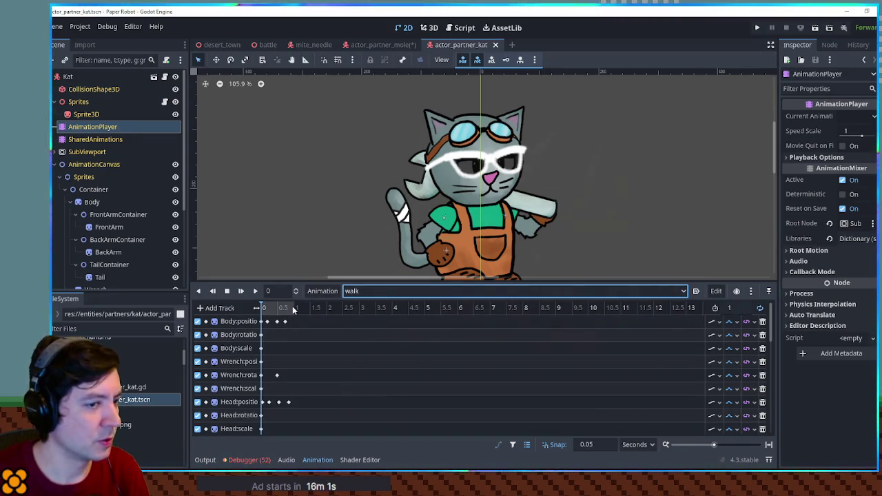
pyautogui.click(386, 44)
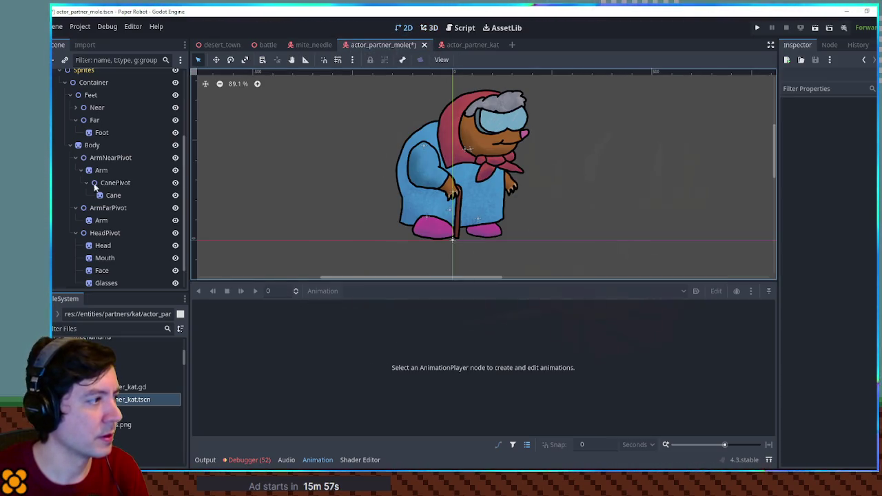
pyautogui.scroll(5, 110, 159)
pyautogui.click(103, 127)
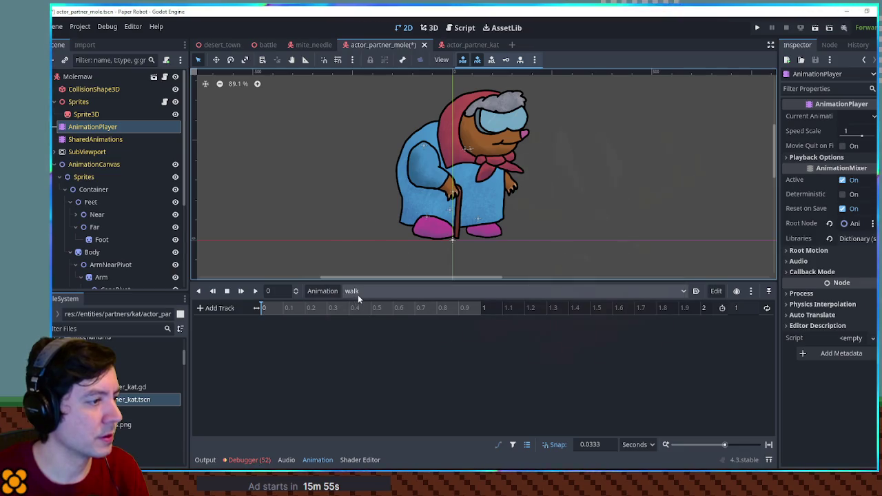
# - Turn on looping and add Near foot position and rotation tracks with adjusted interpolation
pyautogui.click(766, 308)
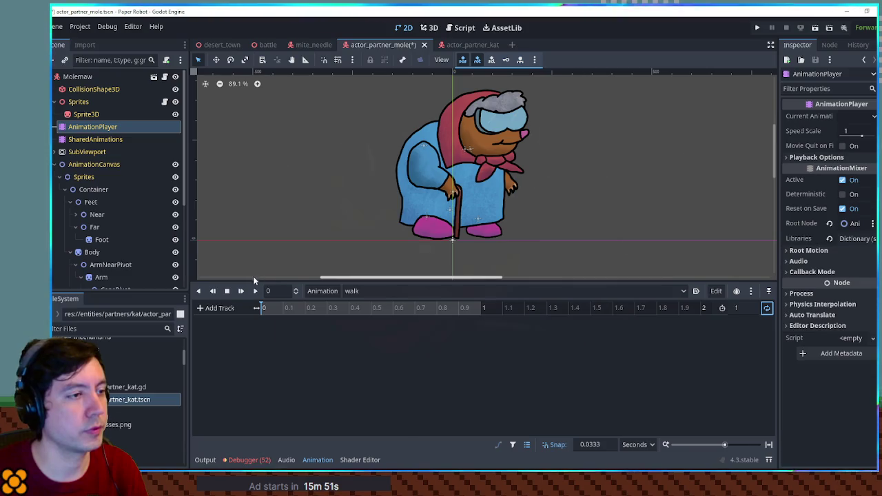
pyautogui.click(91, 252)
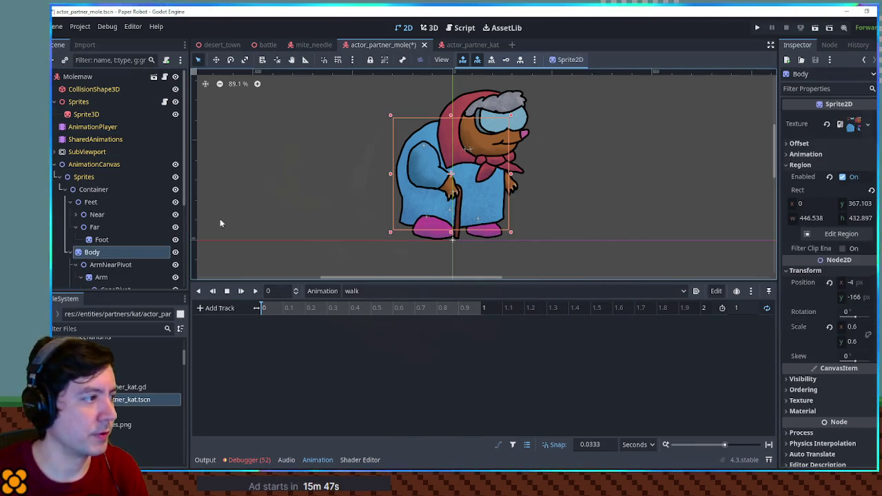
pyautogui.scroll(5, 501, 227)
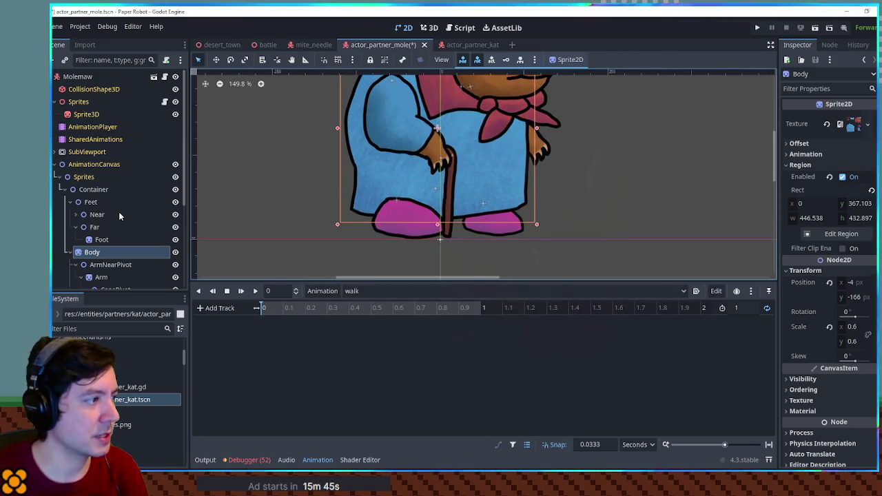
pyautogui.click(91, 215)
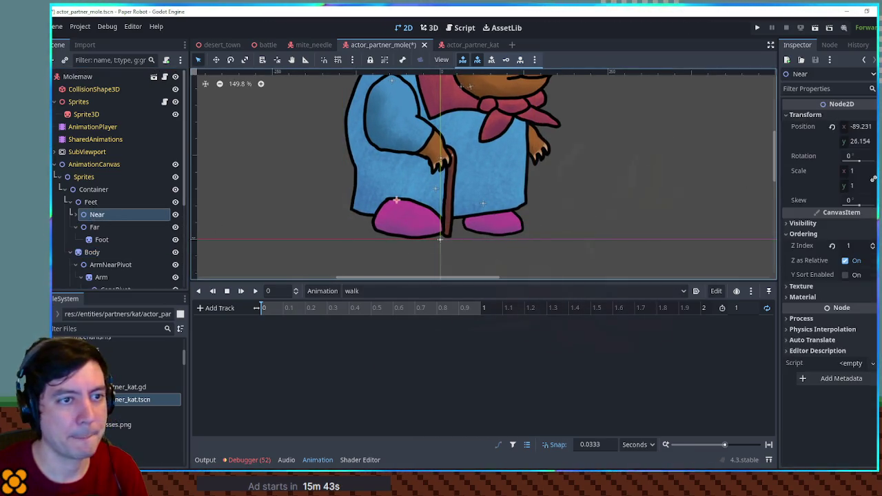
pyautogui.click(793, 127)
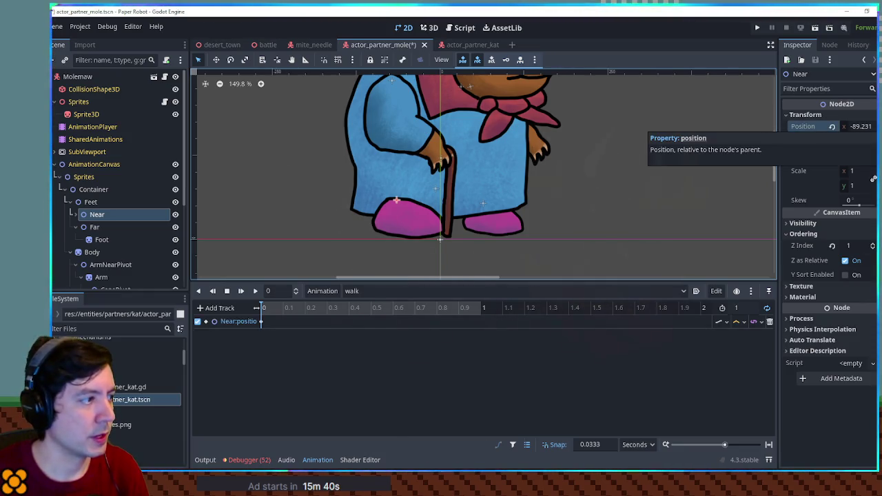
pyautogui.click(803, 156)
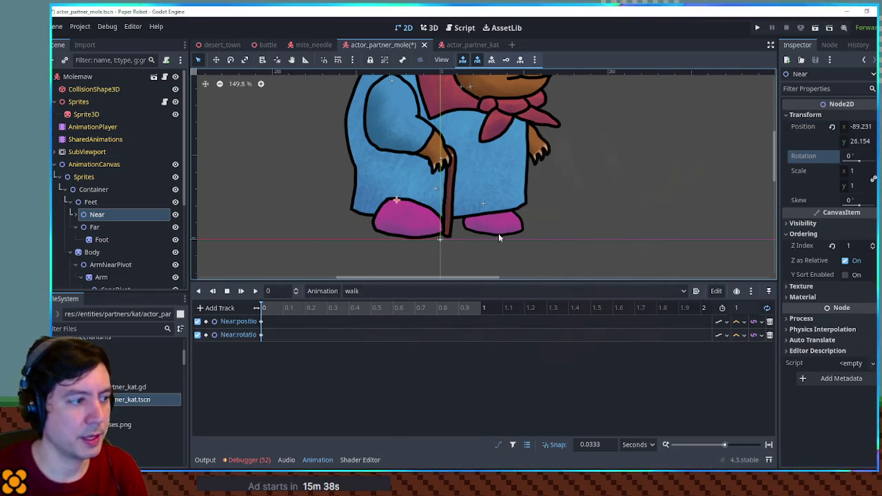
pyautogui.click(736, 335)
pyautogui.click(743, 353)
pyautogui.click(736, 322)
pyautogui.click(743, 341)
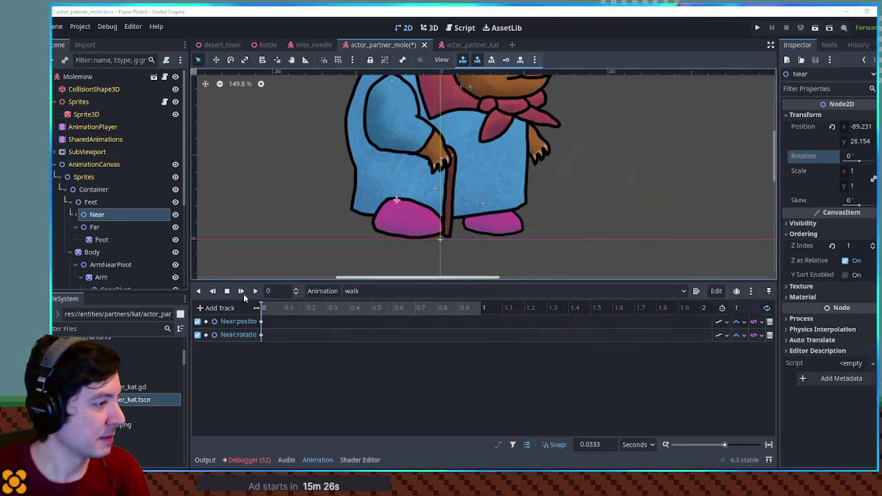
# - Add position and rotation tracks for the Far foot
pyautogui.click(96, 228)
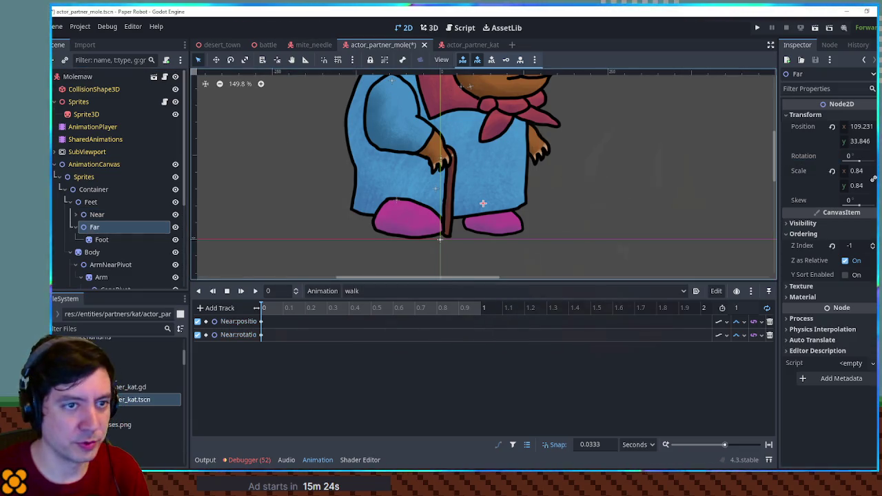
pyautogui.click(832, 127)
pyautogui.click(832, 155)
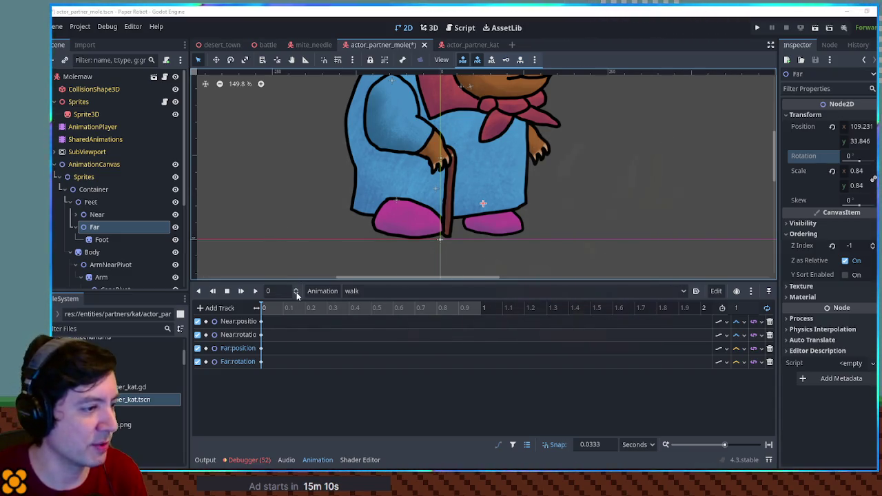
pyautogui.click(738, 362)
pyautogui.click(746, 400)
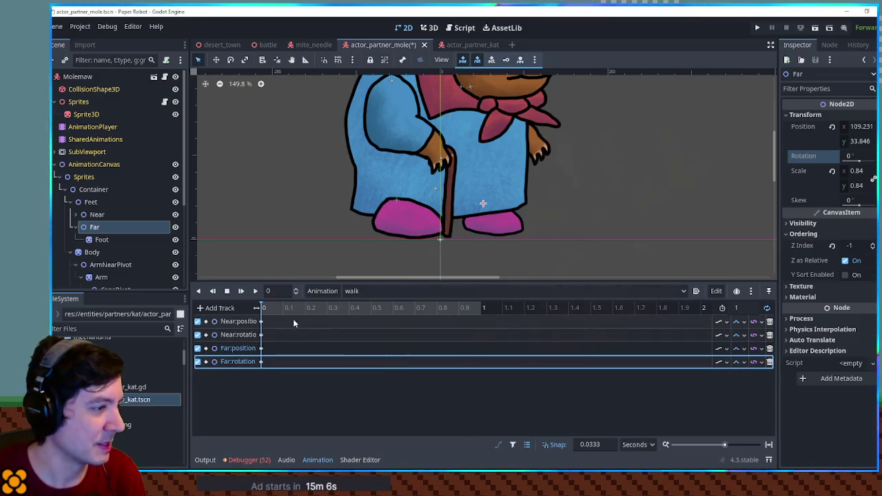
# - Move the four starting foot keyframes to 1.2 seconds
pyautogui.click(262, 322)
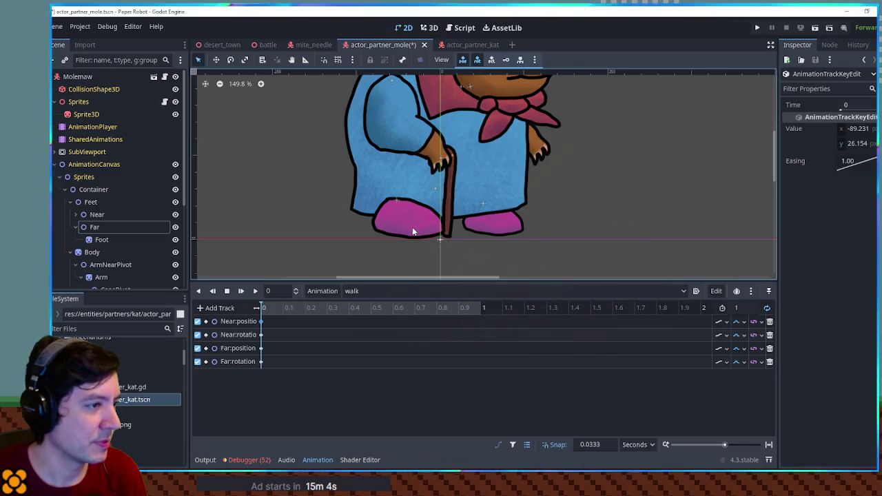
pyautogui.moveTo(293, 315)
pyautogui.mouseDown()
pyautogui.moveTo(286, 335)
pyautogui.moveTo(264, 341)
pyautogui.moveTo(256, 367)
pyautogui.moveTo(363, 362)
pyautogui.mouseUp()
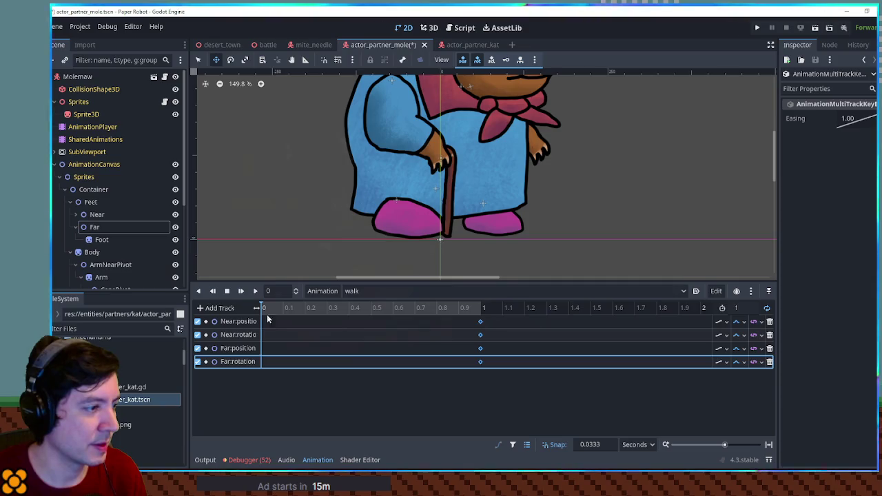
pyautogui.moveTo(481, 322); pyautogui.dragTo(524, 322)
pyautogui.click(524, 322)
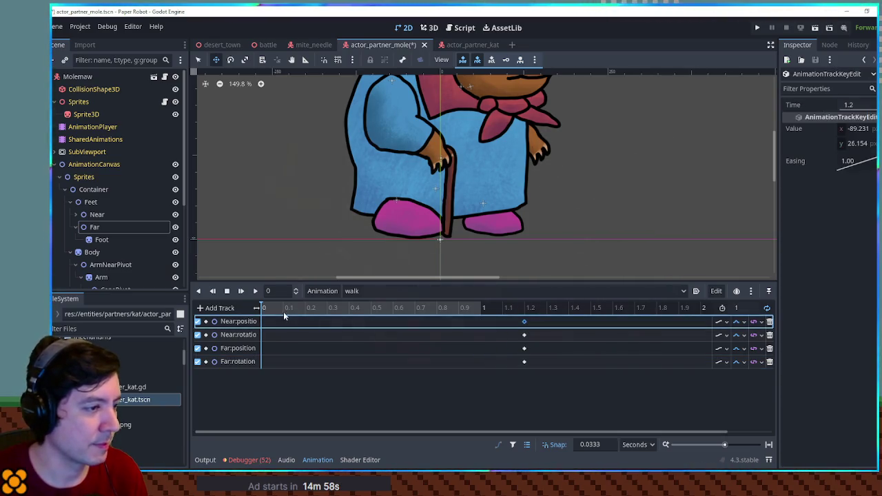
# - Pose the feet: slide the near foot left, tilt it about 23°, and tilt the far foot to -32.8°
pyautogui.click(116, 215)
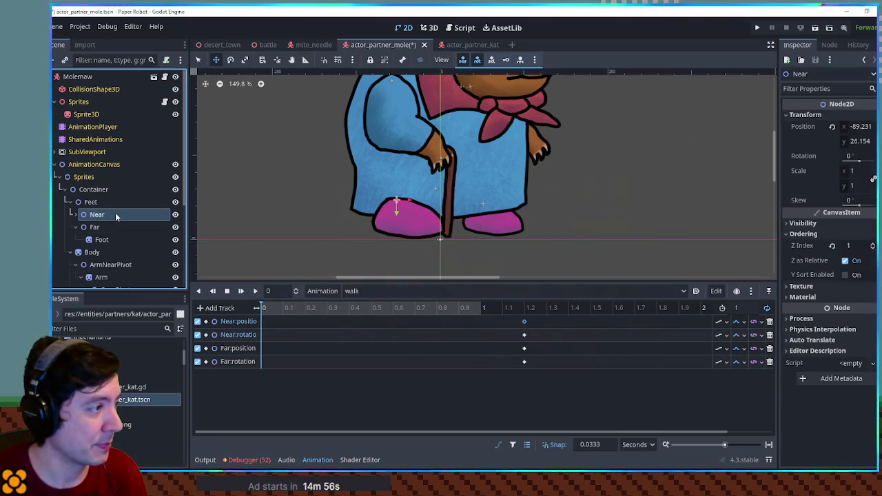
pyautogui.click(76, 227)
pyautogui.moveTo(408, 210)
pyautogui.mouseDown()
pyautogui.moveTo(384, 209)
pyautogui.moveTo(384, 202)
pyautogui.mouseUp()
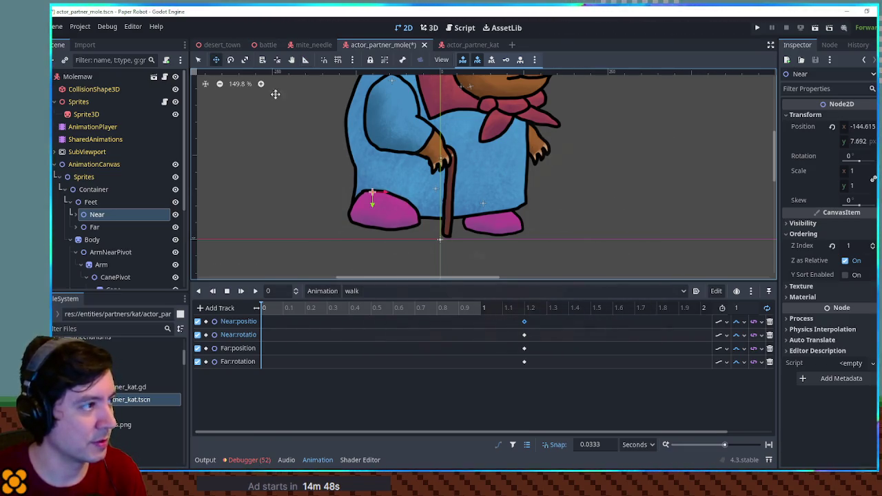
pyautogui.click(229, 60)
pyautogui.moveTo(410, 157); pyautogui.dragTo(417, 177)
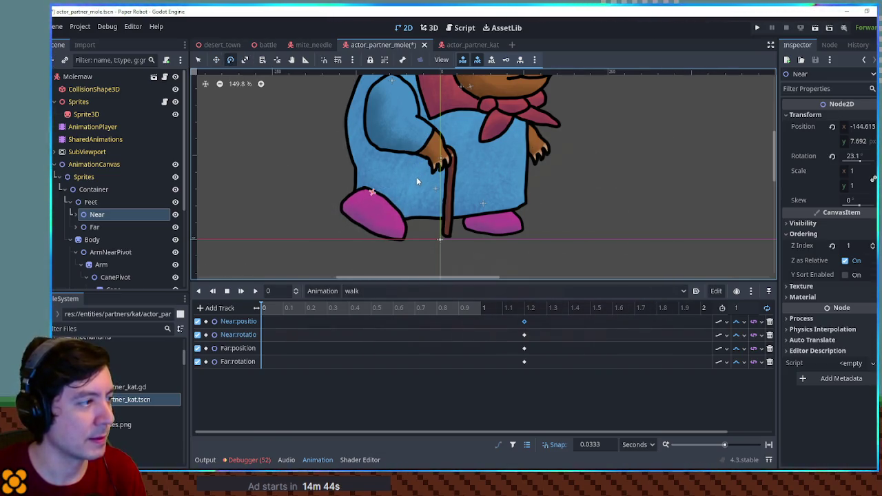
pyautogui.click(112, 224)
pyautogui.moveTo(550, 212)
pyautogui.mouseDown()
pyautogui.moveTo(541, 187)
pyautogui.moveTo(519, 200)
pyautogui.mouseUp()
pyautogui.press('w')
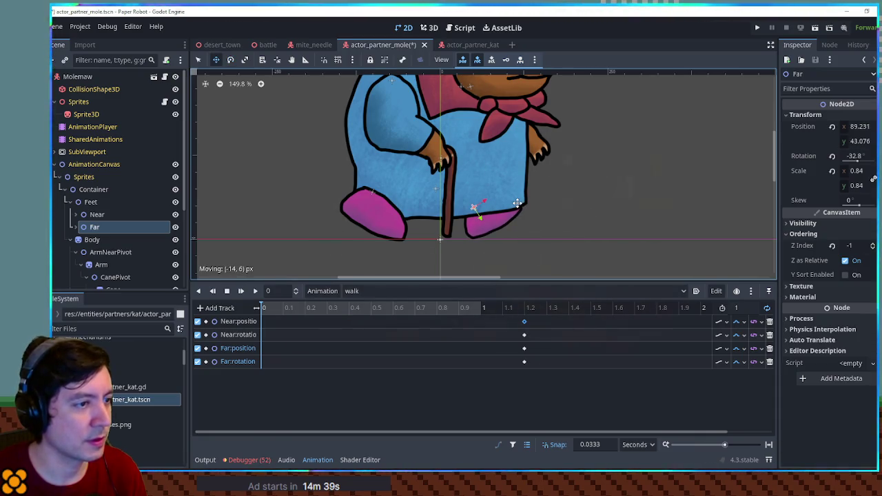
# - Insert Near and Far position and rotation keys at time 0
pyautogui.rightClick(264, 322)
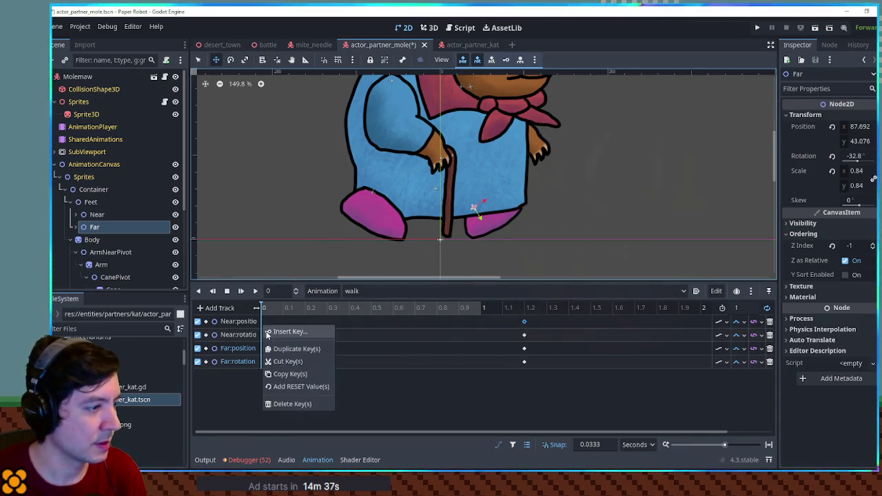
pyautogui.click(268, 331)
pyautogui.rightClick(264, 336)
pyautogui.click(268, 342)
pyautogui.rightClick(264, 348)
pyautogui.click(268, 353)
pyautogui.rightClick(266, 363)
pyautogui.click(269, 367)
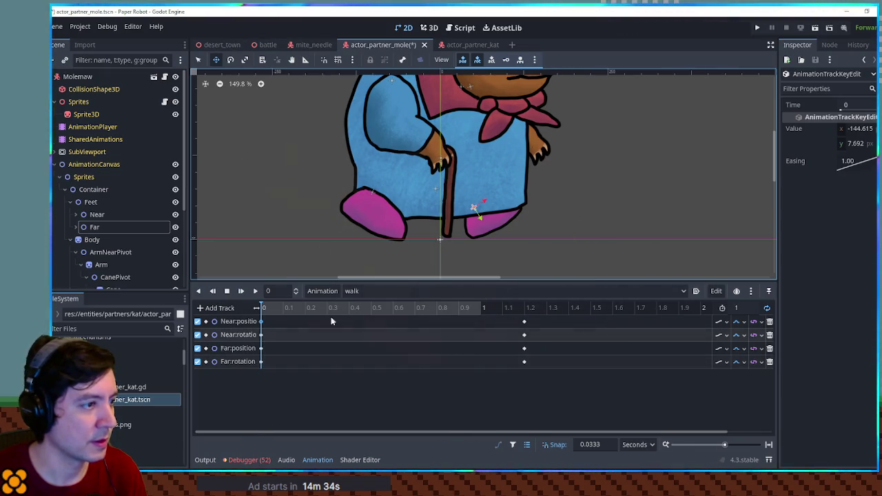
# - Rotate the far foot back to -6.3 degrees
pyautogui.press('e')
pyautogui.click(511, 217)
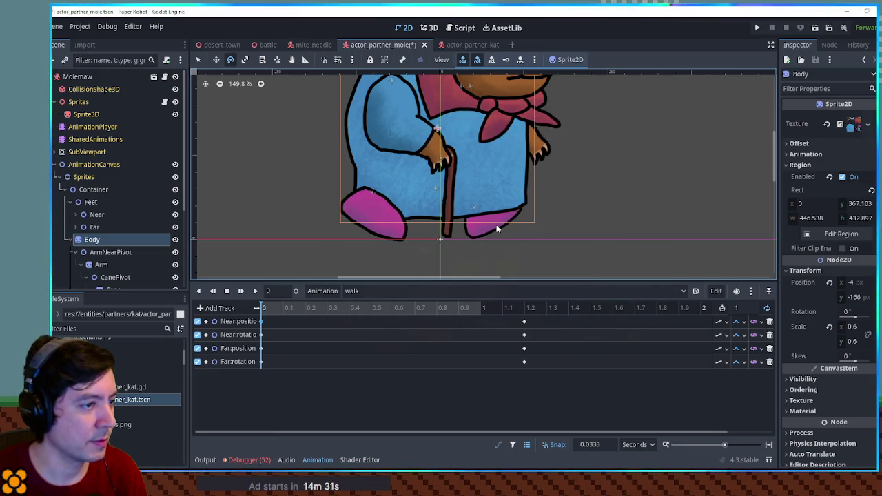
pyautogui.click(103, 227)
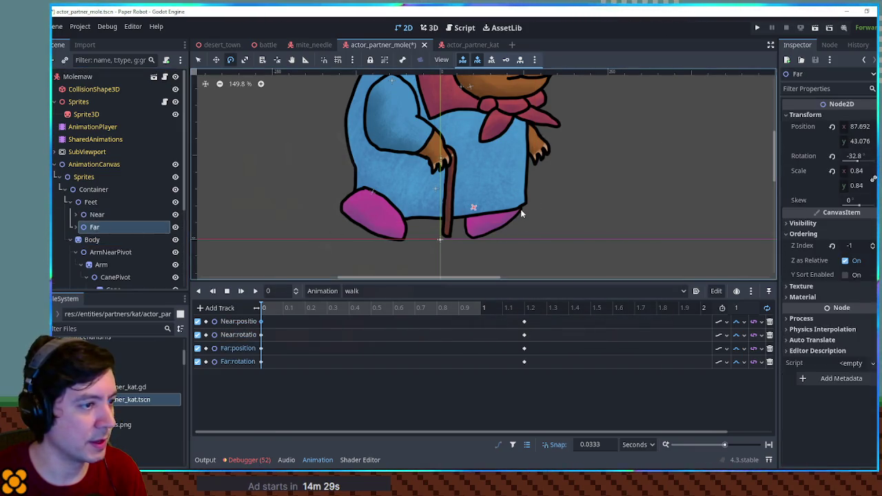
pyautogui.moveTo(520, 209)
pyautogui.mouseDown()
pyautogui.moveTo(516, 230)
pyautogui.moveTo(487, 225)
pyautogui.mouseUp()
pyautogui.press('w')
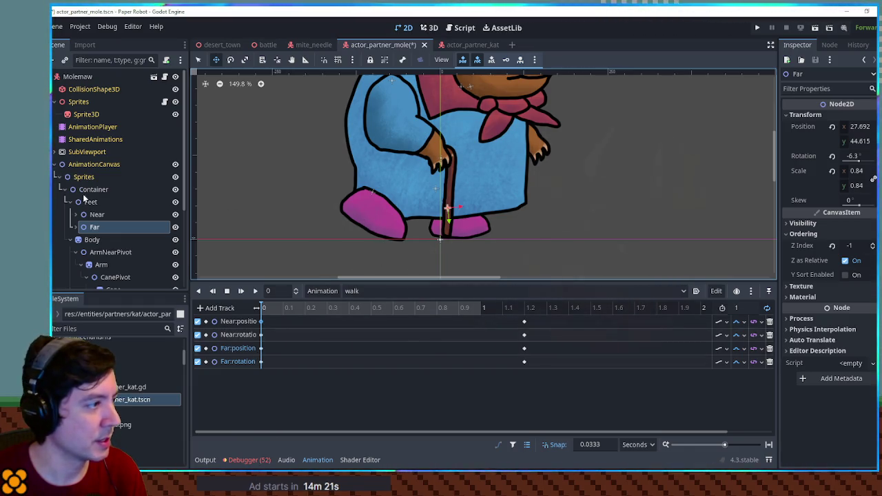
# - Lift the near foot forward with a 6.7° tilt and key it at 0.2 seconds
pyautogui.click(96, 214)
pyautogui.moveTo(373, 214); pyautogui.dragTo(397, 208)
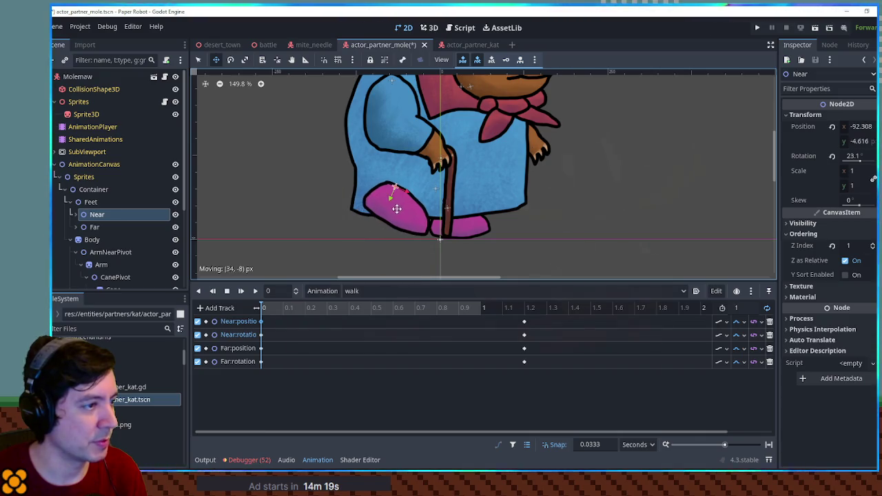
pyautogui.moveTo(454, 214); pyautogui.dragTo(459, 196)
pyautogui.press('w')
pyautogui.moveTo(397, 200); pyautogui.dragTo(404, 209)
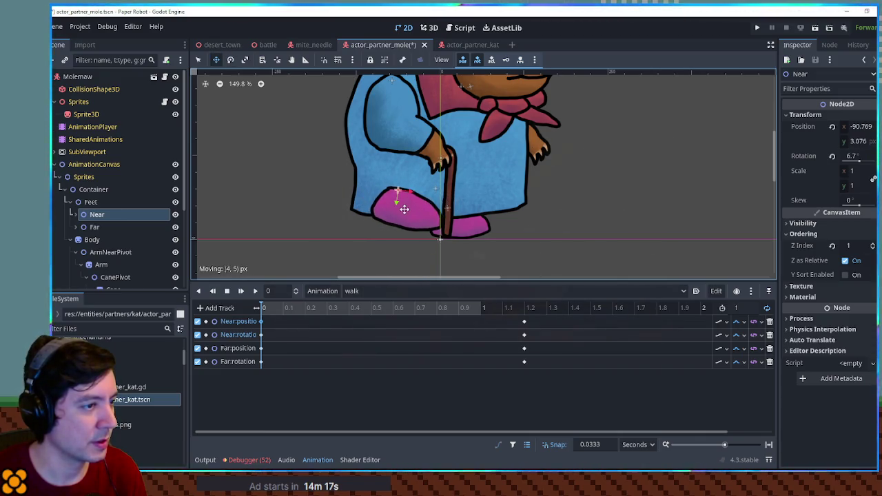
pyautogui.rightClick(302, 323)
pyautogui.click(318, 331)
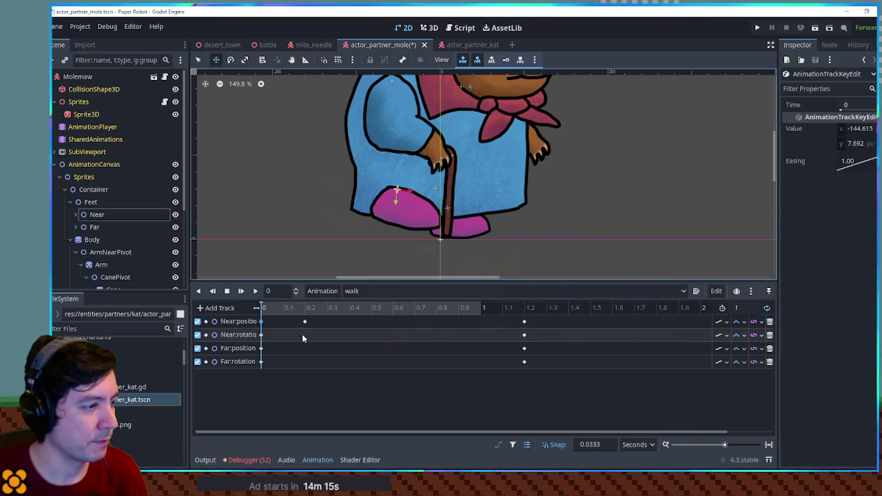
# - Insert Far foot position and rotation keys at 0.2 seconds
pyautogui.rightClick(309, 348)
pyautogui.click(318, 354)
pyautogui.rightClick(308, 362)
pyautogui.click(319, 368)
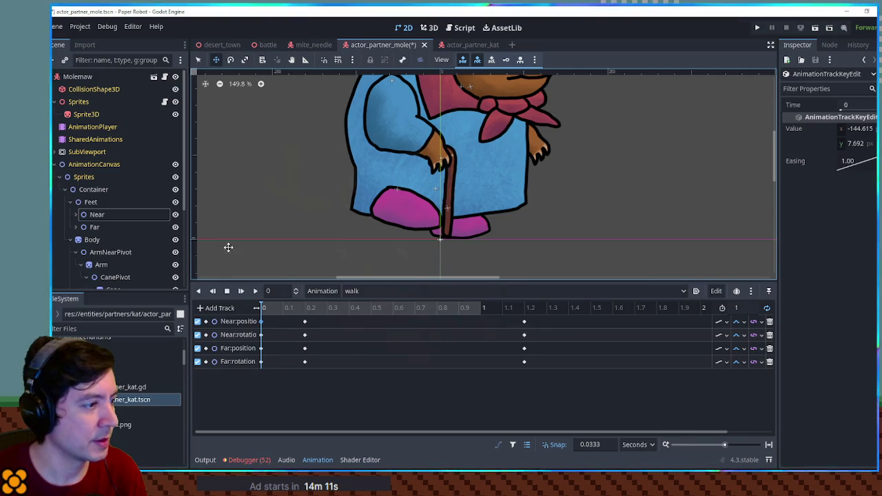
# - Move and rotate the near foot forward into its next pose
pyautogui.click(100, 214)
pyautogui.moveTo(407, 208)
pyautogui.mouseDown()
pyautogui.moveTo(445, 214)
pyautogui.moveTo(488, 187)
pyautogui.mouseUp()
pyautogui.press('w')
pyautogui.moveTo(446, 207)
pyautogui.mouseDown()
pyautogui.moveTo(448, 221)
pyautogui.moveTo(482, 225)
pyautogui.moveTo(447, 240)
pyautogui.moveTo(411, 220)
pyautogui.mouseUp()
# - Insert Near and Far position and rotation keys at 0.4 seconds
pyautogui.click(95, 227)
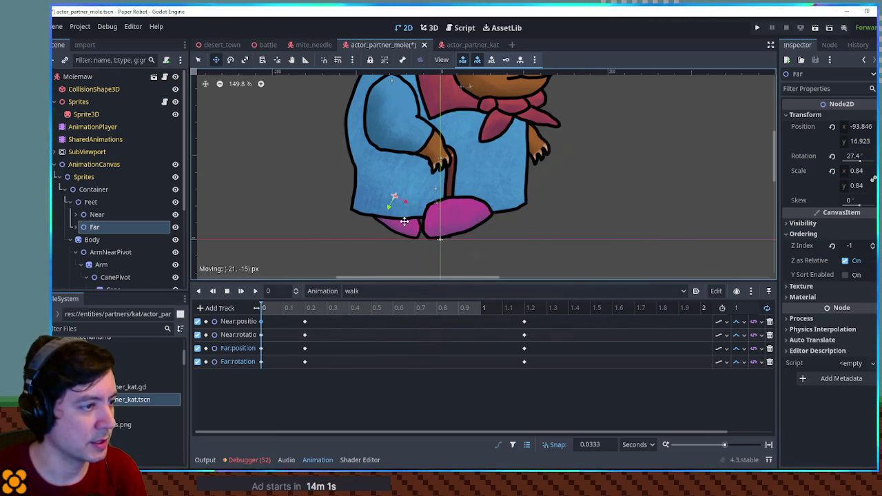
pyautogui.rightClick(352, 322)
pyautogui.click(362, 329)
pyautogui.rightClick(352, 336)
pyautogui.click(359, 343)
pyautogui.rightClick(350, 348)
pyautogui.click(359, 356)
pyautogui.rightClick(349, 361)
pyautogui.click(358, 370)
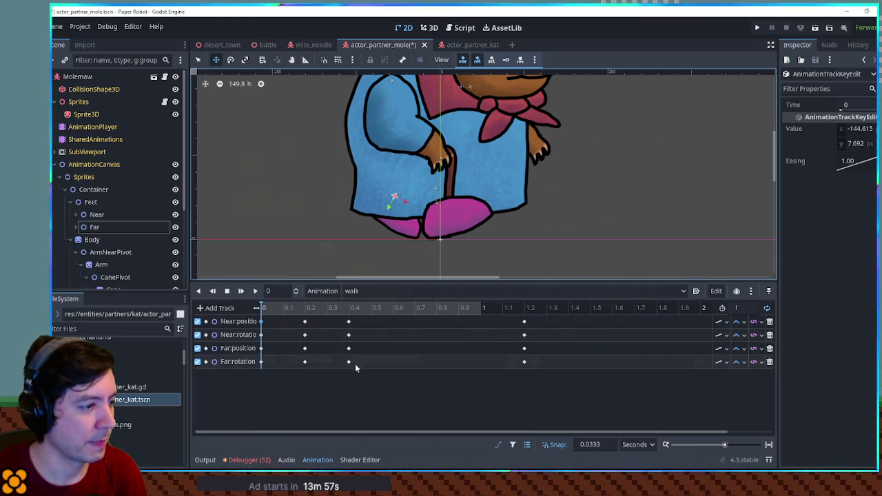
# - Rotate the near and far feet into their mid-step poses
pyautogui.click(95, 214)
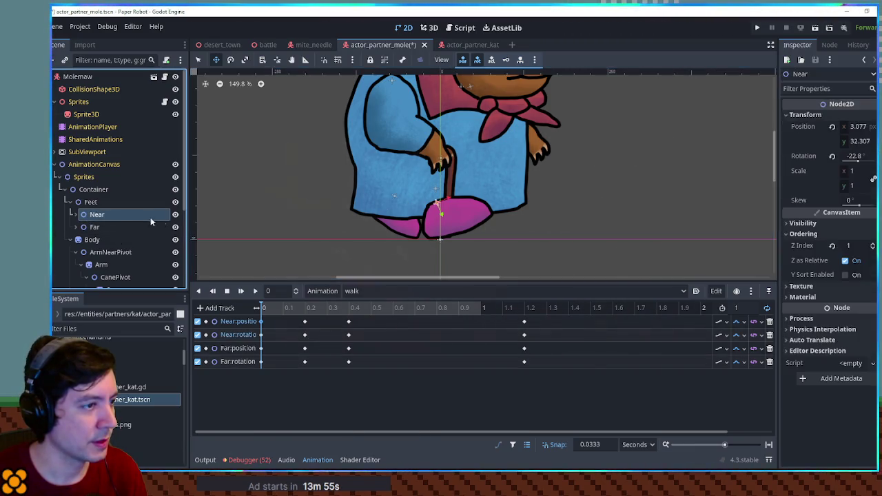
pyautogui.moveTo(464, 236)
pyautogui.mouseDown()
pyautogui.moveTo(469, 209)
pyautogui.moveTo(468, 232)
pyautogui.moveTo(445, 225)
pyautogui.mouseUp()
pyautogui.press('w')
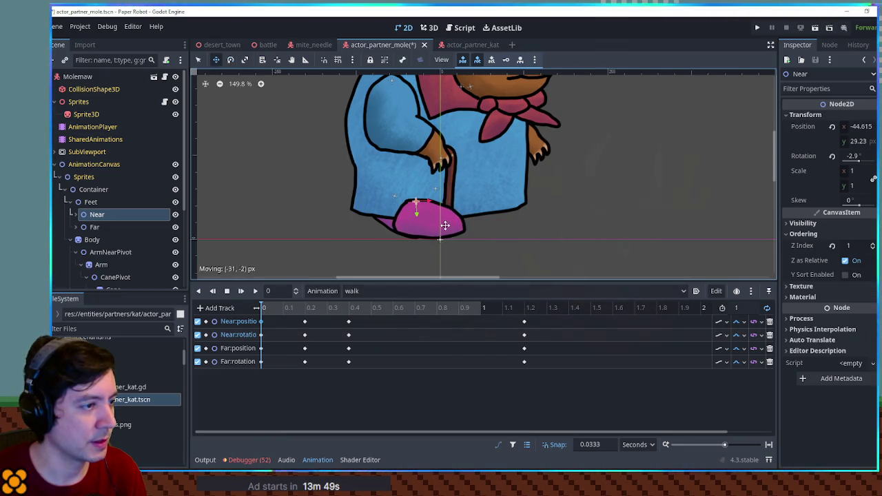
pyautogui.click(120, 230)
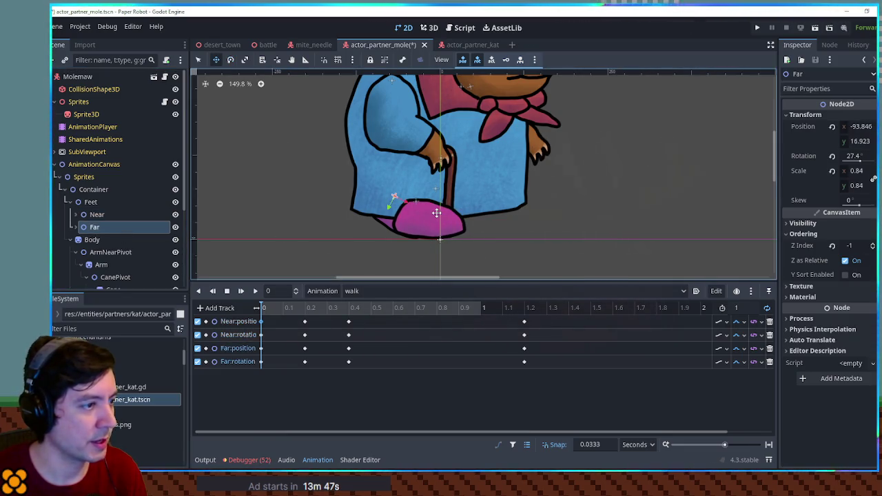
pyautogui.moveTo(498, 199); pyautogui.dragTo(496, 187)
# - Insert Near and Far position and rotation keys at 0.6 seconds
pyautogui.rightClick(405, 326)
pyautogui.click(427, 328)
pyautogui.rightClick(400, 335)
pyautogui.click(422, 338)
pyautogui.rightClick(406, 350)
pyautogui.click(411, 355)
pyautogui.rightClick(402, 360)
pyautogui.click(408, 363)
# - Retime the foot keys toward 0.25, 0.5 and 0.75 s and play the walk to check
pyautogui.moveTo(413, 335)
pyautogui.mouseDown()
pyautogui.moveTo(398, 364)
pyautogui.moveTo(421, 363)
pyautogui.mouseUp()
pyautogui.click(429, 322)
pyautogui.moveTo(429, 322)
pyautogui.mouseDown()
pyautogui.moveTo(421, 321)
pyautogui.moveTo(419, 374)
pyautogui.moveTo(422, 362)
pyautogui.mouseUp()
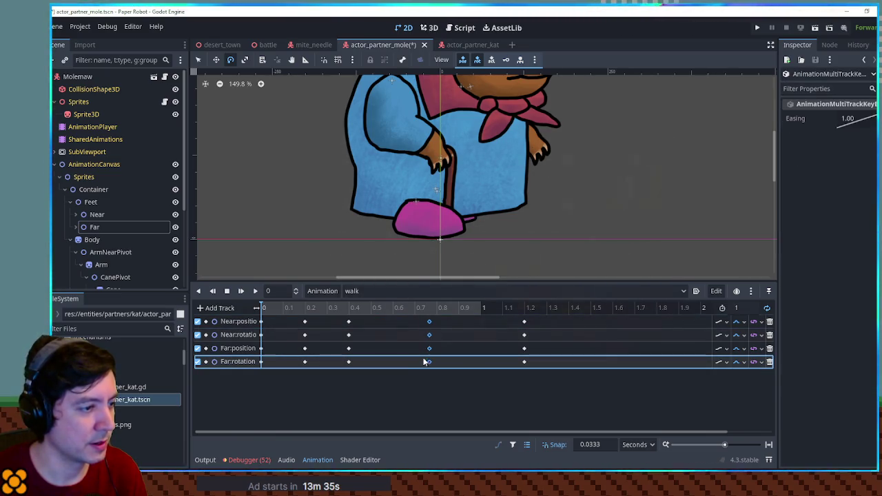
pyautogui.moveTo(341, 315)
pyautogui.mouseDown()
pyautogui.moveTo(345, 364)
pyautogui.moveTo(353, 365)
pyautogui.mouseUp()
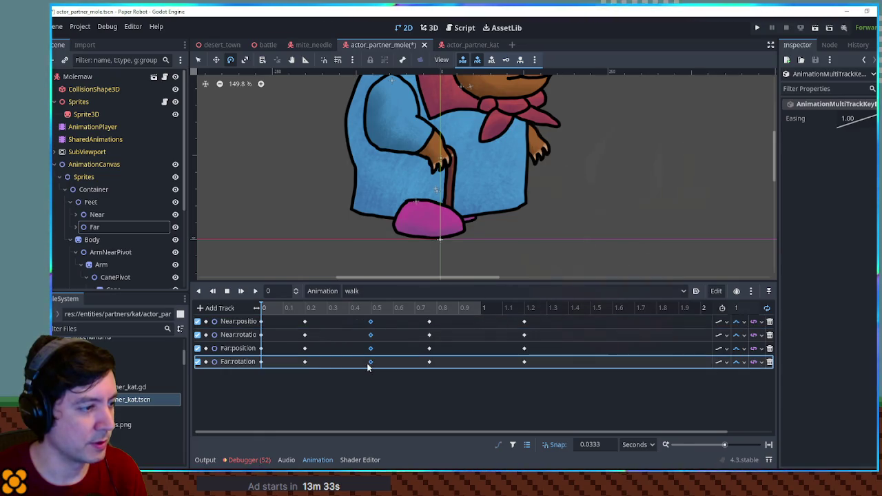
pyautogui.moveTo(319, 321)
pyautogui.mouseDown()
pyautogui.moveTo(301, 364)
pyautogui.moveTo(312, 365)
pyautogui.mouseUp()
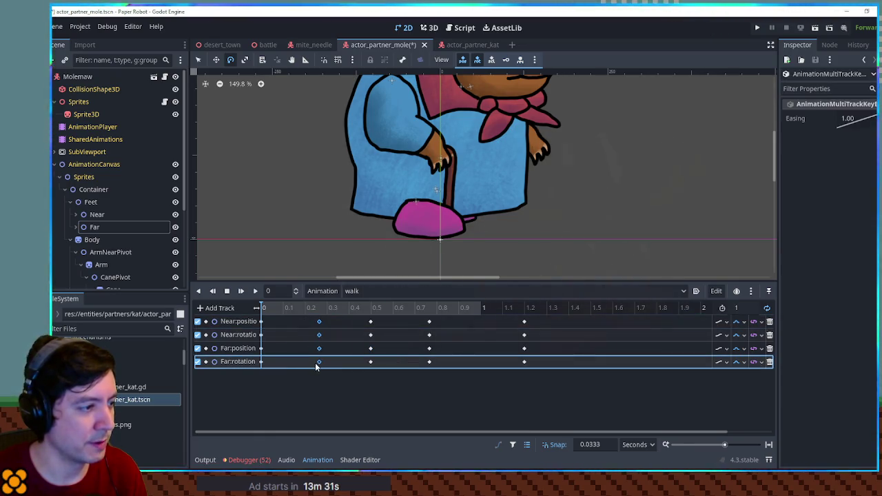
pyautogui.click(254, 292)
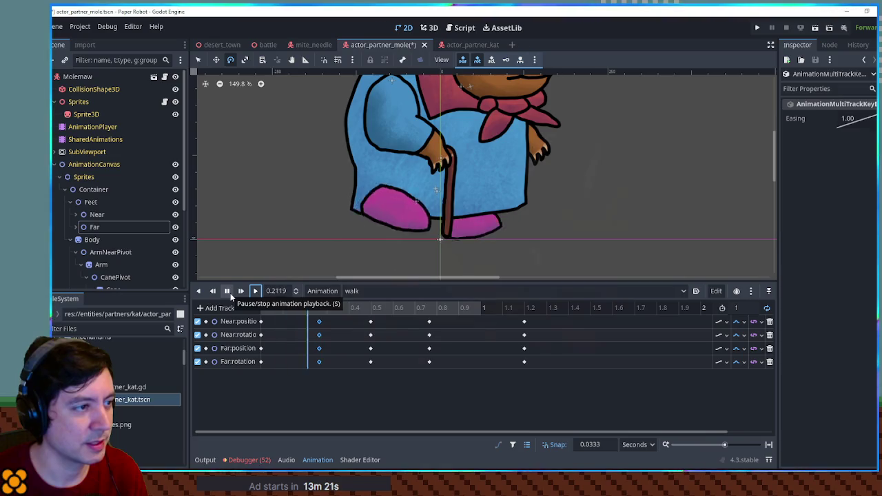
# - Delete the foot keys at 1.2 seconds
pyautogui.moveTo(550, 320); pyautogui.dragTo(510, 374)
pyautogui.press('Delete')
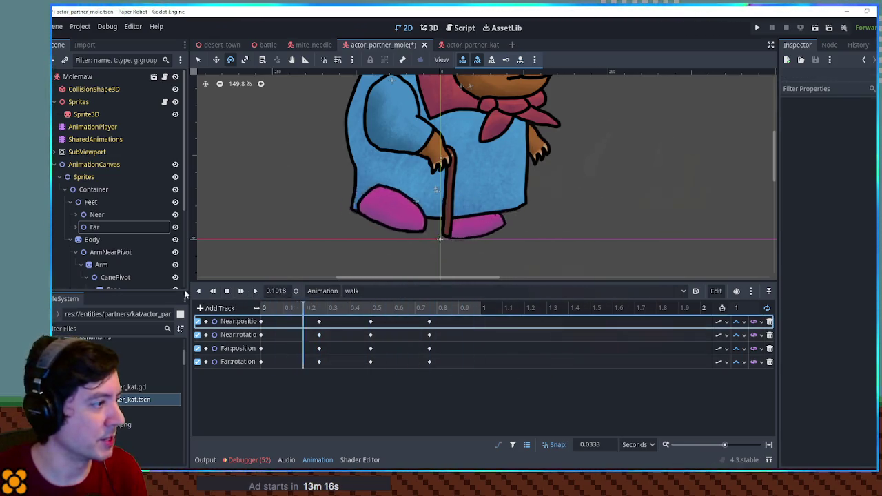
pyautogui.click(91, 239)
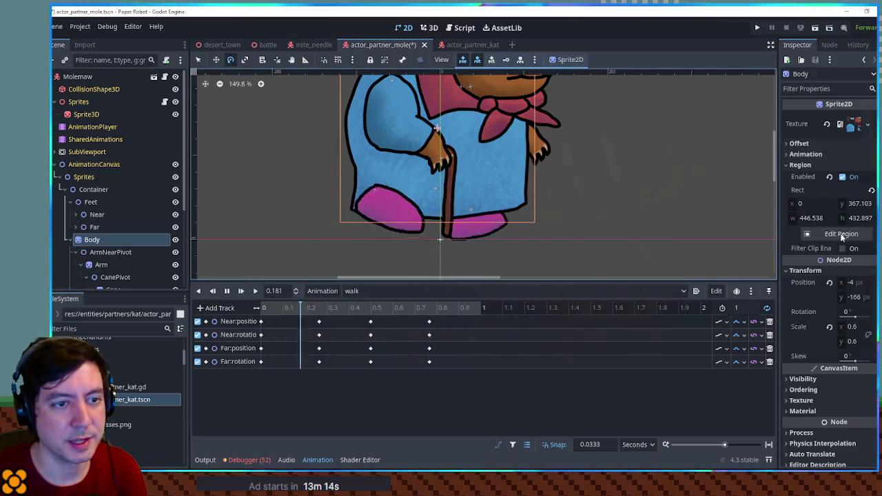
# - Create a Body position track and move its first key to 0.1 seconds
pyautogui.click(852, 281)
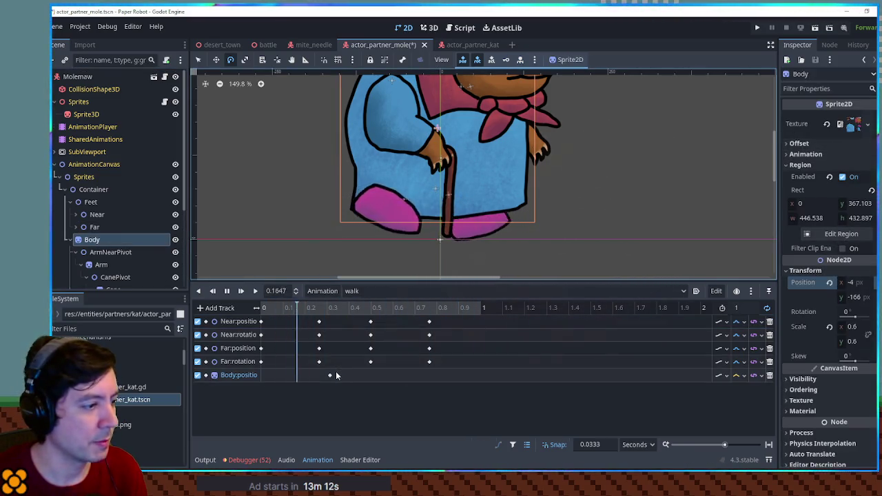
pyautogui.click(304, 375)
pyautogui.click(227, 291)
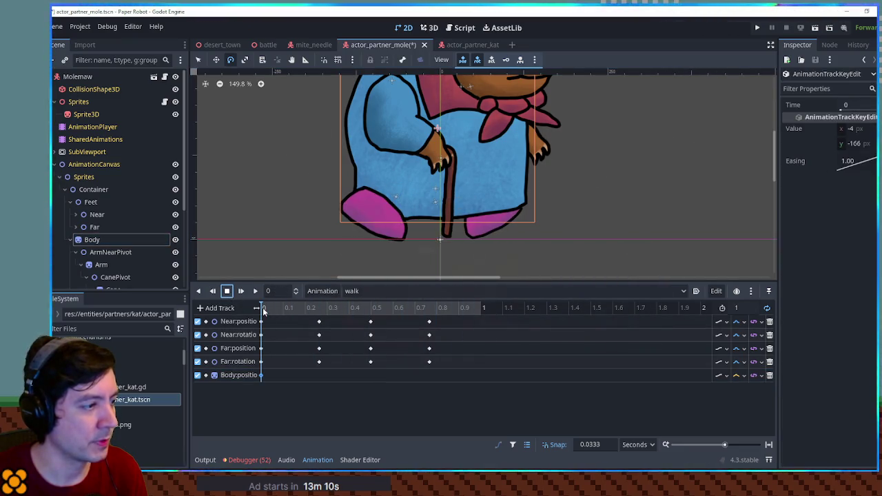
pyautogui.moveTo(264, 309)
pyautogui.mouseDown()
pyautogui.moveTo(361, 310)
pyautogui.moveTo(397, 317)
pyautogui.moveTo(360, 319)
pyautogui.moveTo(394, 322)
pyautogui.mouseUp()
pyautogui.click(352, 378)
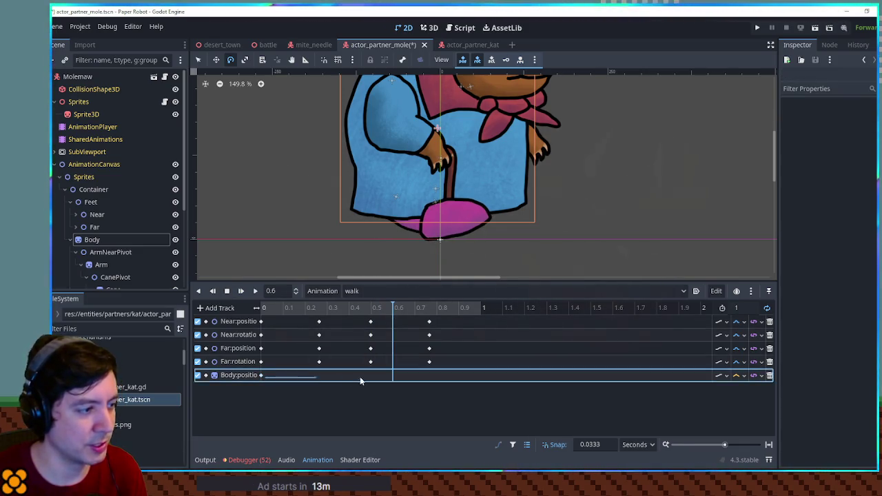
pyautogui.moveTo(262, 375); pyautogui.dragTo(284, 376)
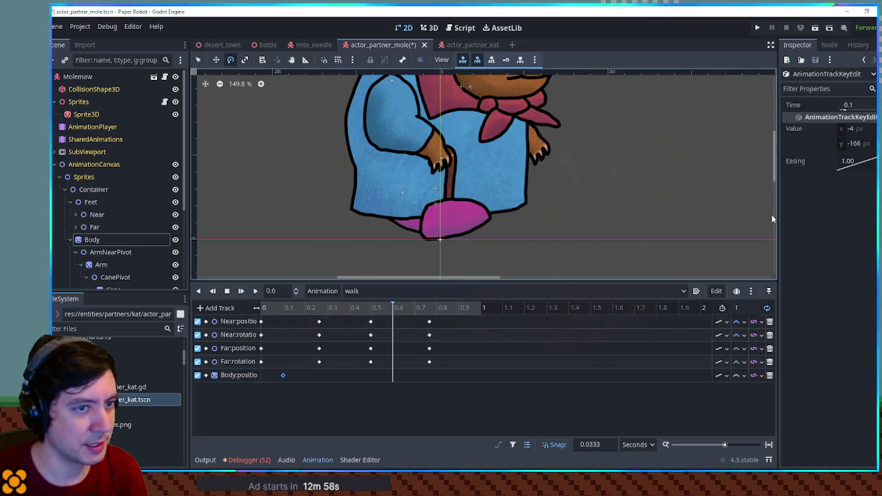
pyautogui.click(289, 374)
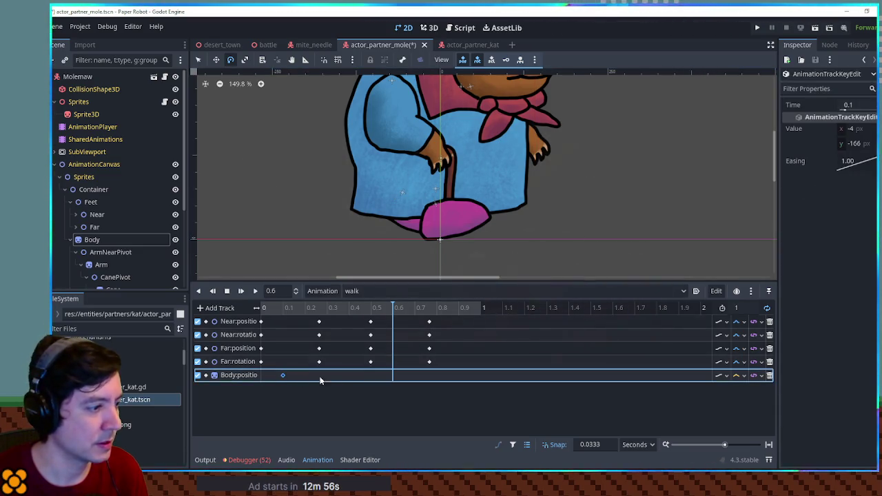
# - Add Body position keys at 0.34, 0.57 and 0.87 seconds
pyautogui.click(337, 308)
pyautogui.hotkey('ctrl', 'd')
pyautogui.click(386, 306)
pyautogui.hotkey('ctrl', 'd')
pyautogui.click(450, 308)
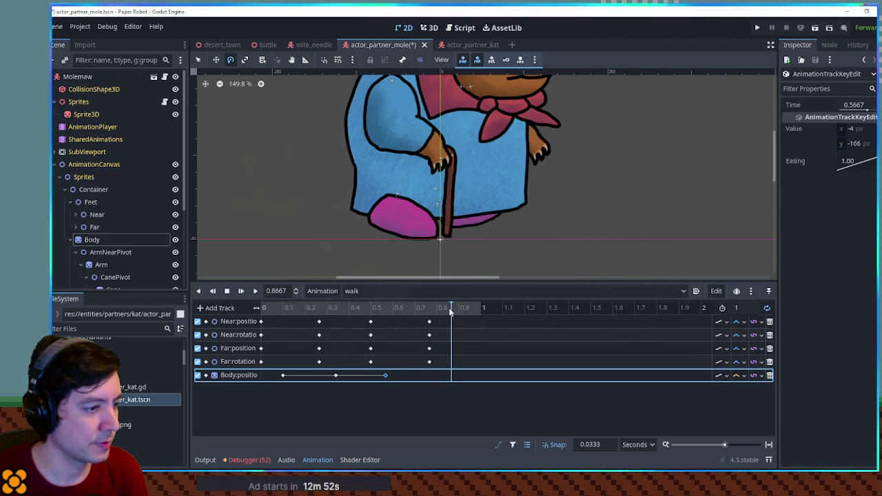
pyautogui.hotkey('ctrl', 'd')
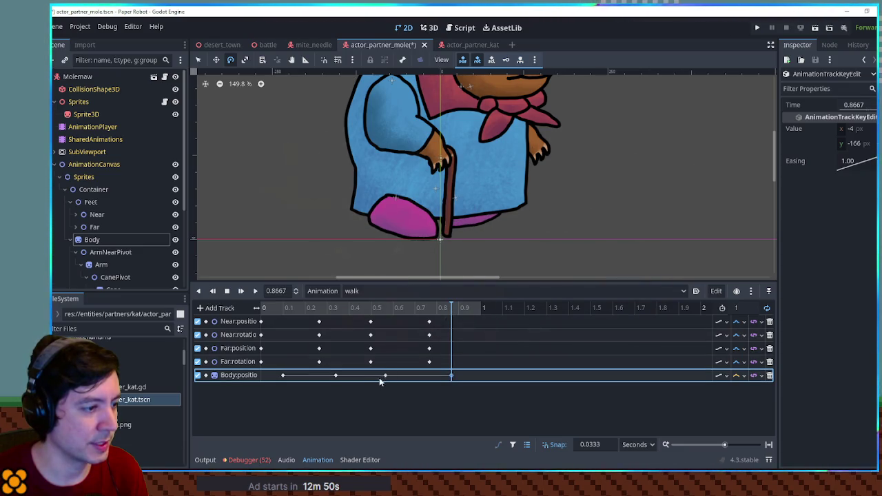
# - Lower the body to y -162.74 on two keys and change the track's interpolation
pyautogui.keyDown('shift'); pyautogui.click(282, 375); pyautogui.keyUp('shift')
pyautogui.click(255, 291)
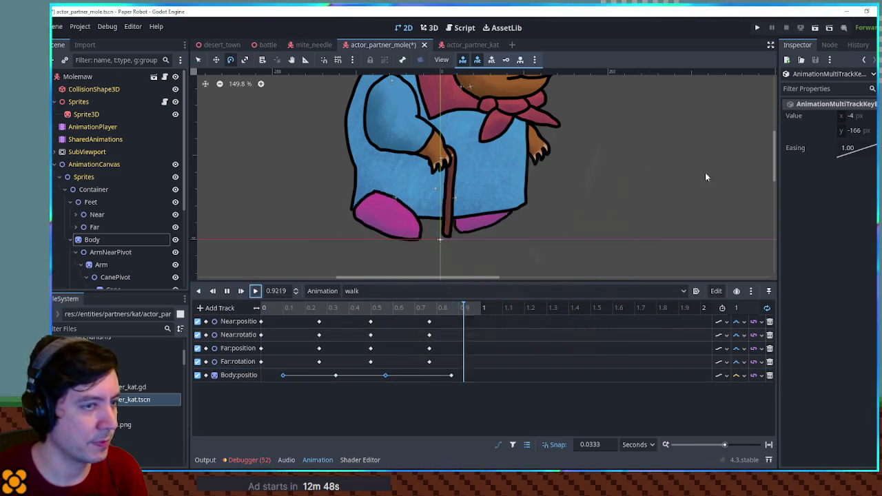
pyautogui.moveTo(836, 131); pyautogui.dragTo(849, 131)
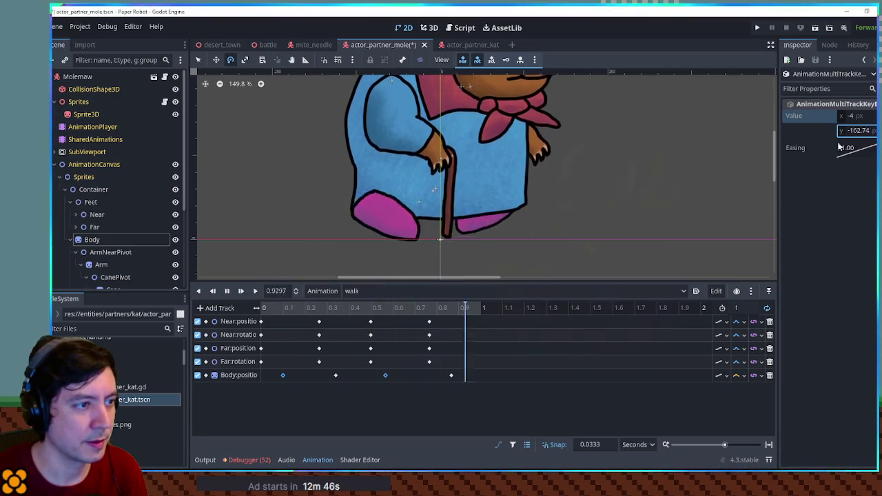
pyautogui.click(744, 376)
pyautogui.click(751, 402)
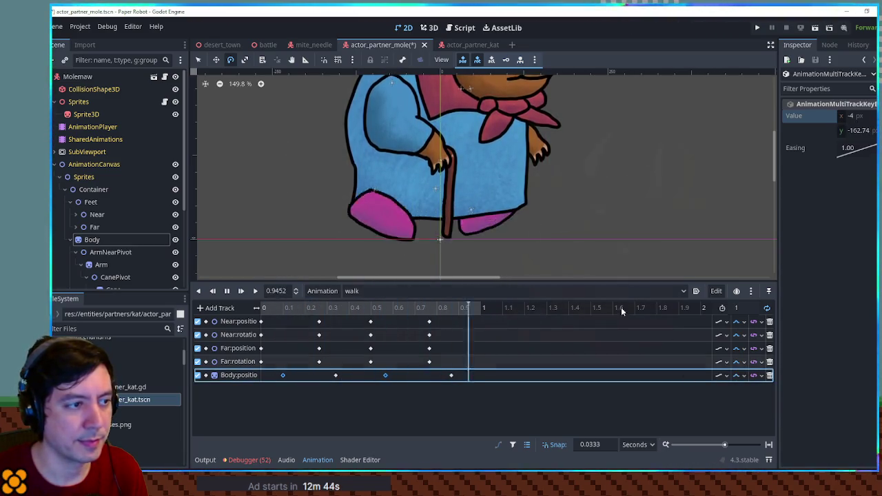
pyautogui.scroll(-2, 635, 196)
pyautogui.scroll(-2, 634, 193)
pyautogui.rightClick(638, 177)
pyautogui.press('Escape')
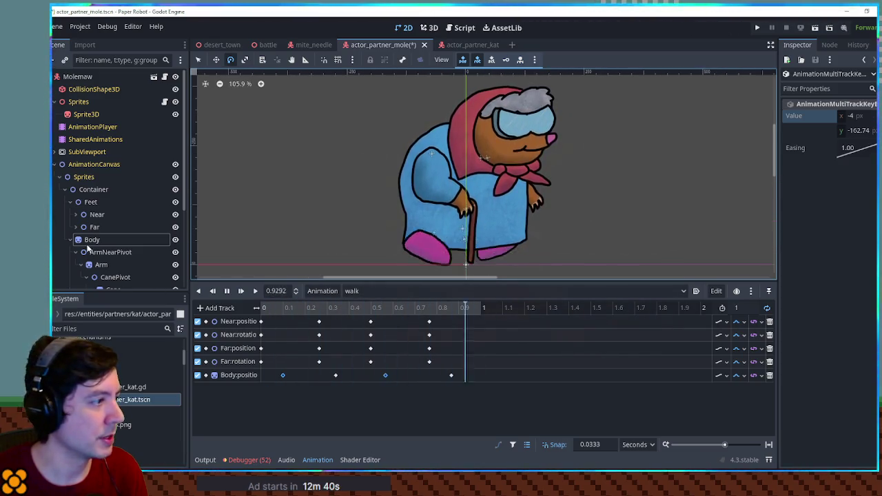
pyautogui.scroll(2, 566, 193)
# - Add a Body rotation track and move its key to about 0.07 seconds
pyautogui.click(566, 193)
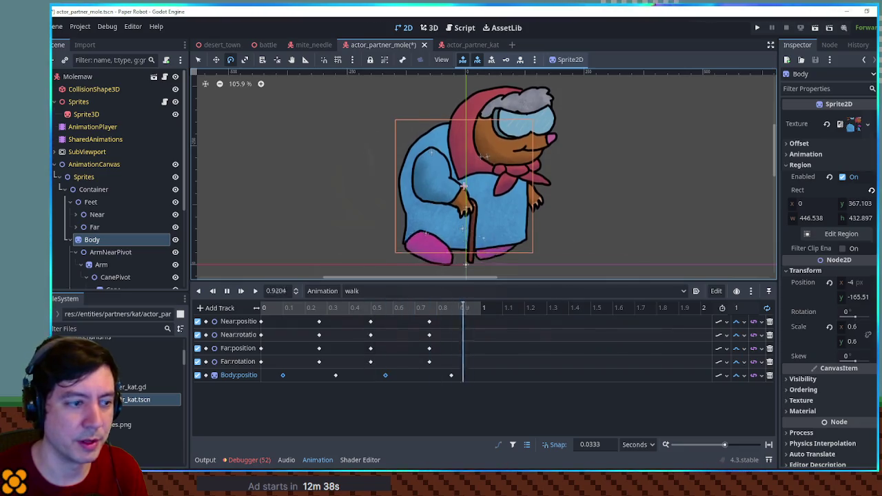
pyautogui.click(868, 311)
pyautogui.moveTo(475, 388); pyautogui.dragTo(278, 393)
pyautogui.rightClick(381, 390)
# - Insert a second Body rotation key at 0.5333 s and change the track's interpolation
pyautogui.click(403, 397)
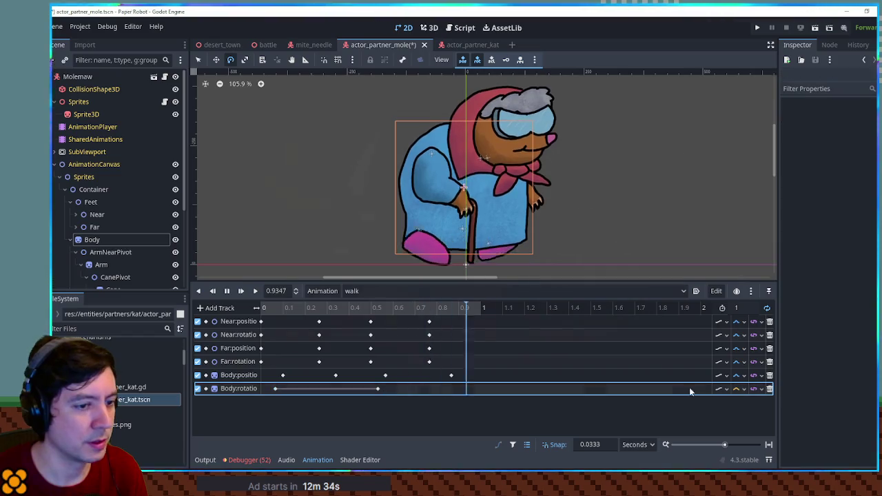
pyautogui.click(738, 391)
pyautogui.click(748, 431)
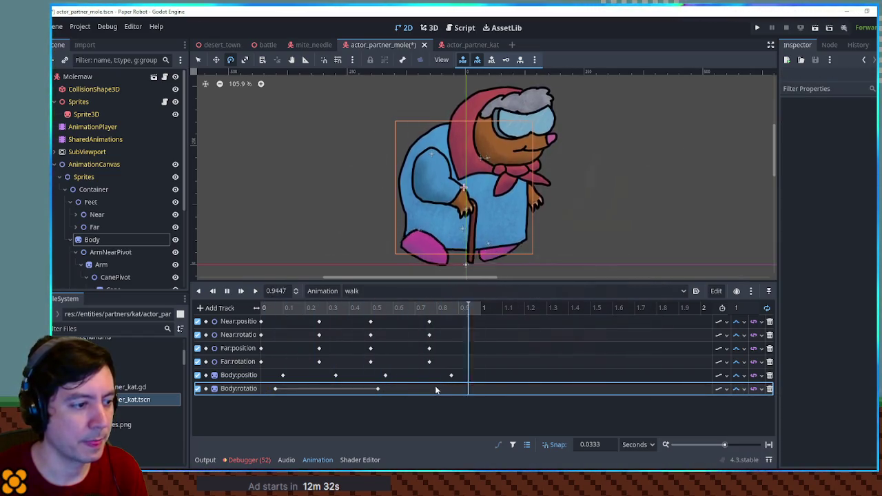
# - Set the mid-cycle Body rotation key's value to 2 degrees
pyautogui.click(377, 390)
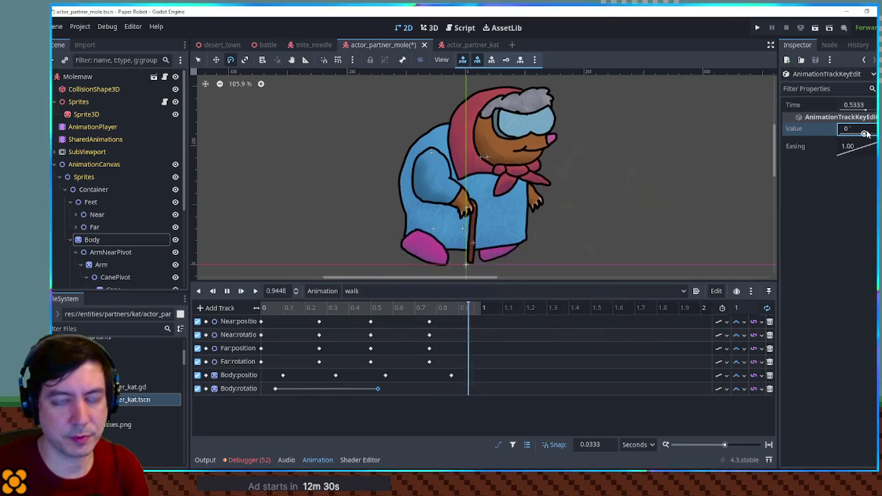
pyautogui.write('3')
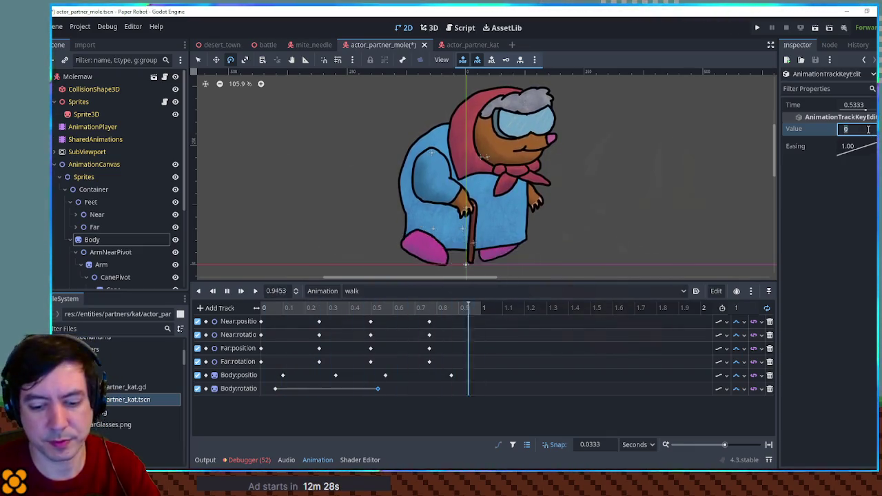
pyautogui.press('BackSpace')
pyautogui.write('1')
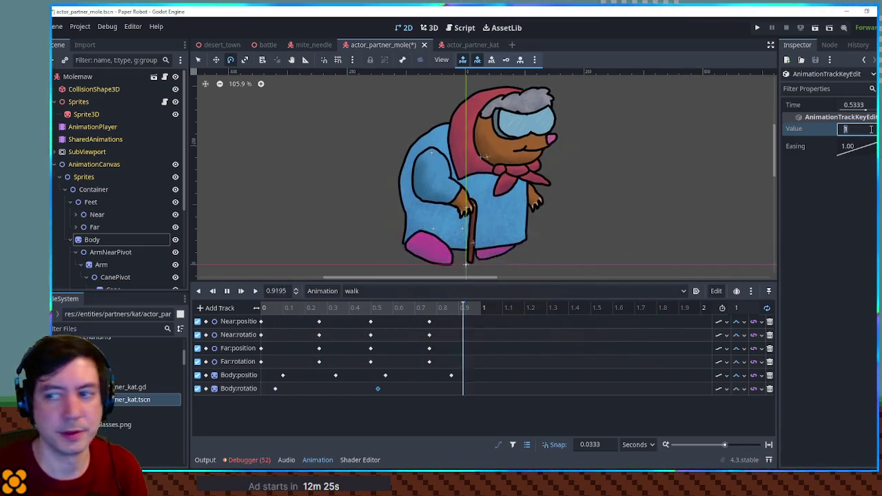
pyautogui.press('BackSpace')
pyautogui.write('2')
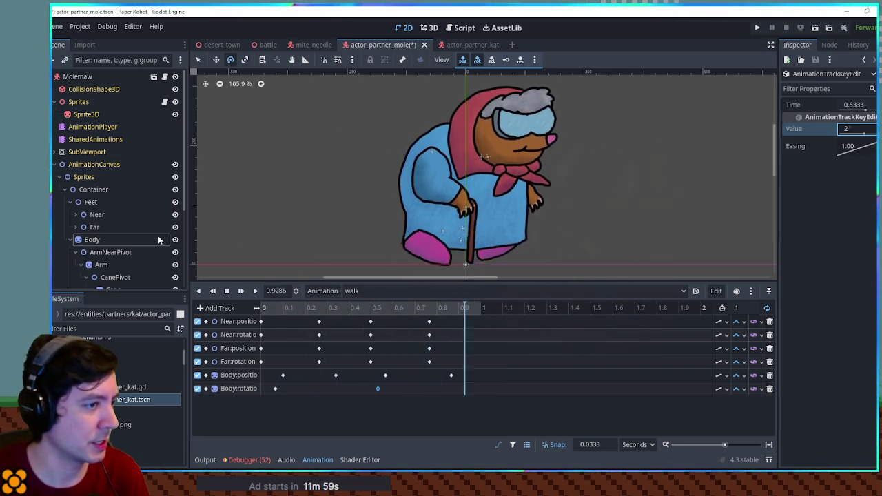
pyautogui.scroll(-3, 71, 209)
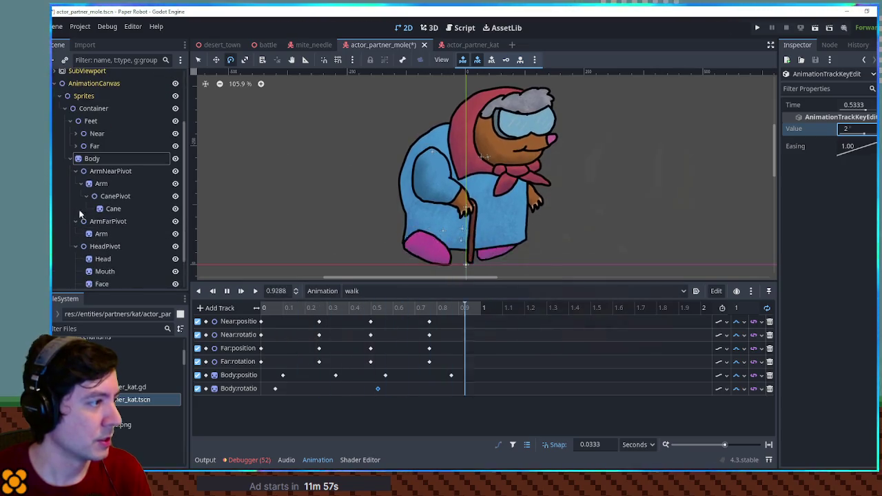
pyautogui.click(108, 196)
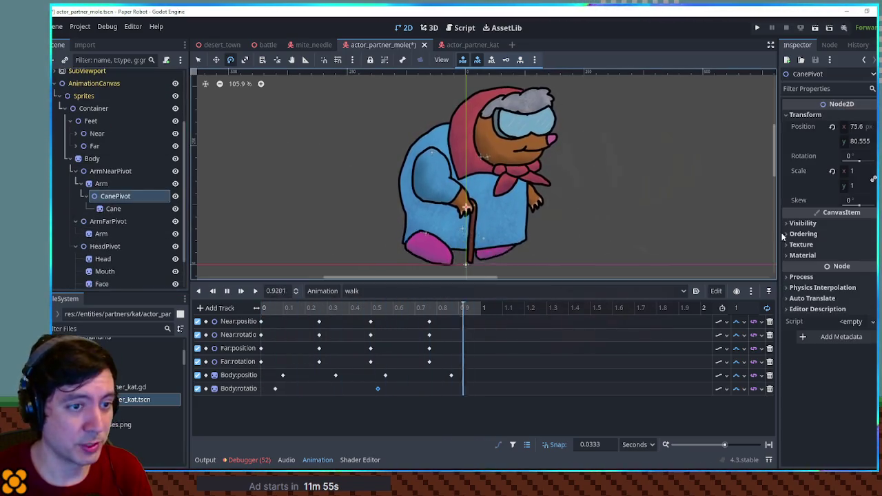
# - Key the cane pivot's Z Index at time 0 with a value of 1
pyautogui.click(831, 233)
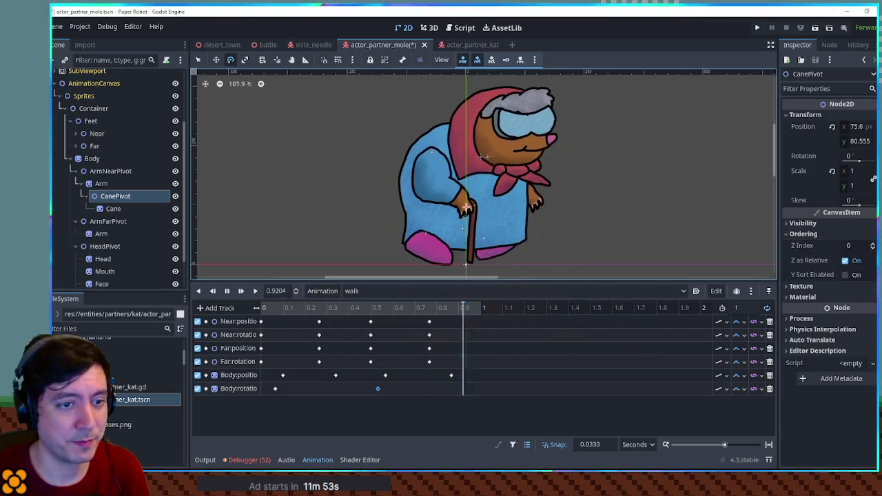
pyautogui.click(869, 246)
pyautogui.click(268, 403)
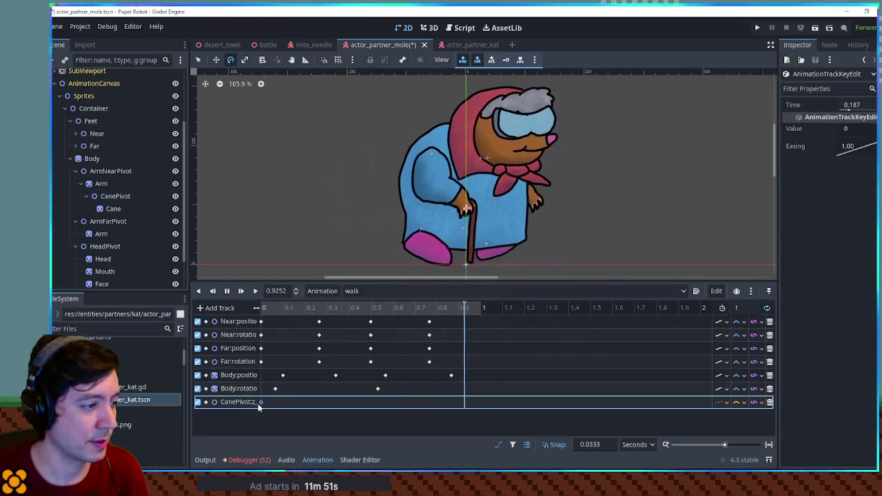
pyautogui.moveTo(268, 403); pyautogui.dragTo(261, 402)
pyautogui.click(870, 128)
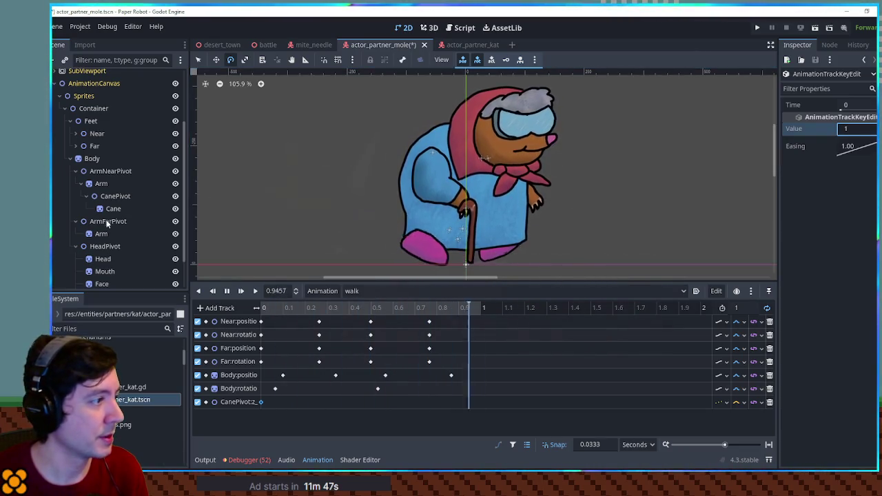
# - Key the near arm pivot's Z Index to 1 in the walk animation
pyautogui.click(105, 173)
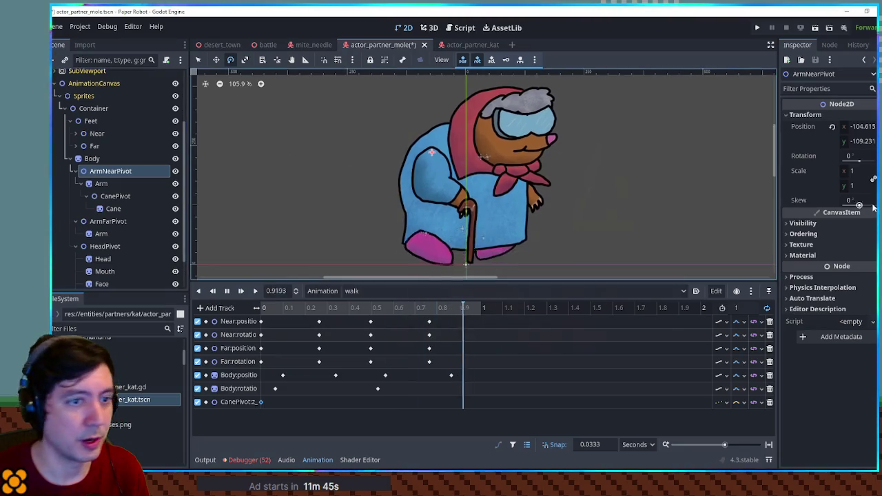
pyautogui.click(842, 231)
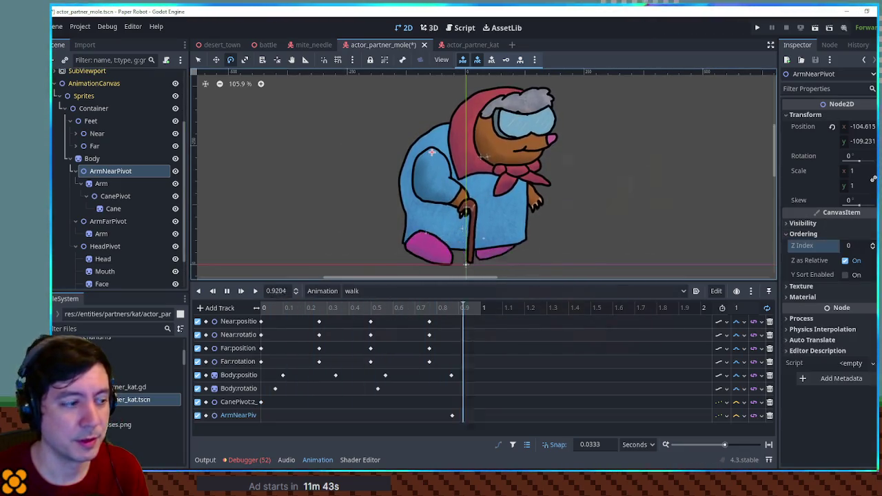
pyautogui.click(861, 246)
pyautogui.click(275, 416)
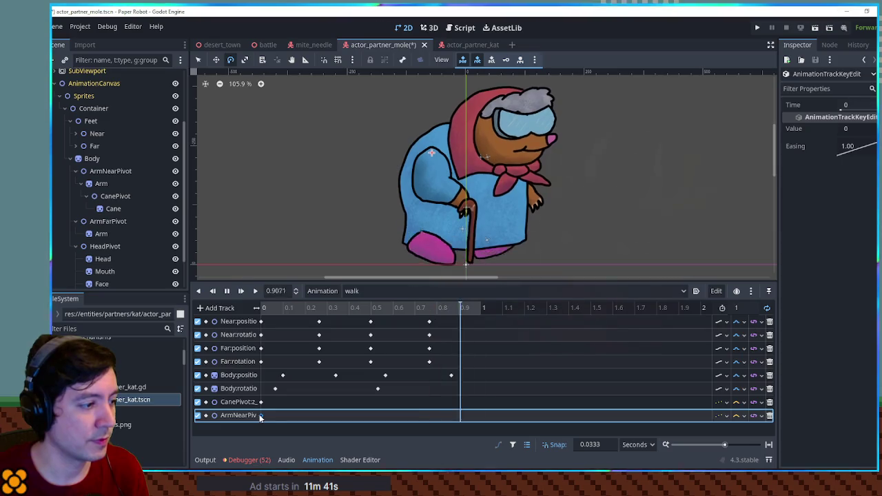
pyautogui.click(858, 128)
pyautogui.write('1')
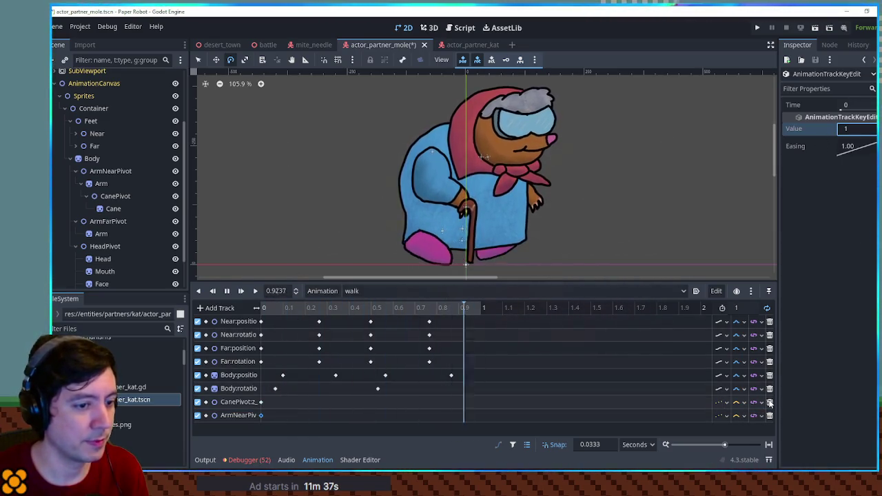
# - Delete the cane's z-index track, return to the walk animation and play it
pyautogui.click(769, 403)
pyautogui.click(380, 291)
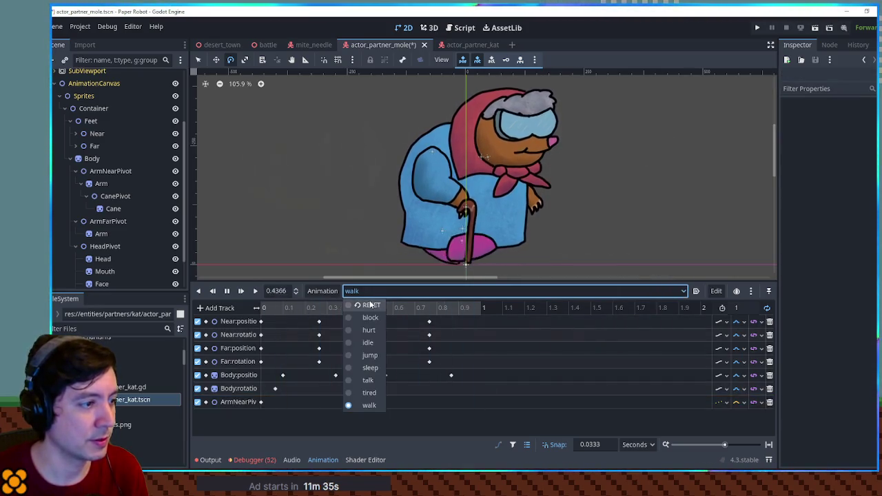
pyautogui.click(368, 405)
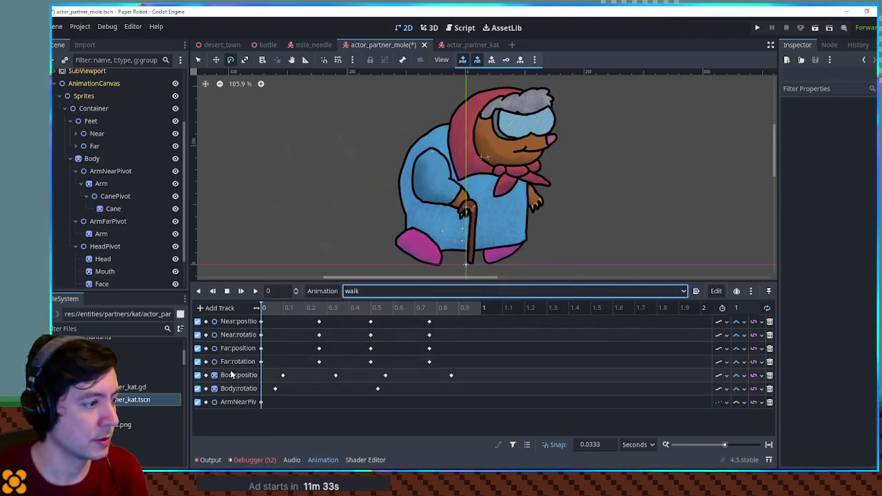
pyautogui.click(261, 403)
pyautogui.click(254, 291)
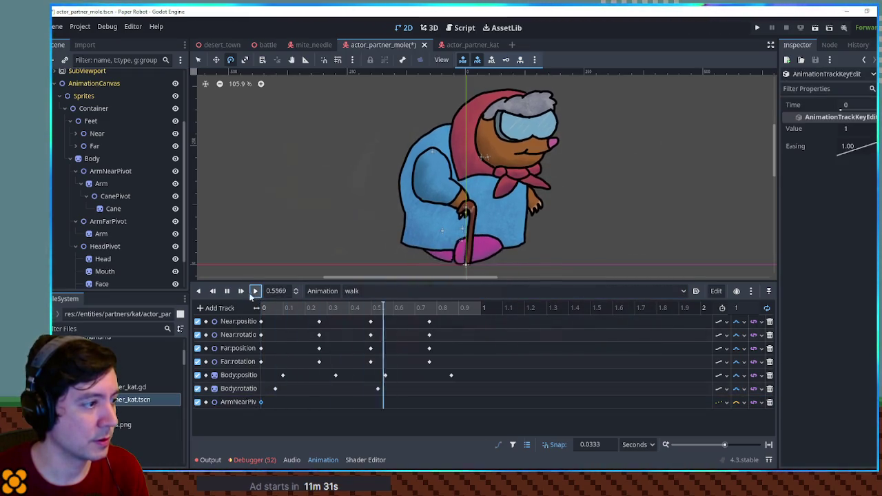
pyautogui.click(112, 197)
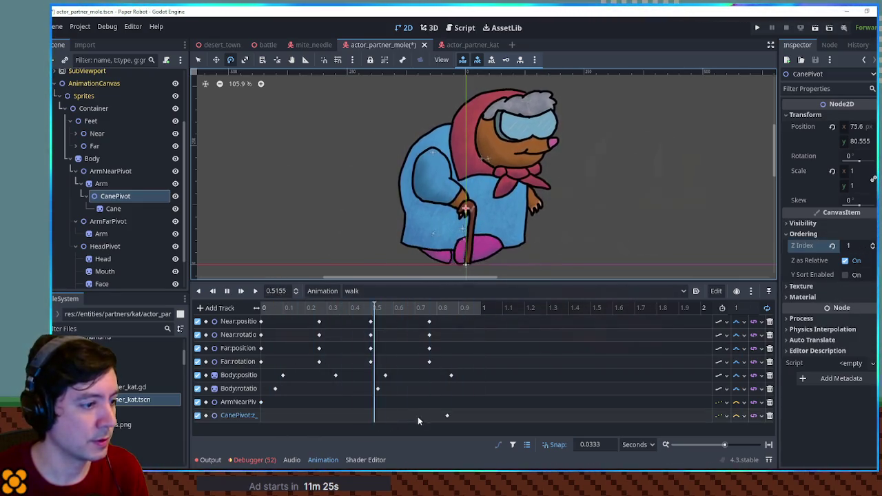
# - Insert a CanePivot Z Index key at time 0 with value 0
pyautogui.press('k')
pyautogui.click(261, 416)
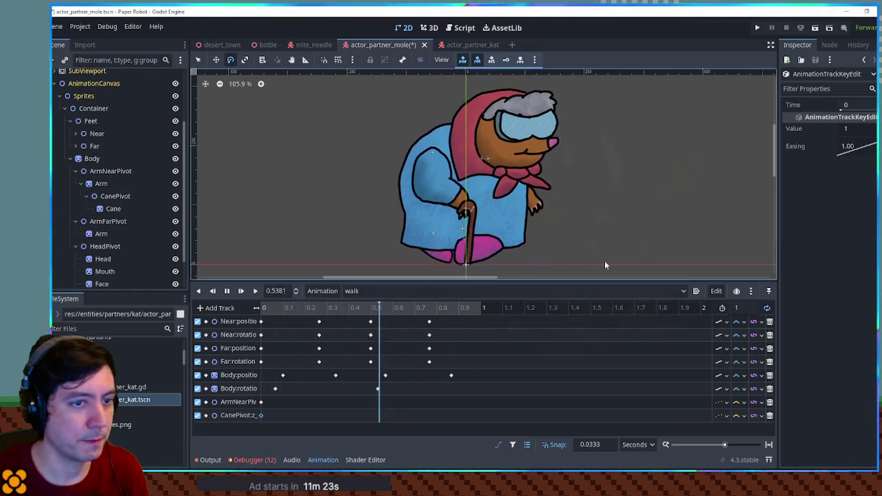
pyautogui.click(855, 129)
pyautogui.write('0')
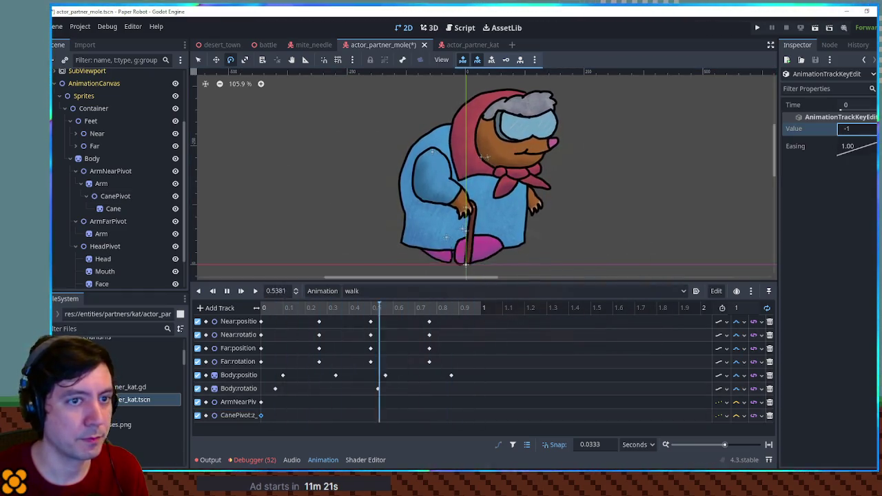
pyautogui.press('Return')
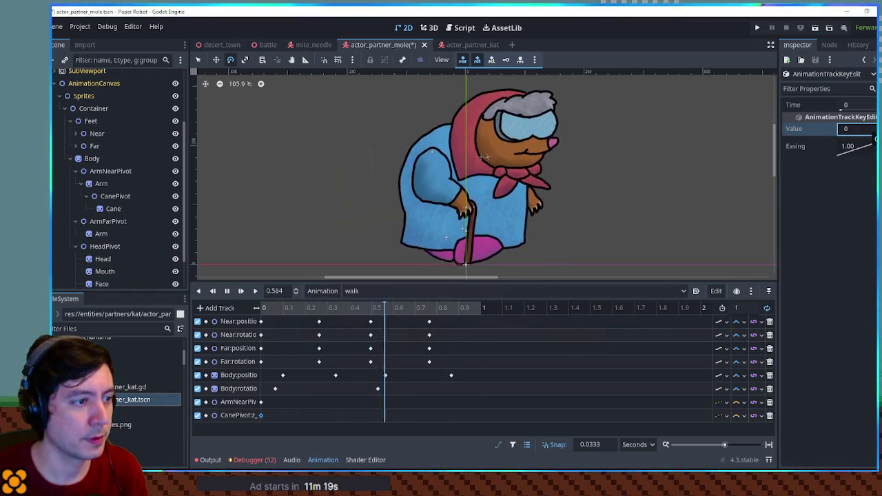
pyautogui.click(336, 428)
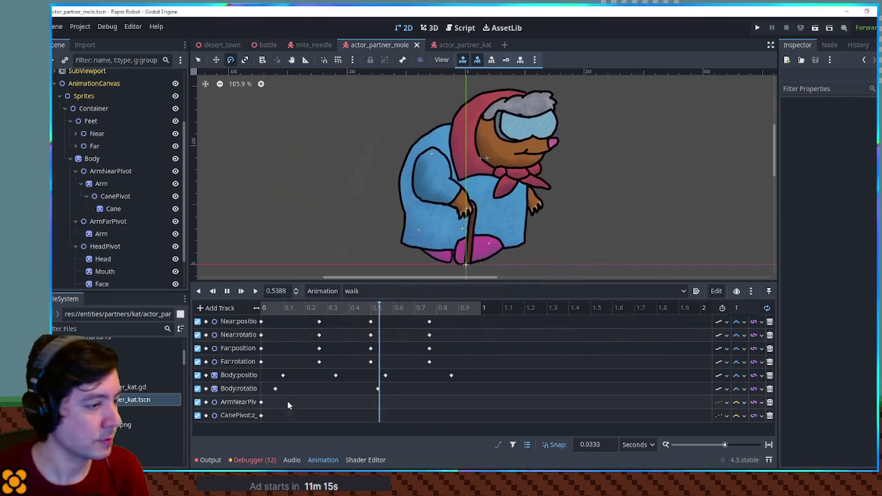
pyautogui.click(110, 171)
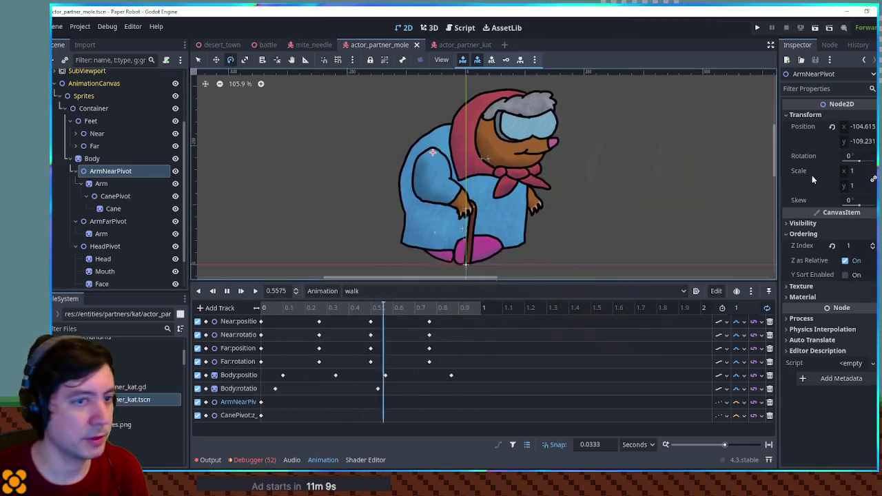
pyautogui.click(873, 155)
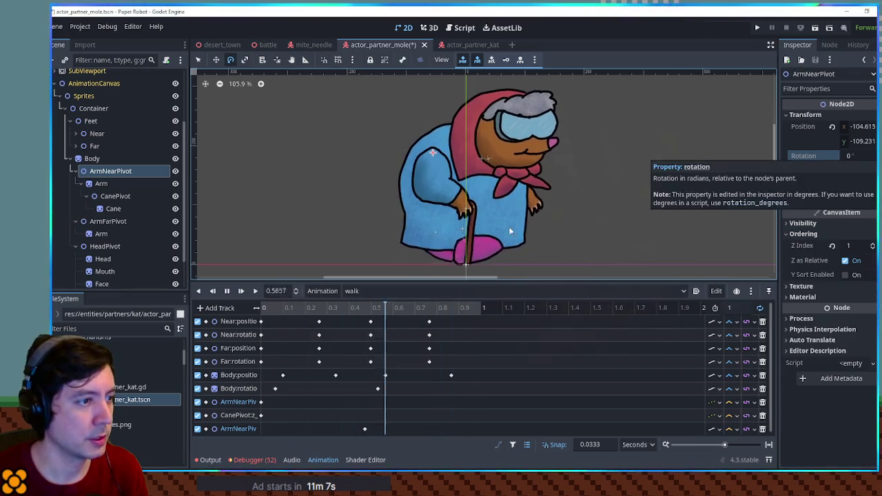
# - Move the near arm's rotation key to time 0 and set it to -10°
pyautogui.moveTo(365, 429); pyautogui.dragTo(261, 428)
pyautogui.click(227, 291)
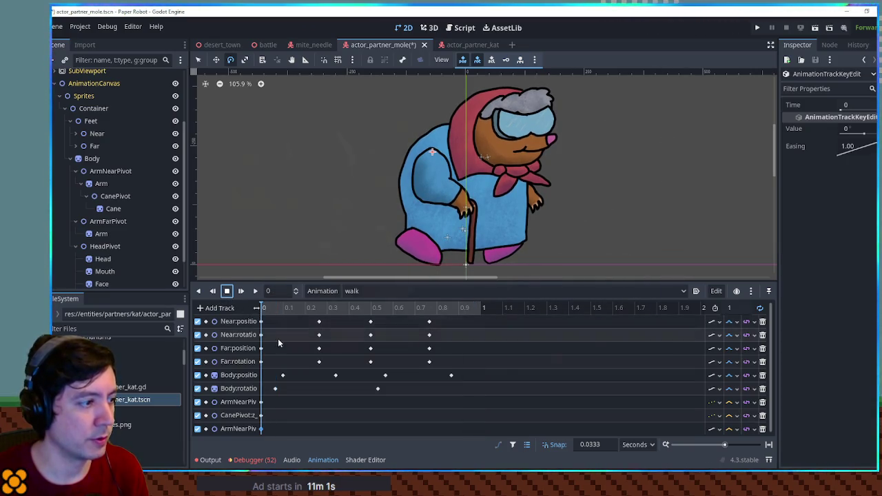
pyautogui.moveTo(867, 133); pyautogui.dragTo(863, 134)
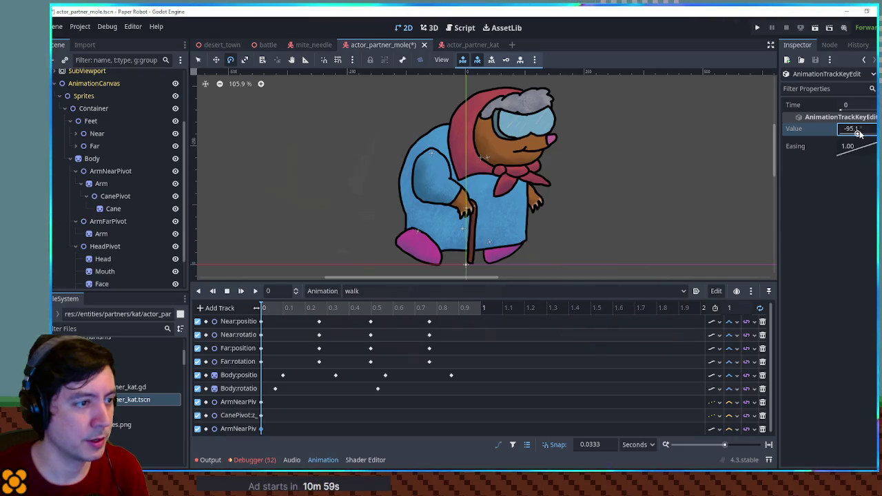
pyautogui.click(255, 291)
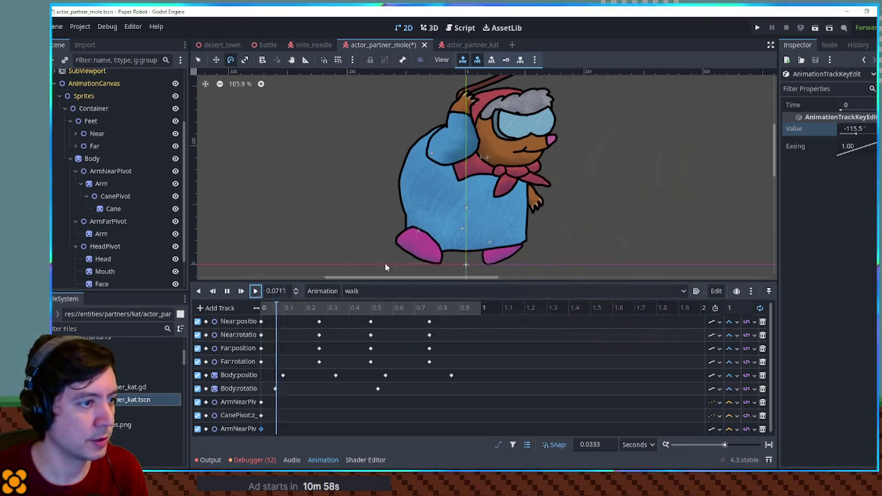
pyautogui.moveTo(857, 135); pyautogui.dragTo(862, 133)
pyautogui.click(861, 129)
pyautogui.write('-5')
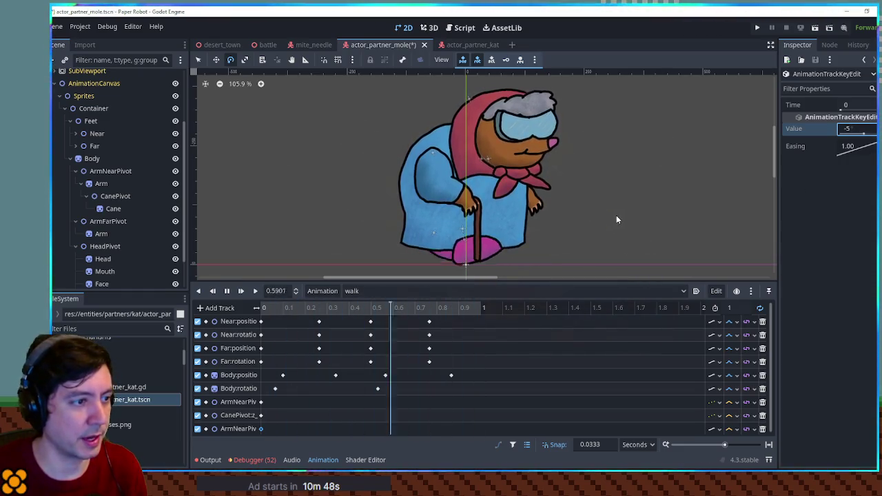
pyautogui.click(851, 129)
pyautogui.write('-10')
pyautogui.press('Return')
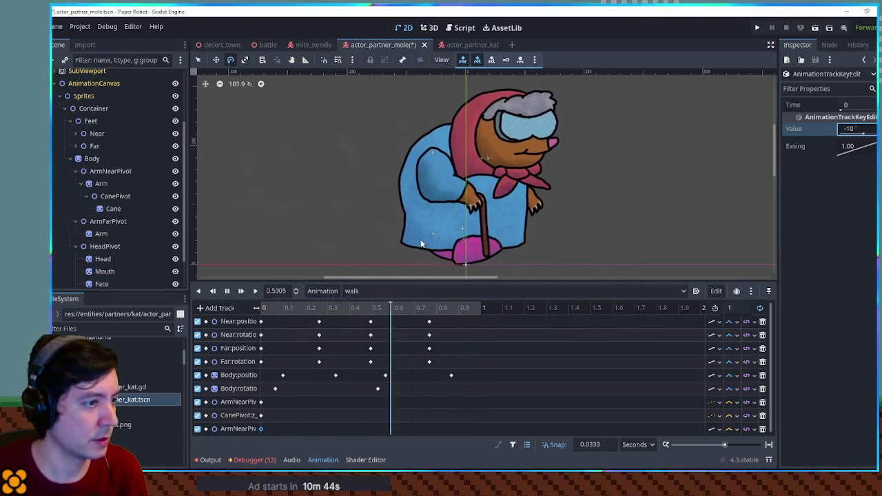
# - Add a 10° near-arm rotation key at 0.5 s and make the track cubic
pyautogui.rightClick(372, 431)
pyautogui.click(387, 391)
pyautogui.click(854, 128)
pyautogui.write('10')
pyautogui.press('Return')
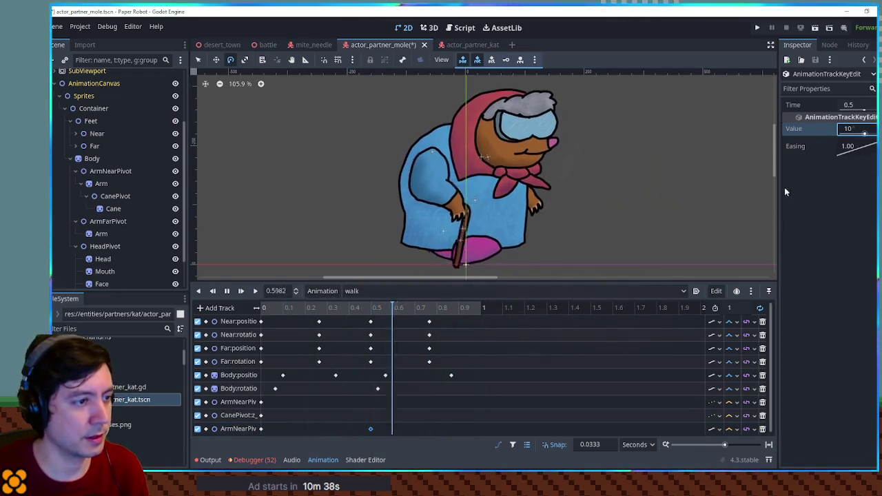
pyautogui.click(732, 429)
pyautogui.click(742, 439)
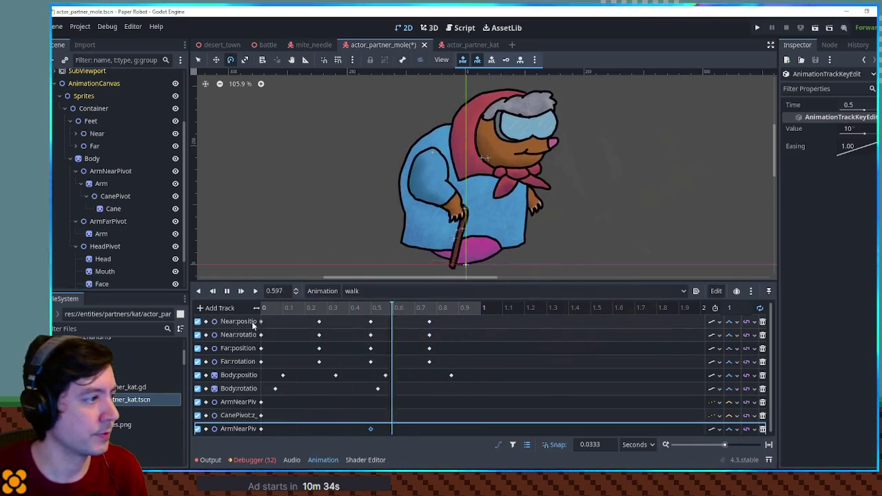
pyautogui.click(113, 196)
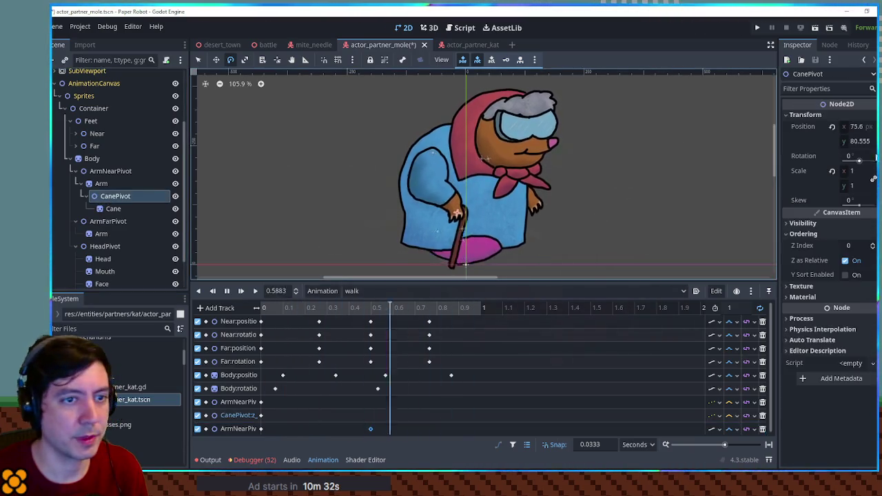
# - Insert a -20 CanePivot rotation key at 0.5 s with cubic interpolation
pyautogui.scroll(-1, 337, 401)
pyautogui.click(260, 427)
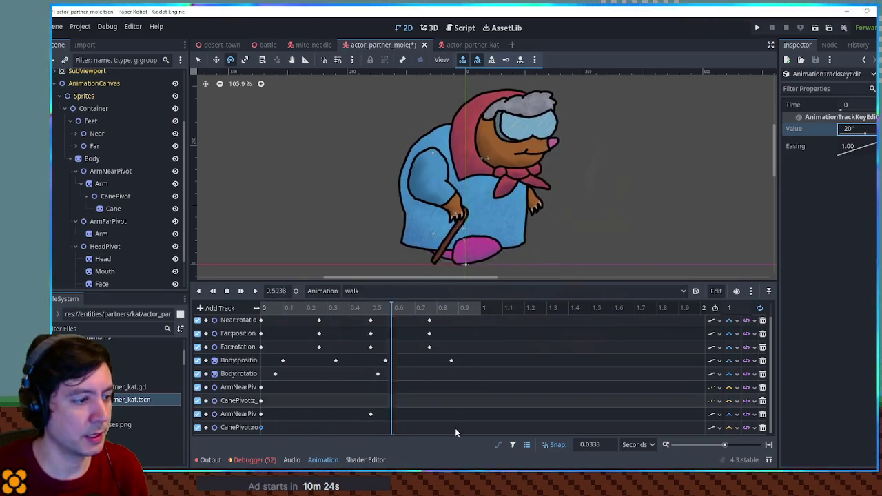
pyautogui.rightClick(370, 427)
pyautogui.click(385, 393)
pyautogui.click(371, 428)
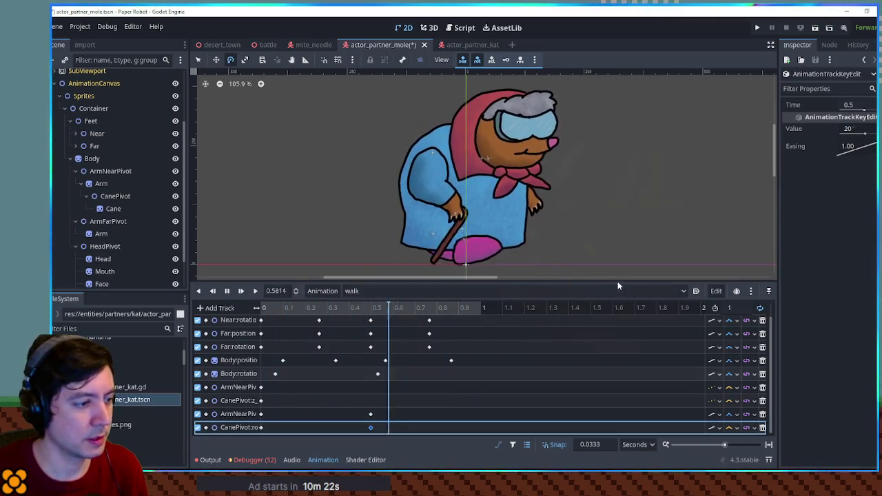
pyautogui.click(869, 130)
pyautogui.write('-20')
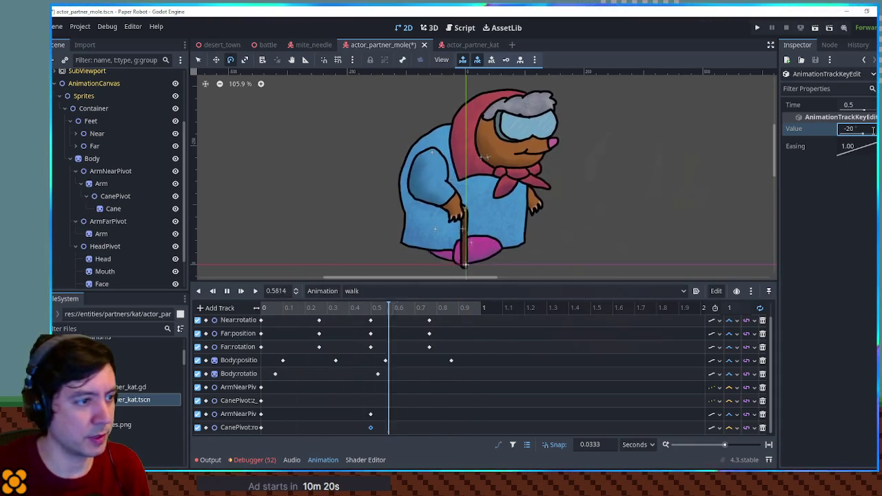
pyautogui.click(732, 428)
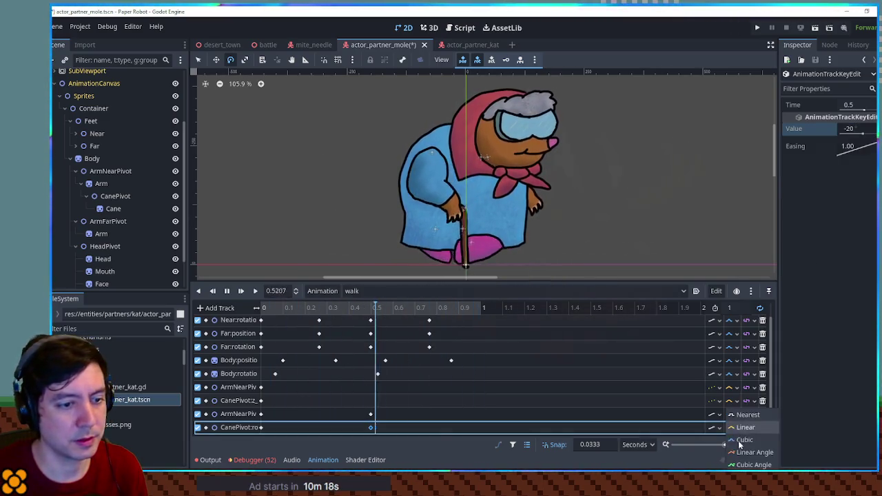
pyautogui.click(742, 441)
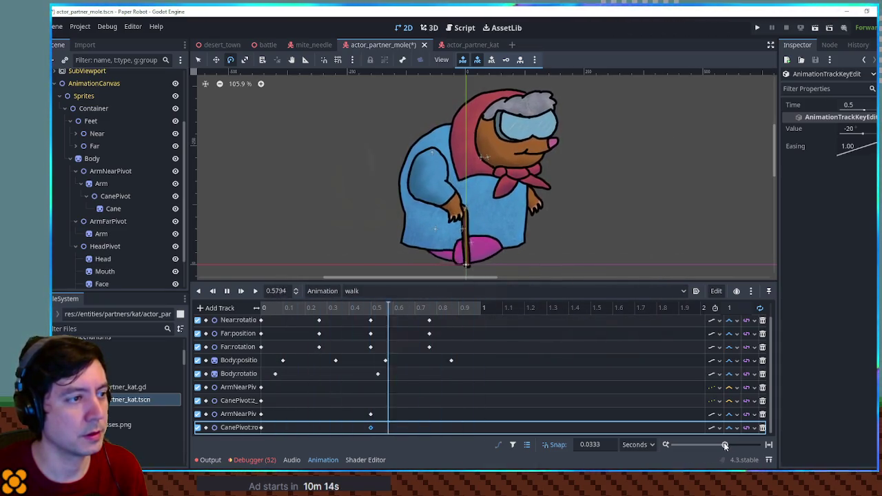
pyautogui.click(104, 171)
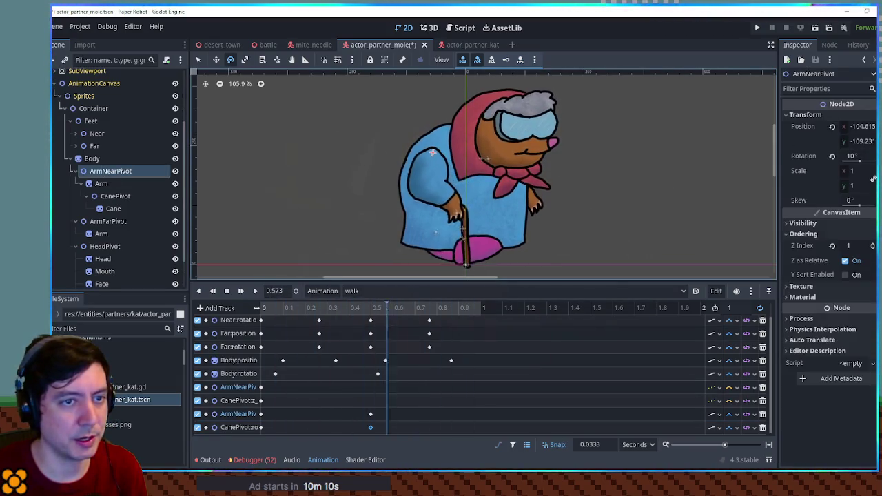
# - Drag the near arm's 1.07 s position key back to about 0.48 s and preview the walk
pyautogui.click(494, 428)
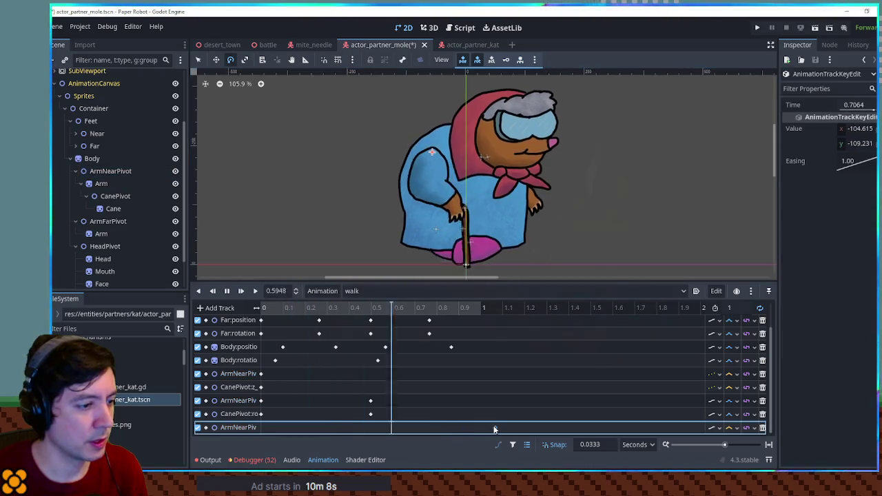
pyautogui.moveTo(494, 428); pyautogui.dragTo(264, 428)
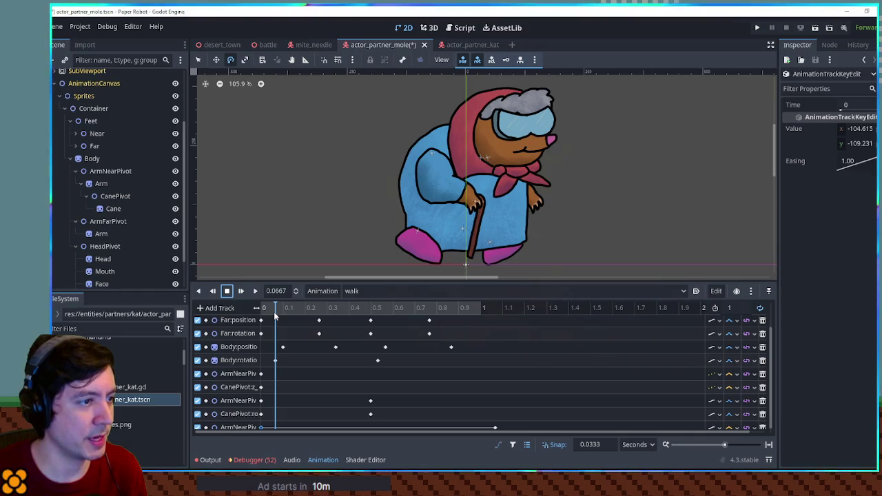
pyautogui.click(255, 291)
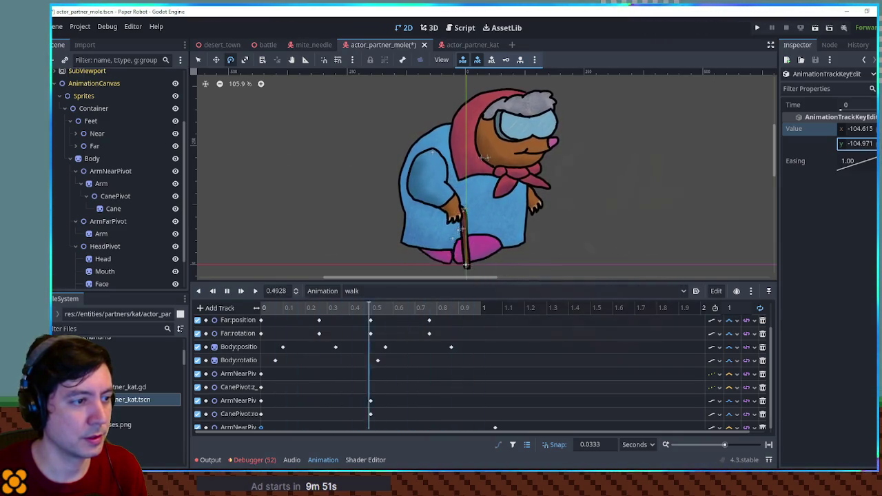
pyautogui.click(494, 428)
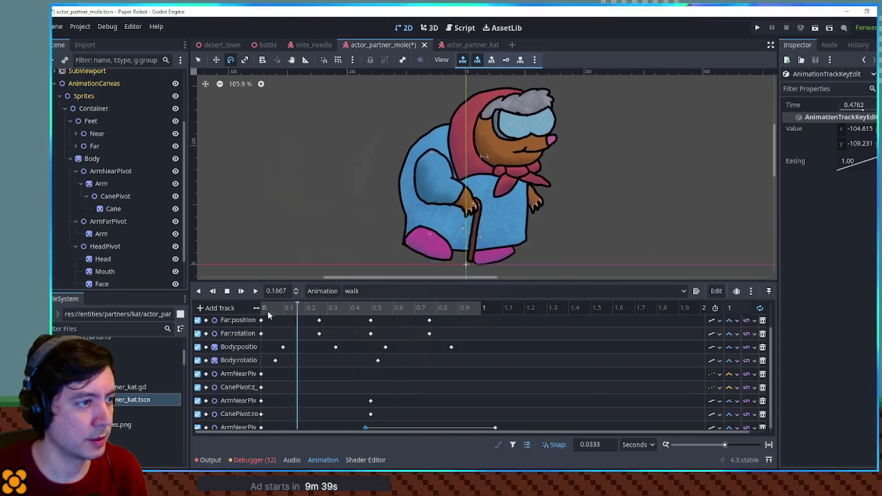
pyautogui.moveTo(339, 316)
pyautogui.mouseDown()
pyautogui.moveTo(354, 312)
pyautogui.moveTo(248, 312)
pyautogui.mouseUp()
# - Insert a near-arm position key at 0.2667 s and scrub through the stride
pyautogui.hotkey('ctrl', 'd')
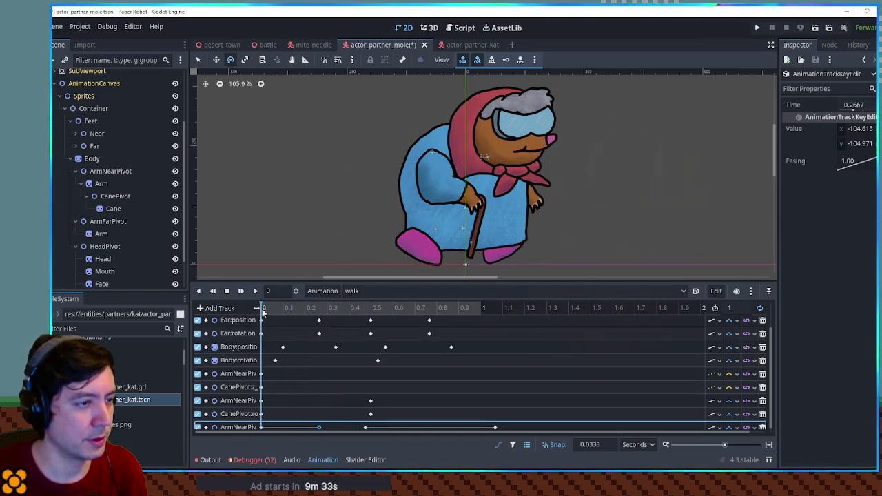
pyautogui.moveTo(322, 317); pyautogui.dragTo(366, 321)
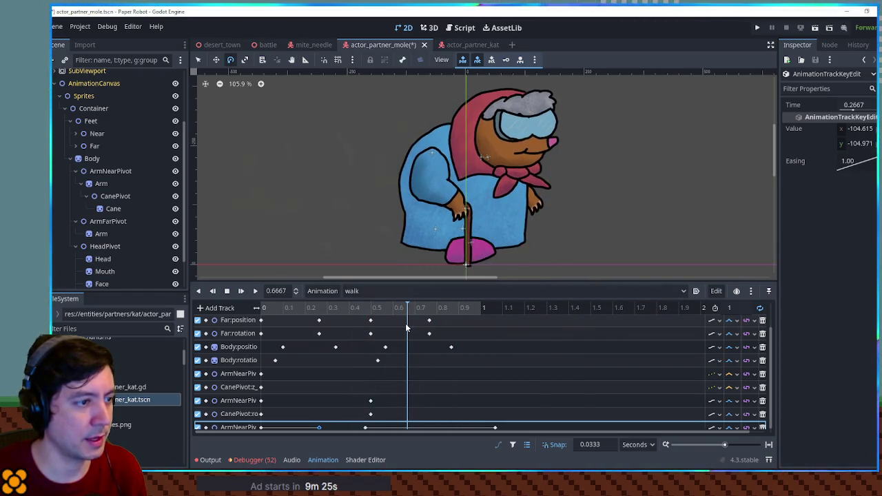
pyautogui.moveTo(407, 328); pyautogui.dragTo(370, 329)
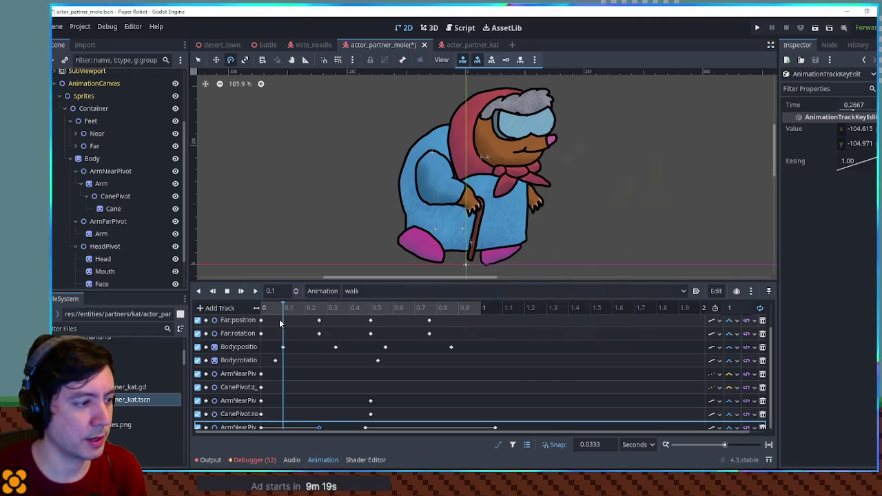
pyautogui.moveTo(280, 319); pyautogui.dragTo(317, 321)
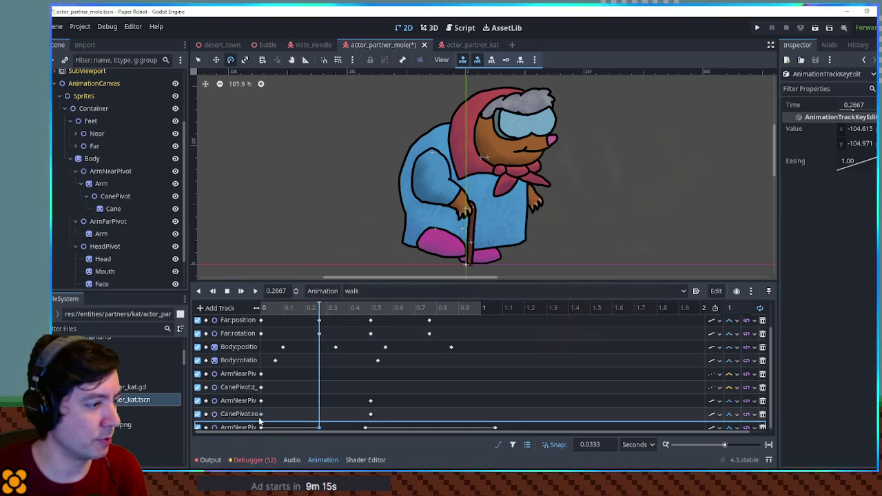
# - Set the cane's rotation keys at 0.5 s and time 0 to 20 and -10
pyautogui.click(370, 414)
pyautogui.click(858, 129)
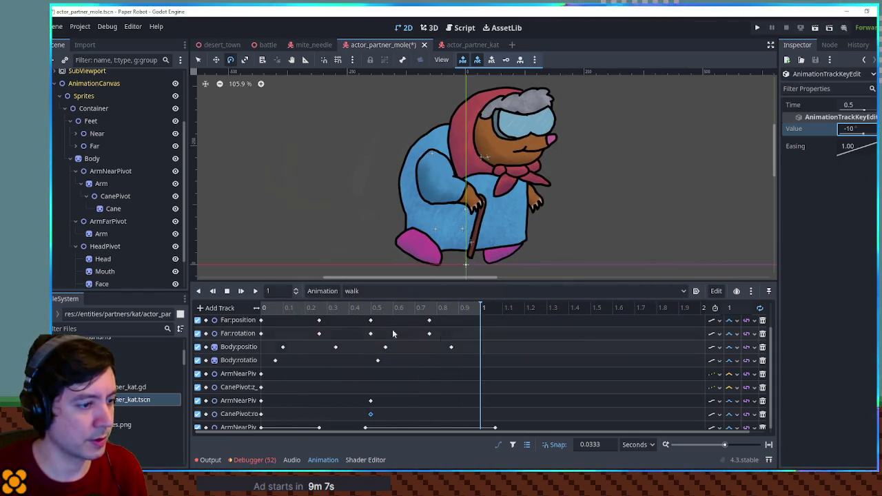
pyautogui.click(256, 291)
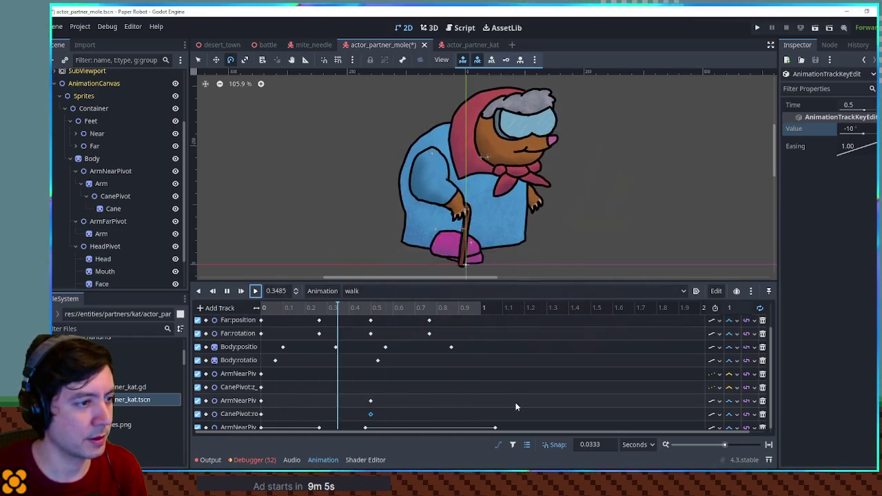
pyautogui.click(260, 414)
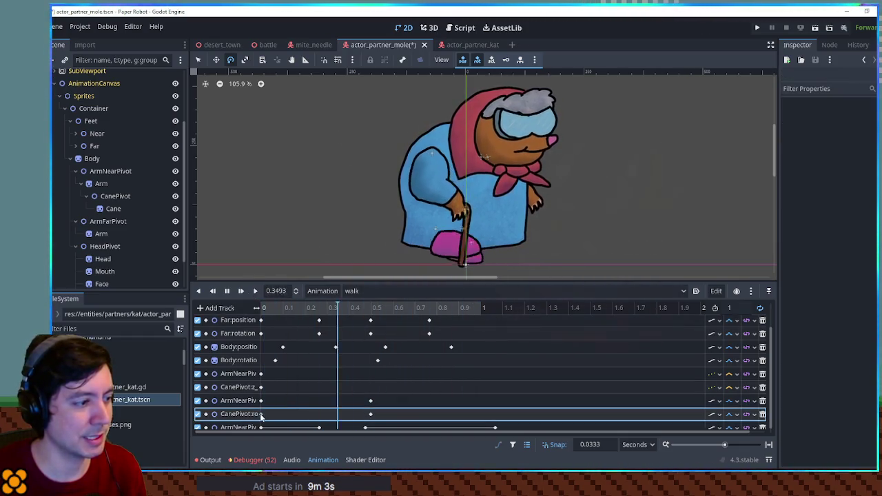
pyautogui.click(856, 128)
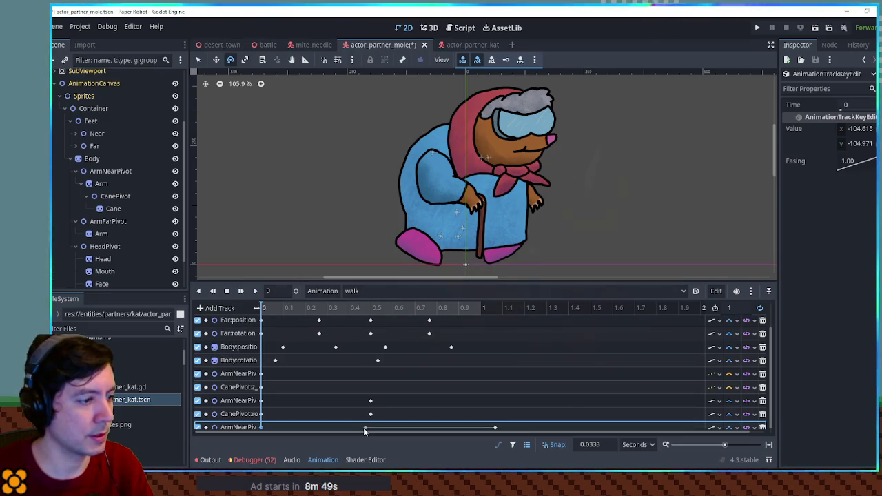
# - Delete the extra mid-stride arm key and nudge the starting arm y to -91.306
pyautogui.press('Delete')
pyautogui.click(254, 291)
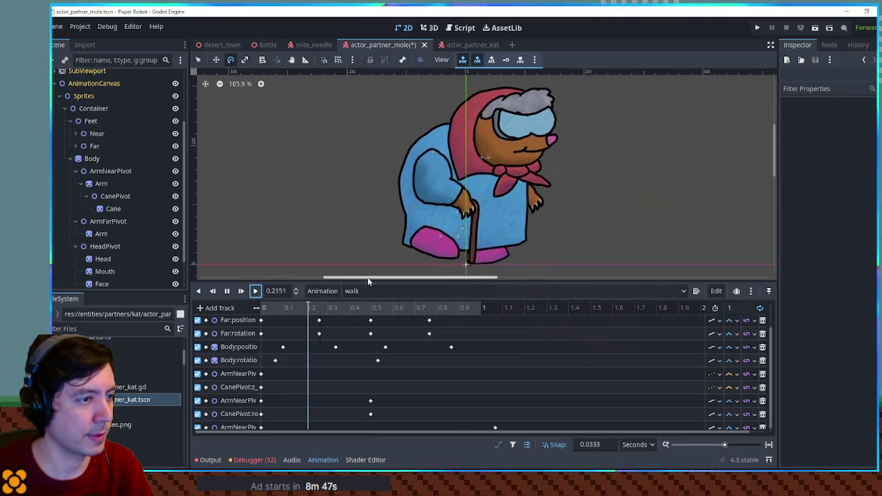
pyautogui.click(227, 290)
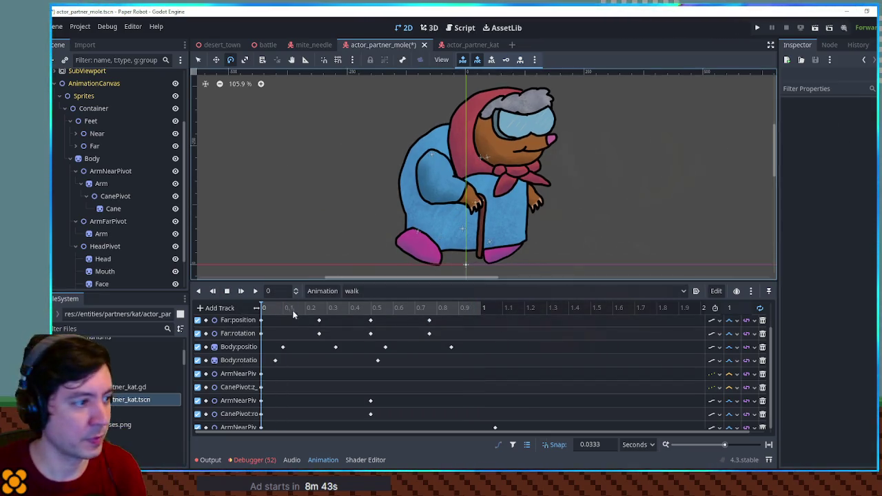
pyautogui.click(261, 428)
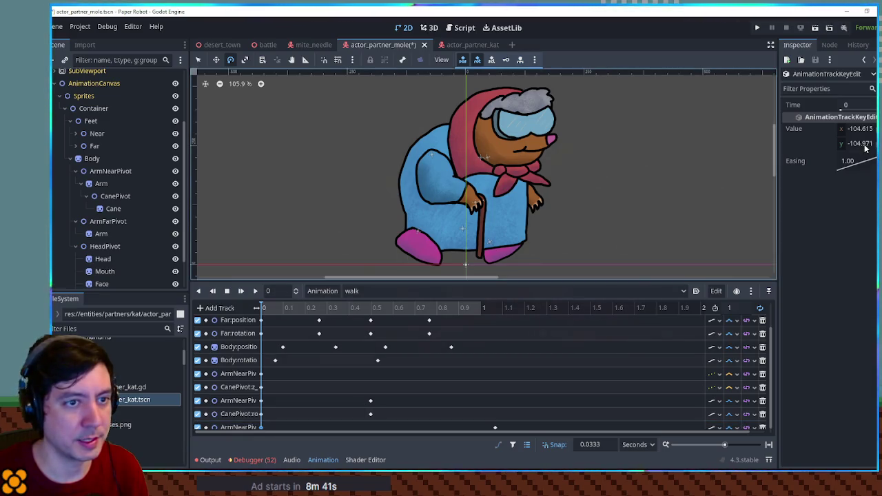
pyautogui.moveTo(842, 148); pyautogui.dragTo(849, 147)
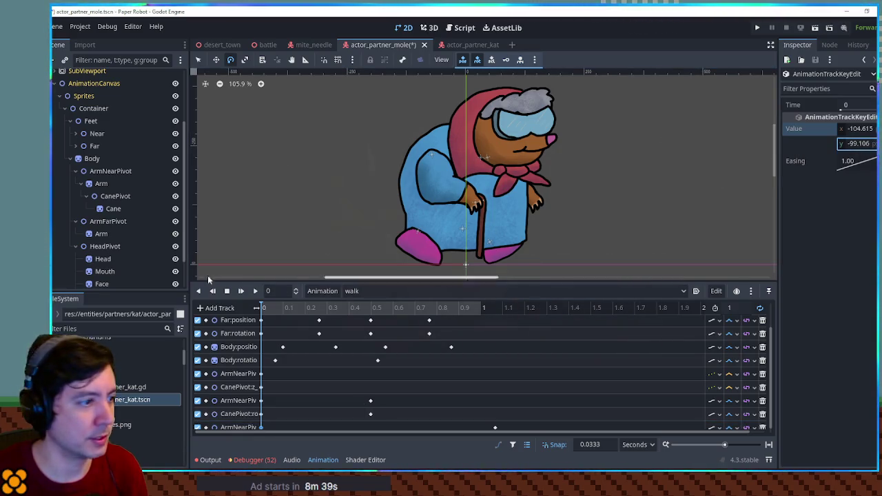
pyautogui.click(255, 292)
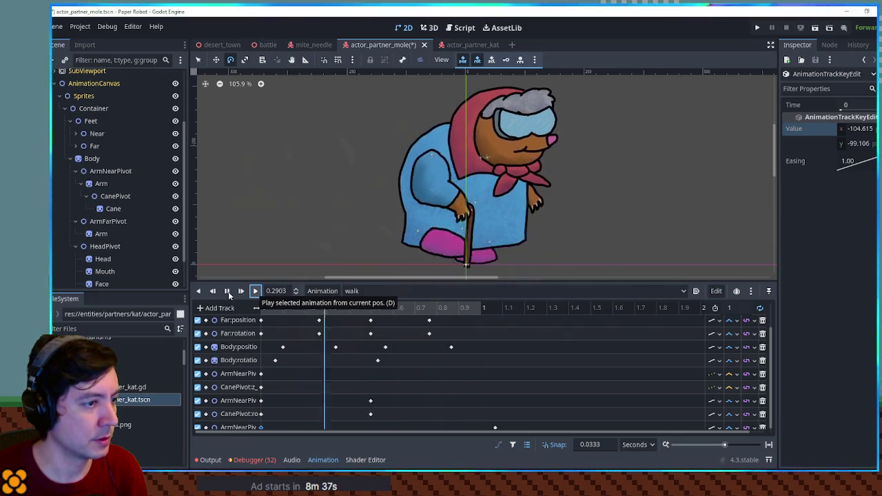
pyautogui.click(227, 292)
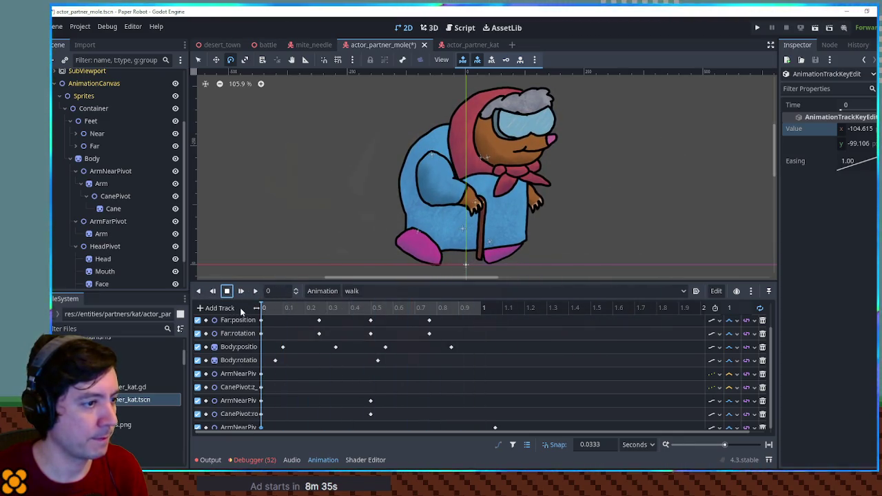
pyautogui.moveTo(847, 145); pyautogui.dragTo(849, 146)
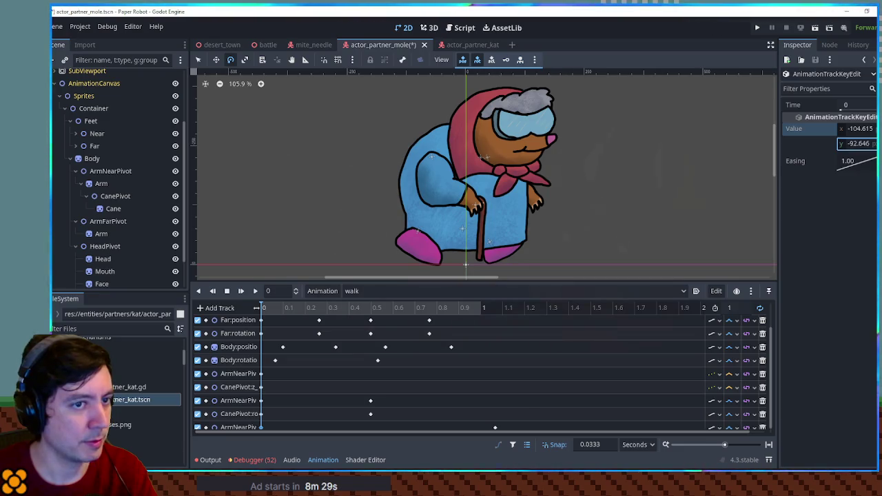
pyautogui.moveTo(269, 307)
pyautogui.mouseDown()
pyautogui.moveTo(296, 307)
pyautogui.moveTo(204, 308)
pyautogui.mouseUp()
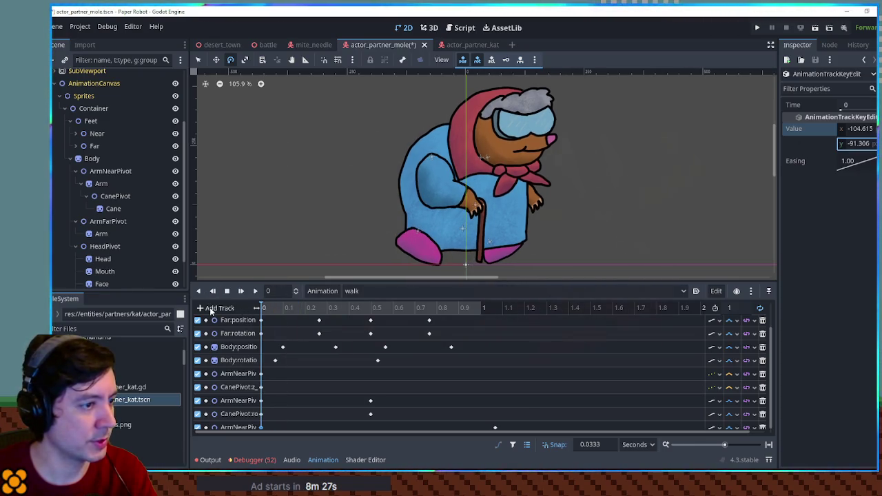
pyautogui.moveTo(290, 308); pyautogui.dragTo(323, 307)
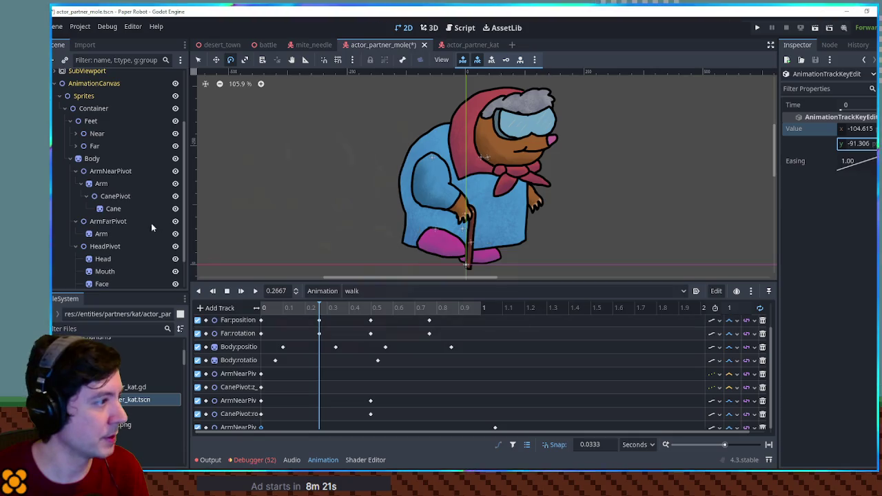
pyautogui.click(103, 172)
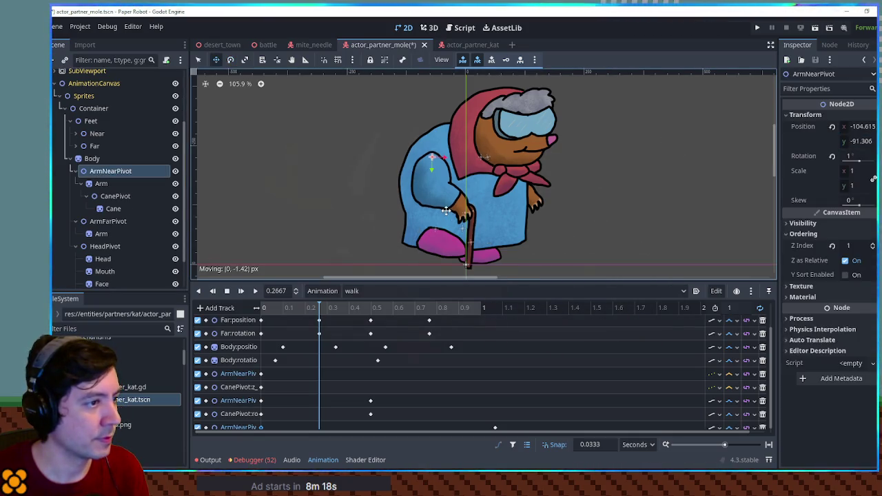
# - Raise the near arm about 12 pixels and key it at 0.2667 s
pyautogui.moveTo(445, 211); pyautogui.dragTo(445, 204)
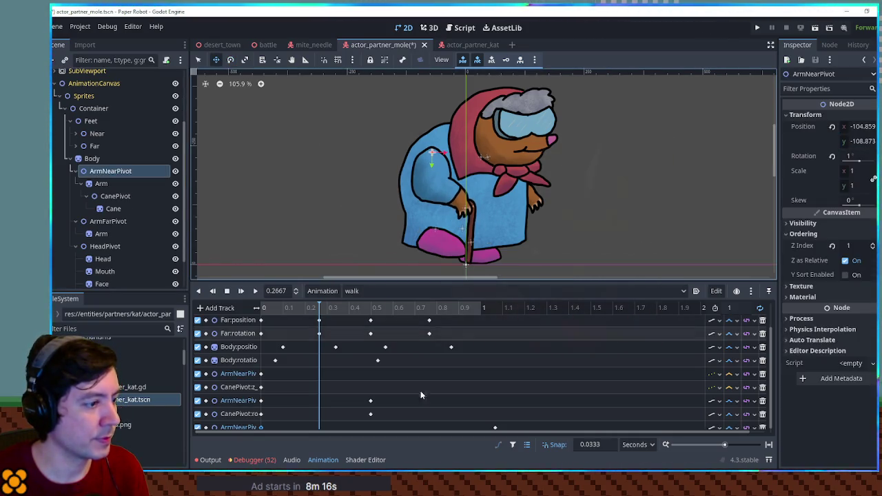
pyautogui.rightClick(321, 423)
pyautogui.click(336, 390)
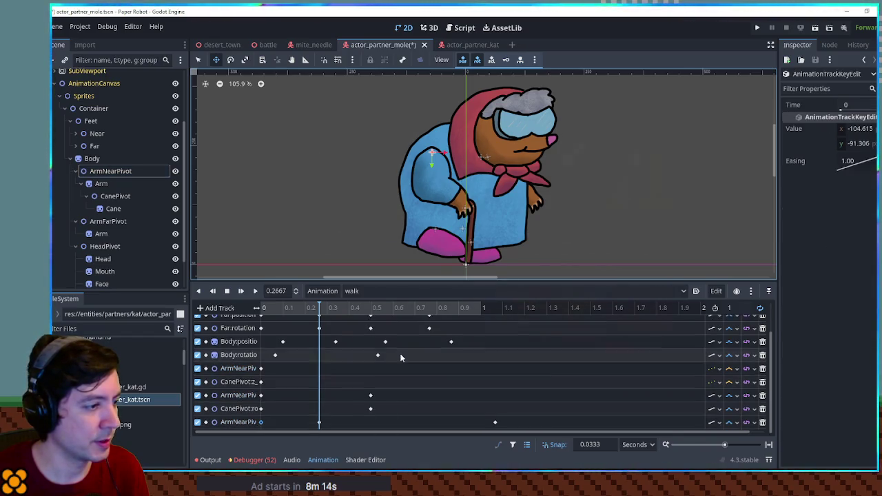
pyautogui.keyDown('ctrl'); pyautogui.scroll(-1, 399, 362); pyautogui.keyUp('ctrl')
pyautogui.scroll(1, 358, 331)
pyautogui.moveTo(338, 310); pyautogui.dragTo(356, 315)
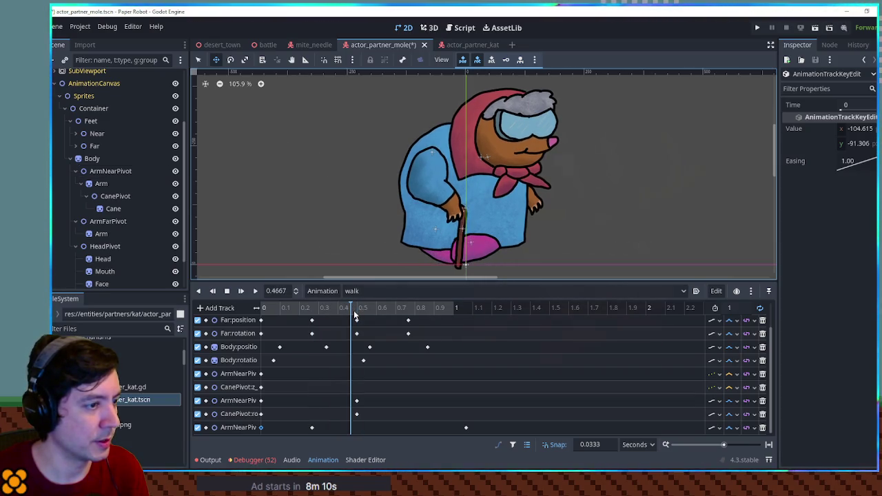
# - Raise the near arm another 8 pixels and key it at 0.4667 s
pyautogui.click(440, 254)
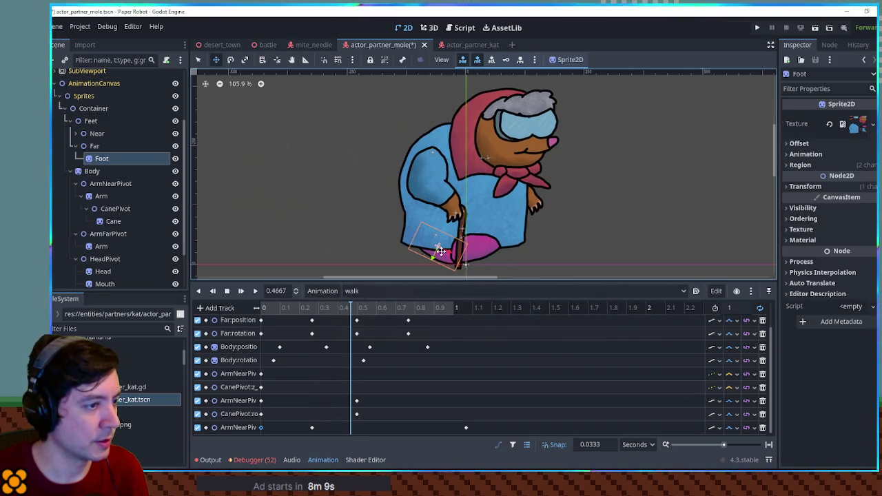
pyautogui.click(432, 191)
pyautogui.click(110, 183)
pyautogui.moveTo(456, 196); pyautogui.dragTo(456, 188)
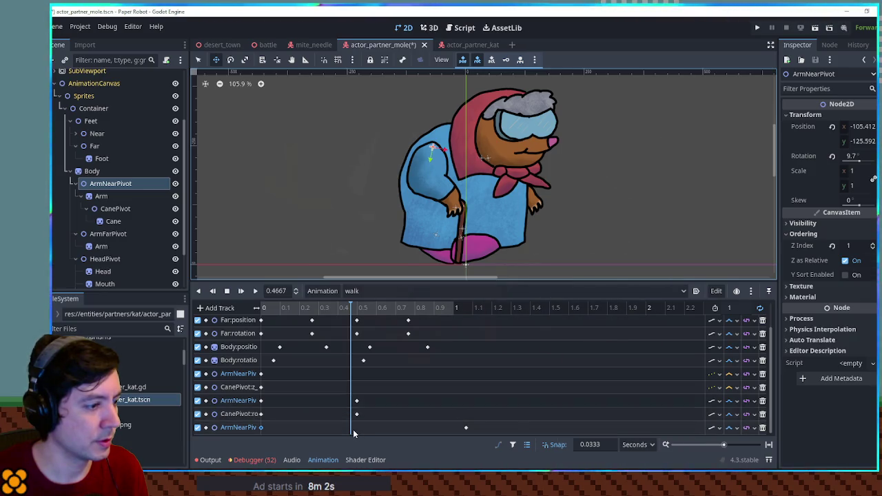
pyautogui.rightClick(355, 429)
pyautogui.click(356, 432)
pyautogui.click(357, 401)
pyautogui.moveTo(295, 308); pyautogui.dragTo(230, 305)
pyautogui.moveTo(283, 311)
pyautogui.mouseDown()
pyautogui.moveTo(453, 308)
pyautogui.moveTo(398, 311)
pyautogui.mouseUp()
pyautogui.rightClick(394, 427)
# - Insert a near-arm position key at 0.7 s and set its y to -116.237
pyautogui.click(420, 393)
pyautogui.moveTo(858, 143); pyautogui.dragTo(855, 143)
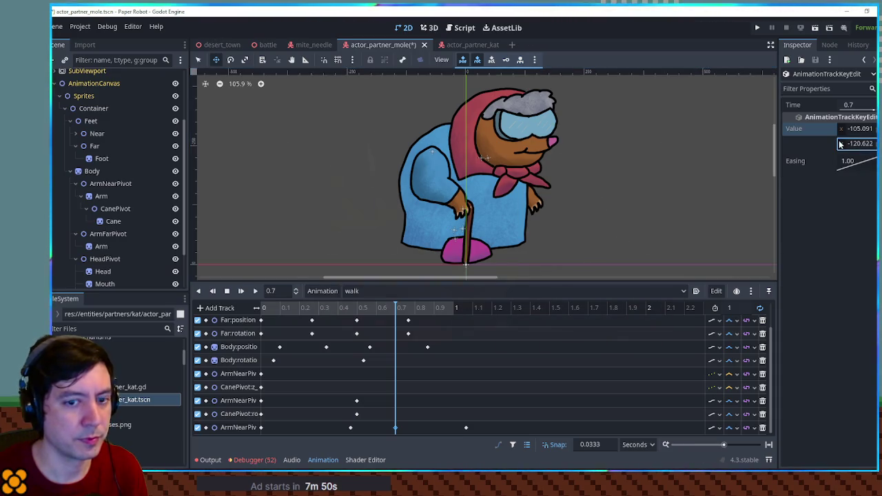
pyautogui.click(255, 292)
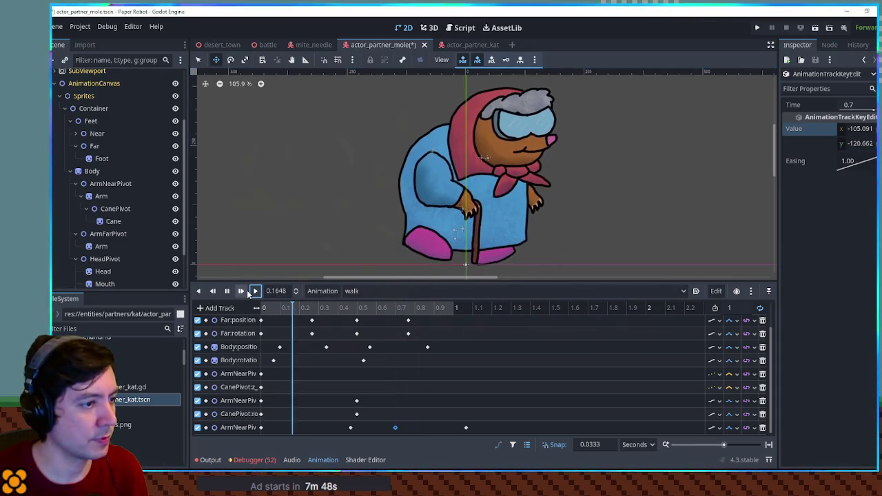
pyautogui.moveTo(858, 143); pyautogui.dragTo(850, 144)
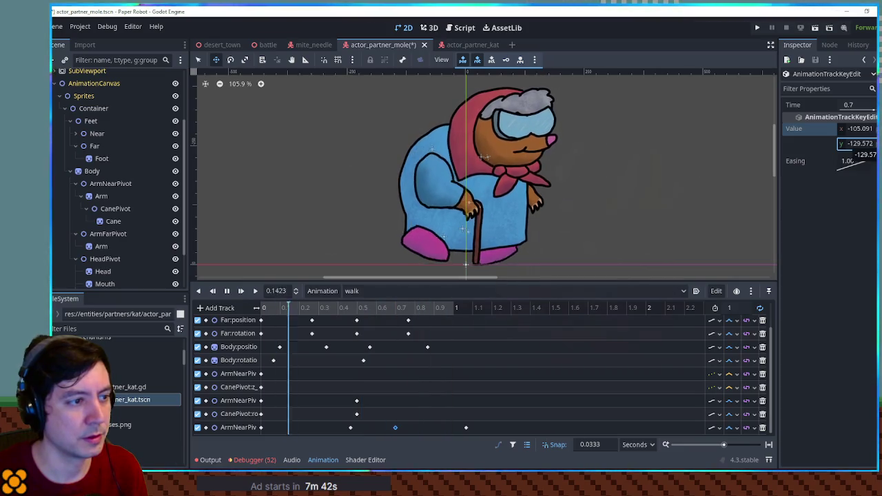
pyautogui.moveTo(850, 143)
pyautogui.mouseDown()
pyautogui.moveTo(860, 144)
pyautogui.moveTo(835, 145)
pyautogui.mouseUp()
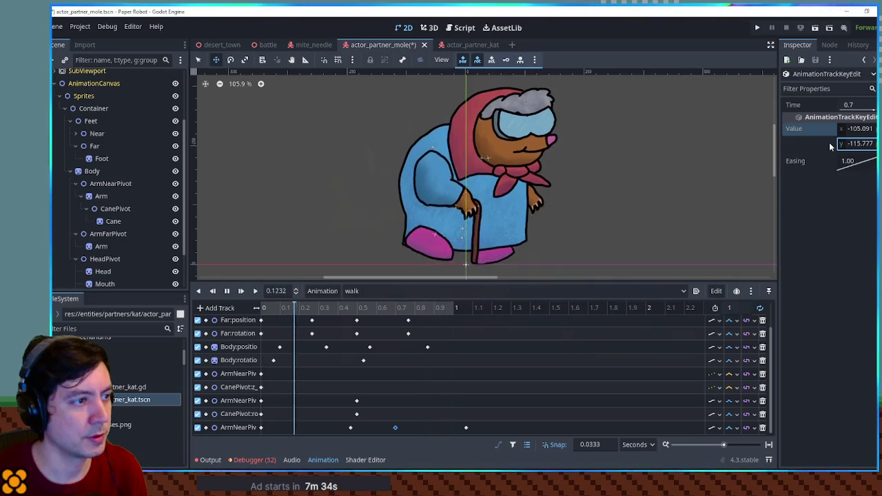
pyautogui.hotkey('ctrl', 'z')
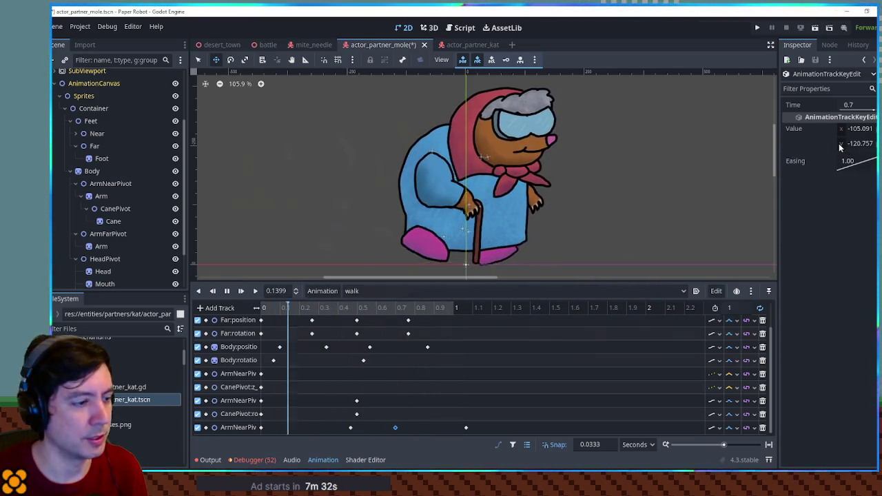
pyautogui.click(260, 427)
pyautogui.click(395, 428)
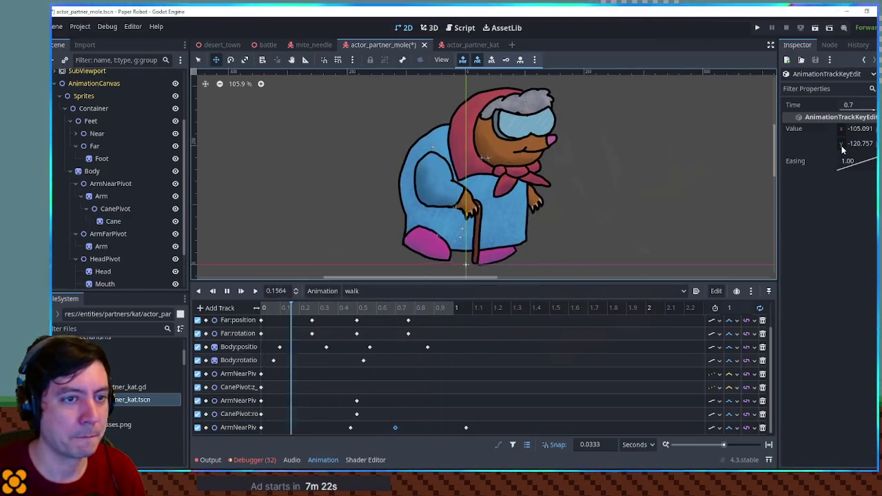
pyautogui.moveTo(856, 143); pyautogui.dragTo(869, 143)
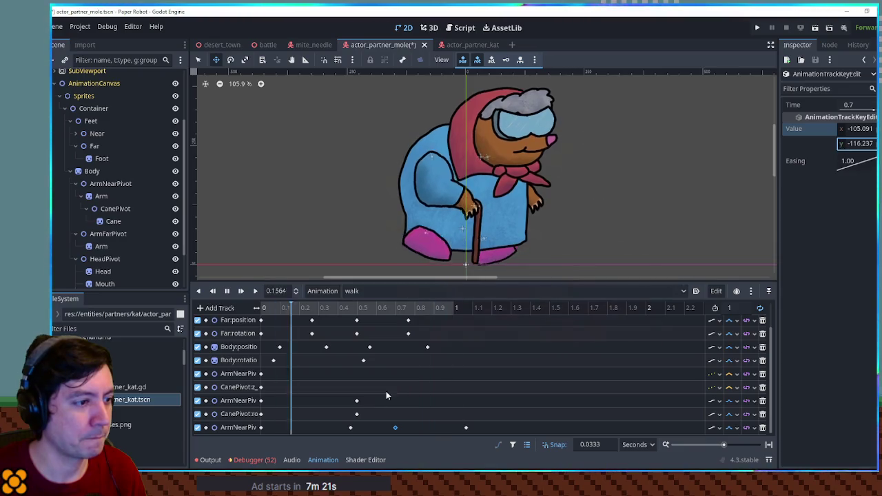
# - Delete the extra near-arm position key at 1.07 s
pyautogui.click(466, 428)
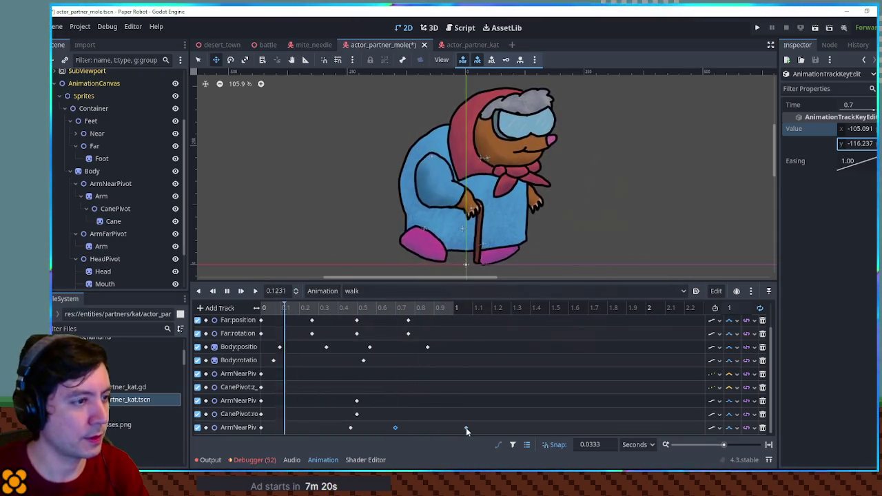
pyautogui.click(398, 427)
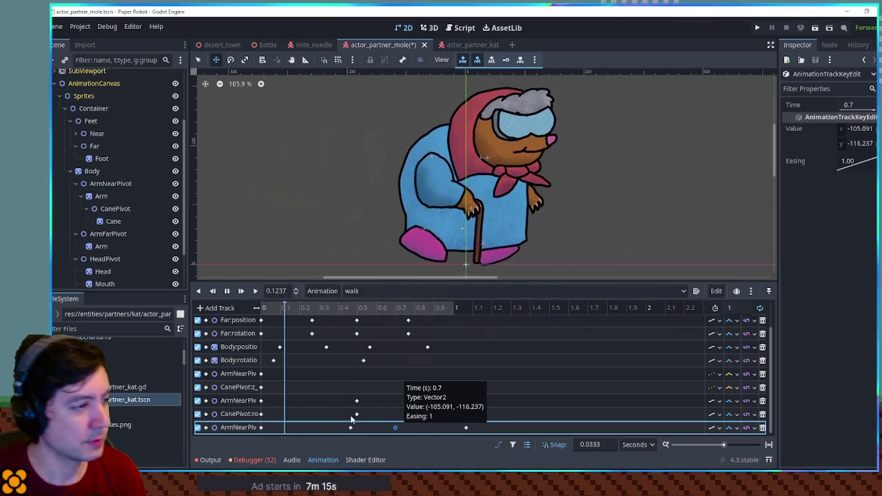
pyautogui.click(466, 427)
pyautogui.press('Delete')
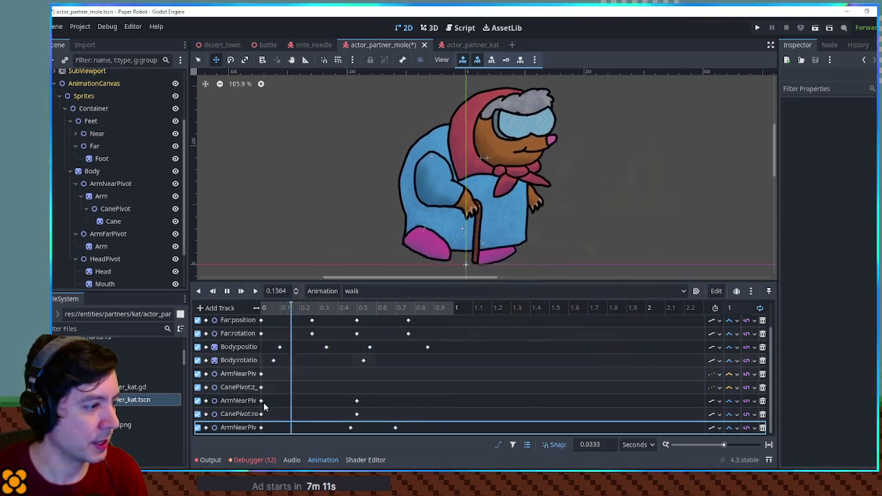
# - Insert a cane rotation key at 0.7 s and raise it from -8.7 to 11.7°
pyautogui.rightClick(396, 414)
pyautogui.click(407, 418)
pyautogui.click(395, 413)
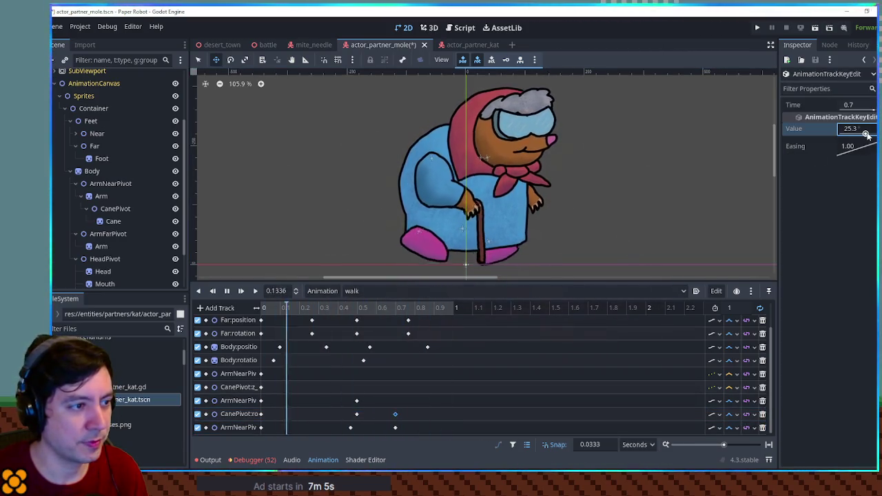
pyautogui.moveTo(864, 135); pyautogui.dragTo(866, 136)
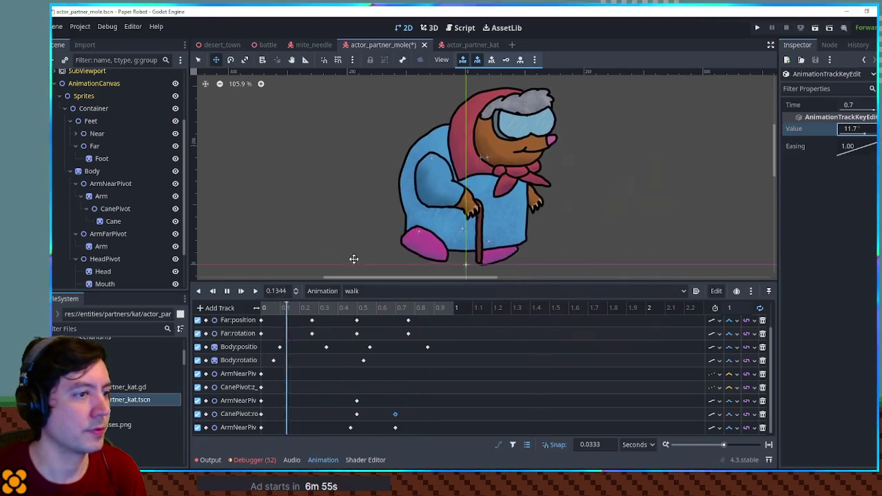
# - Key ArmFarPivot's rotation at -16.1° and add a -21° key at 0.5667 s
pyautogui.click(104, 234)
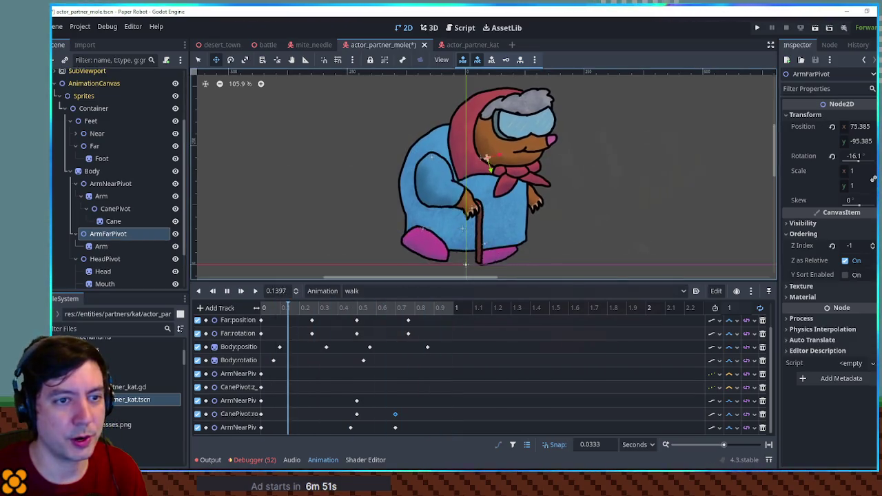
pyautogui.click(873, 156)
pyautogui.click(280, 427)
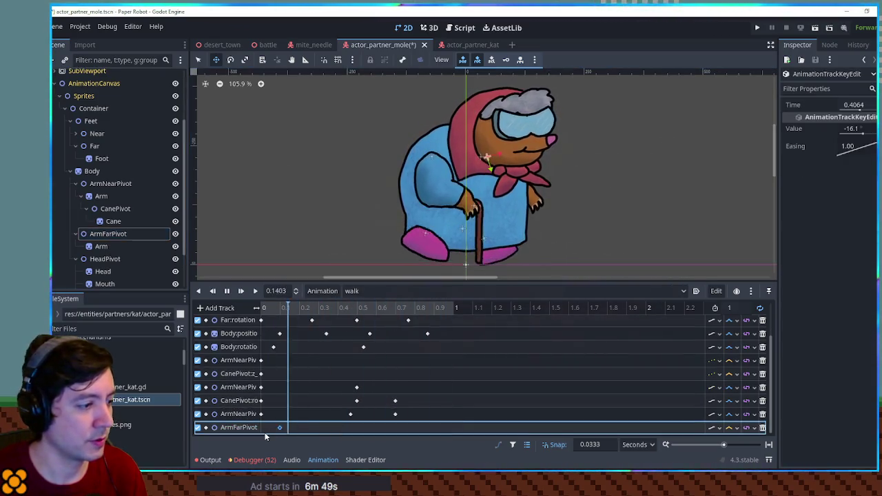
pyautogui.rightClick(370, 428)
pyautogui.click(386, 393)
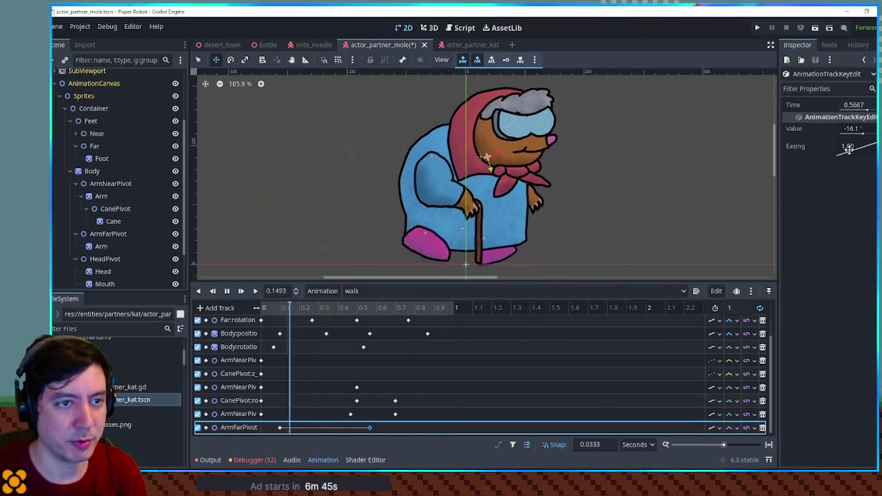
pyautogui.click(861, 129)
pyautogui.press('BackSpace')
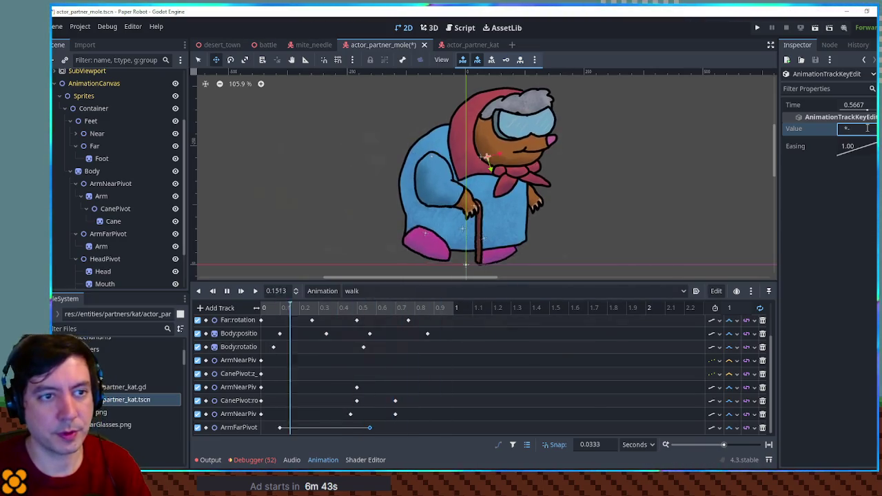
pyautogui.write('-11')
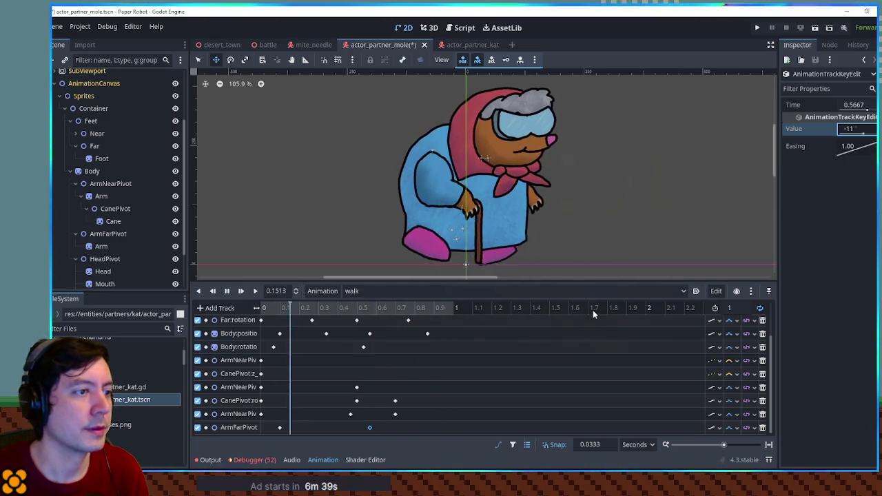
pyautogui.click(856, 131)
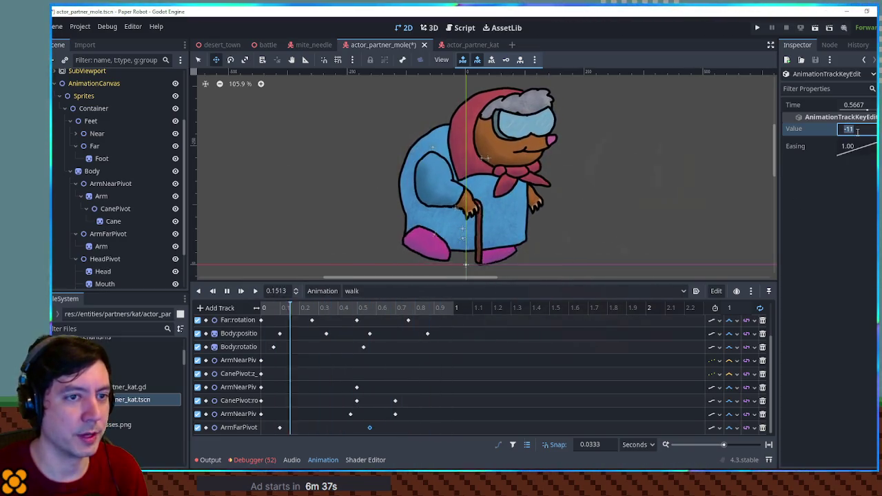
pyautogui.write('-21')
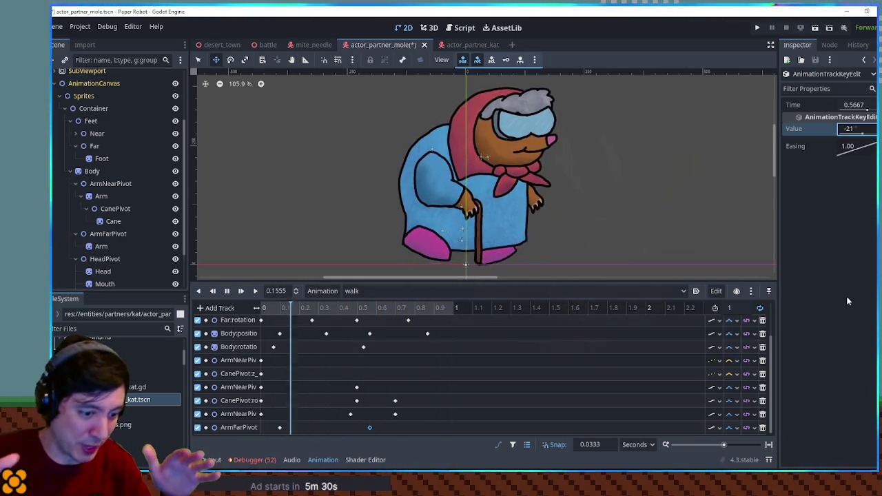
pyautogui.click(227, 291)
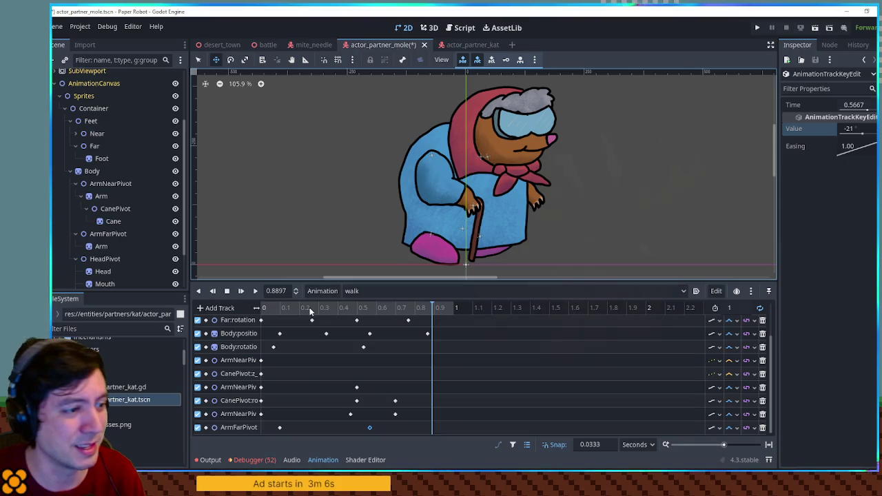
# - Select the HeadPivot node and add a rotation track for it to the walk animation
pyautogui.press('d')
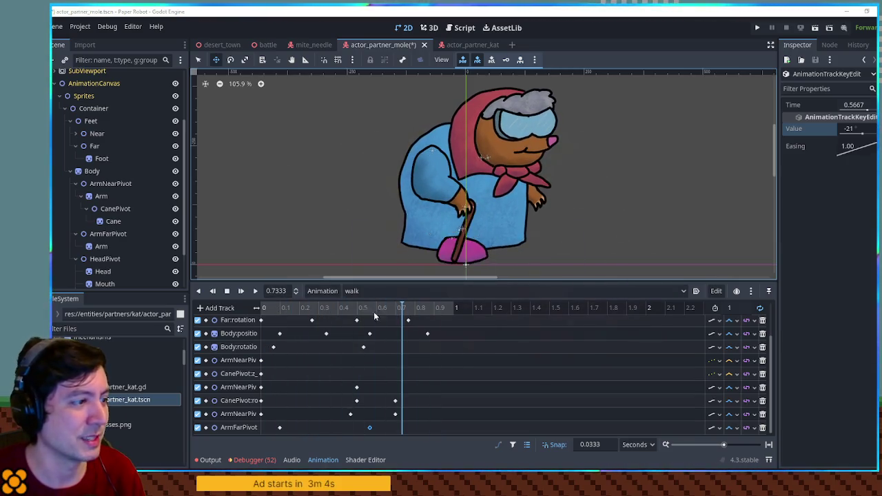
pyautogui.click(105, 258)
pyautogui.hotkey('ctrl', 's')
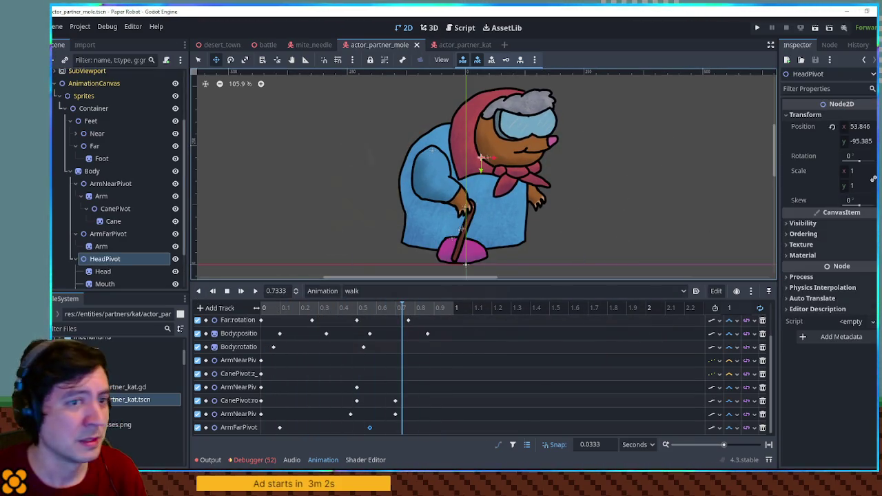
pyautogui.click(874, 156)
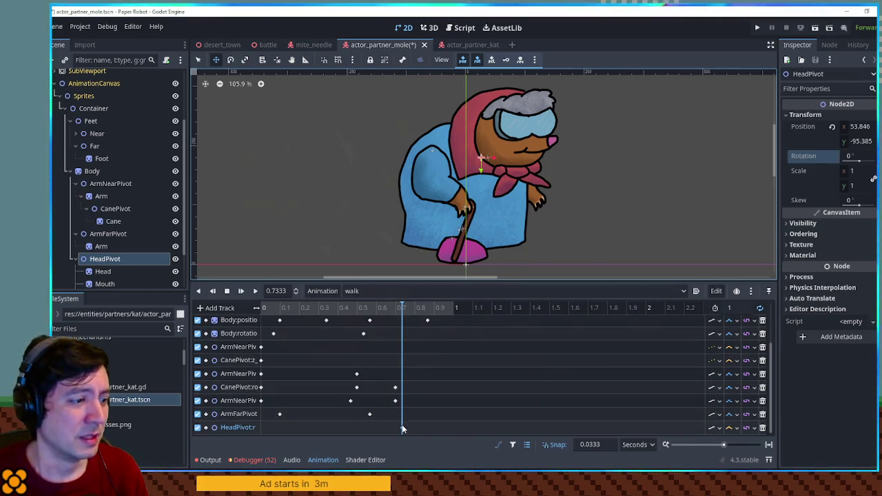
# - Insert a Cubic-interpolated head rotation key at 0.6333 s with a 5° tilt
pyautogui.rightClick(379, 427)
pyautogui.click(407, 393)
pyautogui.click(732, 427)
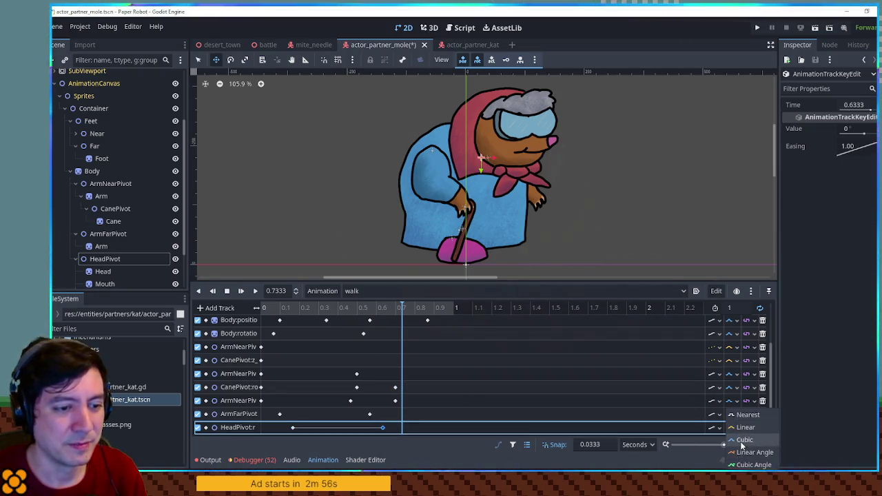
pyautogui.click(741, 441)
pyautogui.click(854, 131)
pyautogui.write('5')
pyautogui.press('Return')
# - Preview the walk, reduce the head tilt to 3°, and save the scene
pyautogui.click(255, 291)
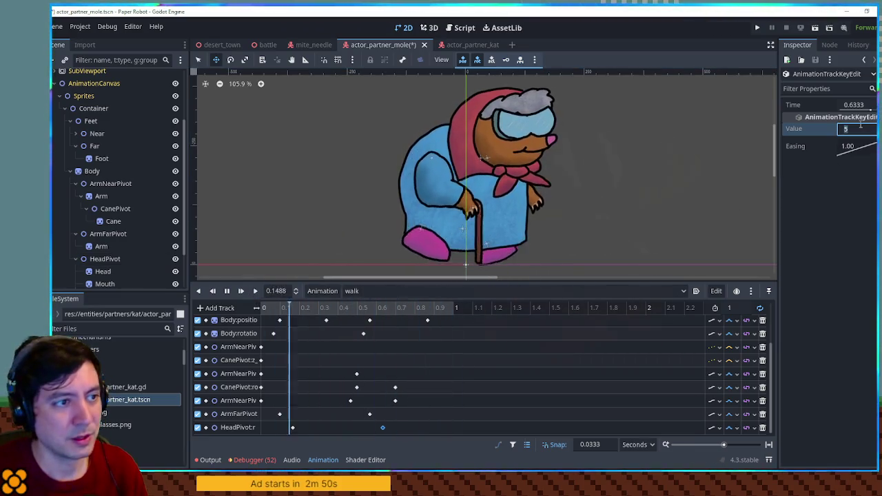
pyautogui.write('3')
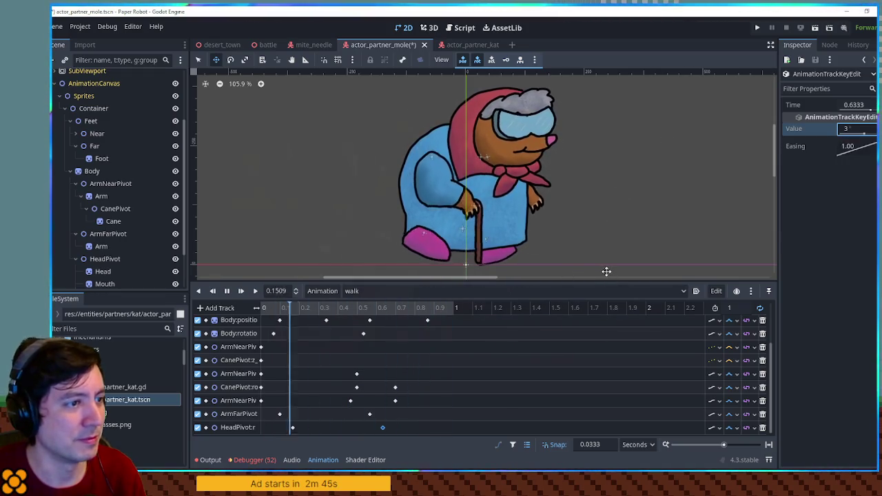
pyautogui.hotkey('ctrl', 's')
# - Switch the Animation dropdown to the RESET animation
pyautogui.click(227, 291)
pyautogui.click(372, 291)
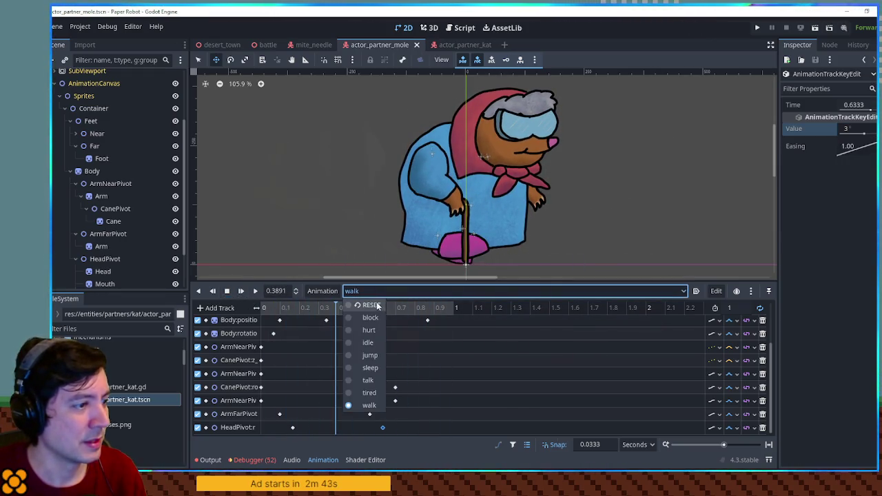
pyautogui.click(372, 305)
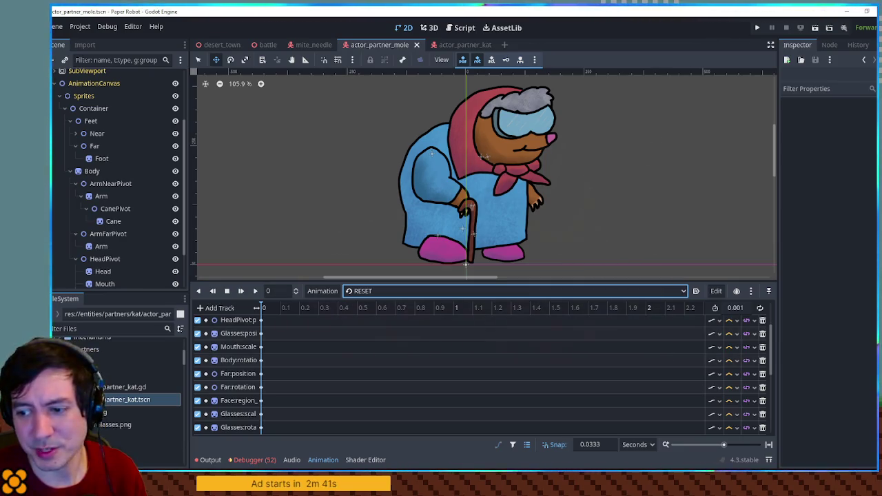
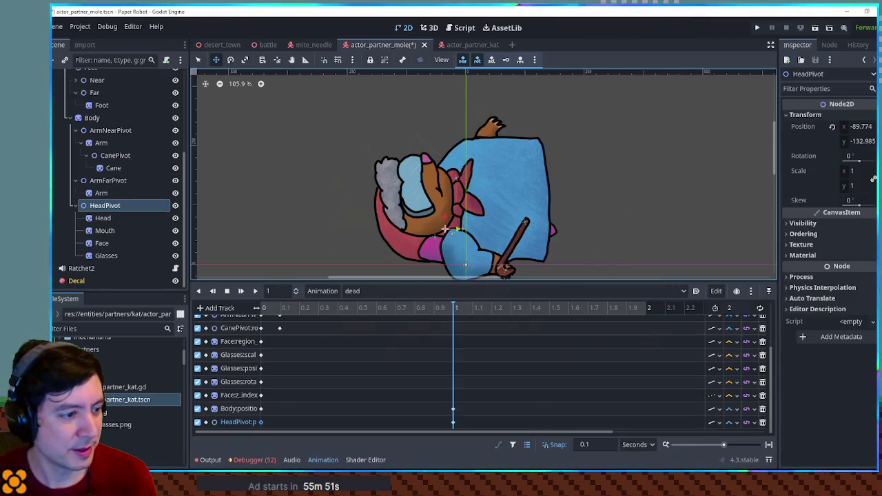
# - Add a HeadPivot rotation track and key the head tilted to -19.8° at 1 s
pyautogui.hotkey('ctrl', 'v')
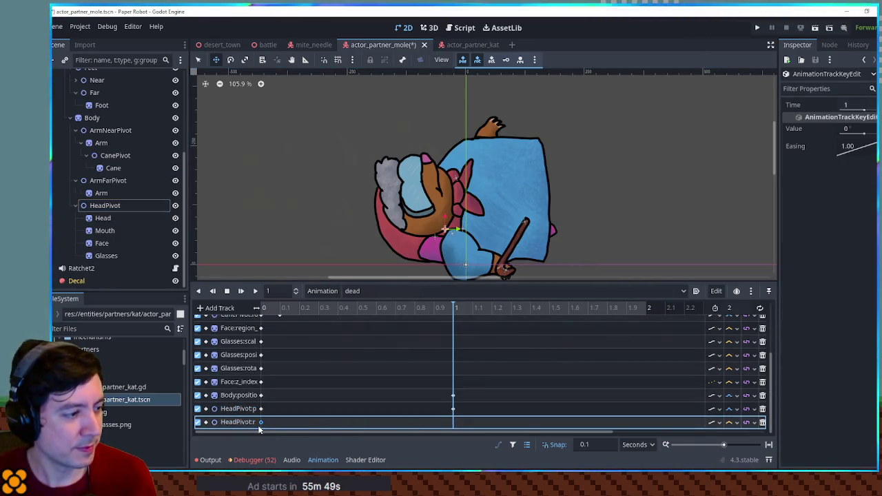
pyautogui.click(105, 205)
pyautogui.press('e')
pyautogui.moveTo(478, 197); pyautogui.dragTo(474, 178)
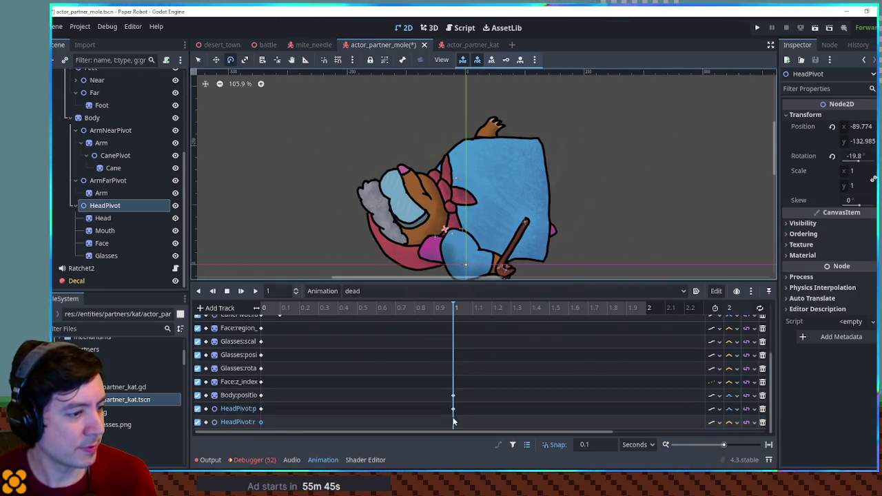
pyautogui.rightClick(453, 409)
pyautogui.click(455, 406)
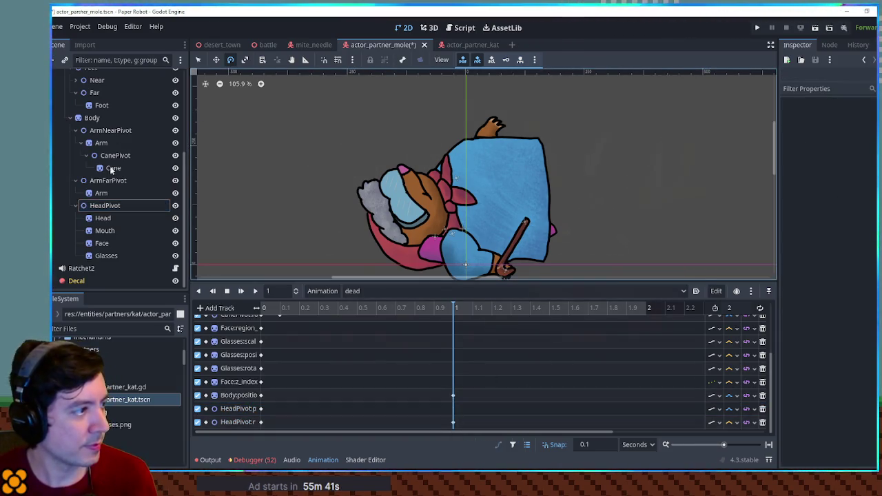
# - Shift HeadPivot lower toward the body and key its position at 1 s
pyautogui.click(105, 206)
pyautogui.press('w')
pyautogui.moveTo(397, 220)
pyautogui.mouseDown()
pyautogui.moveTo(398, 211)
pyautogui.moveTo(407, 214)
pyautogui.mouseUp()
pyautogui.rightClick(455, 408)
pyautogui.click(462, 412)
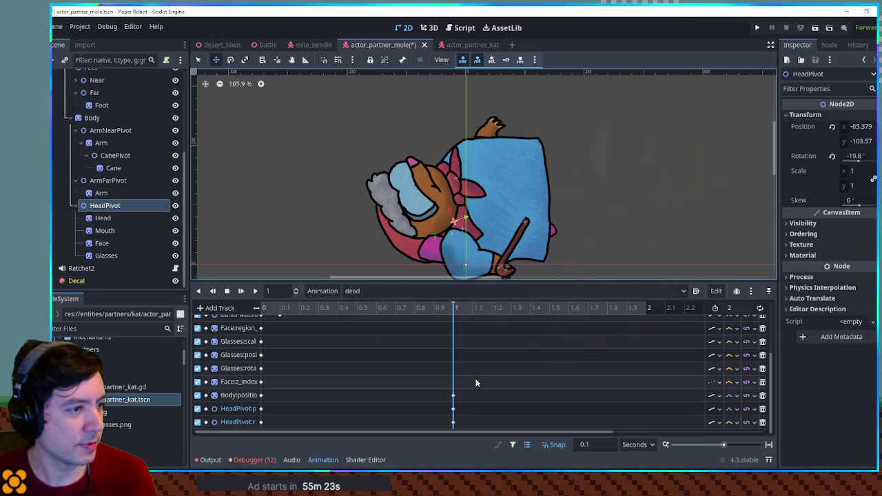
pyautogui.scroll(4, 260, 347)
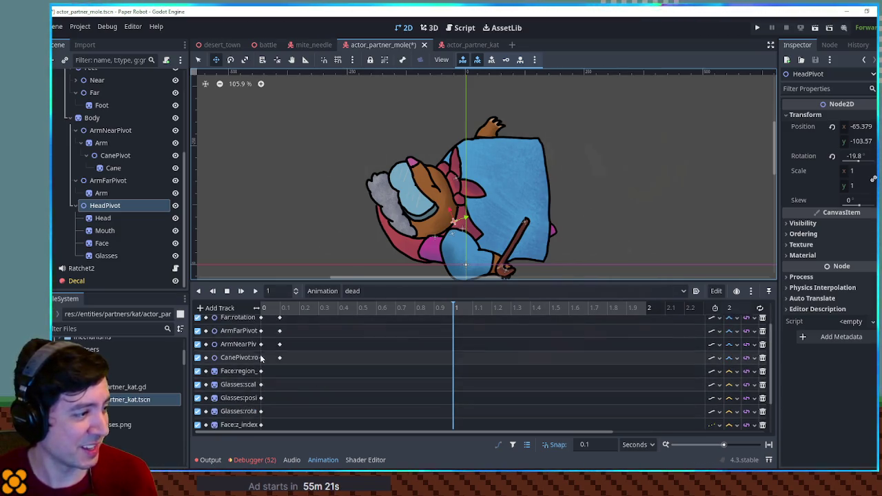
pyautogui.scroll(2, 261, 350)
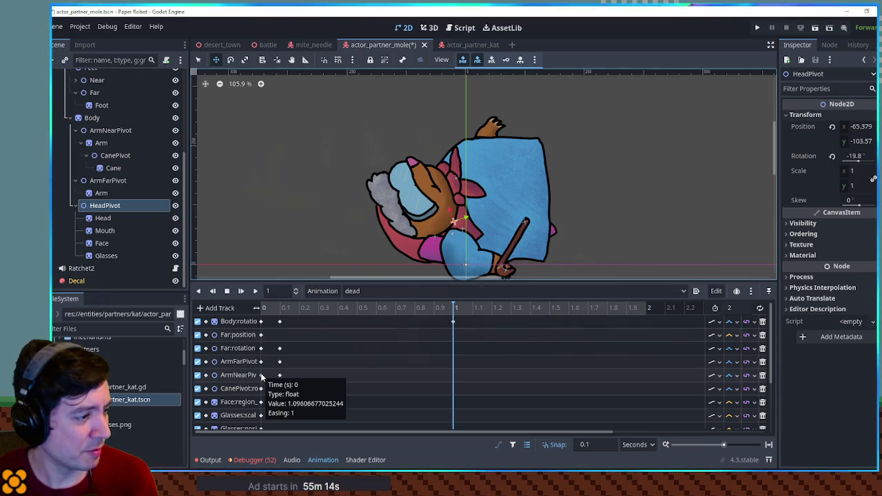
# - Replace the stray near-arm key with an ArmNearPivot rotation key raised at 1 s
pyautogui.click(261, 375)
pyautogui.click(279, 375)
pyautogui.moveTo(451, 380); pyautogui.dragTo(459, 378)
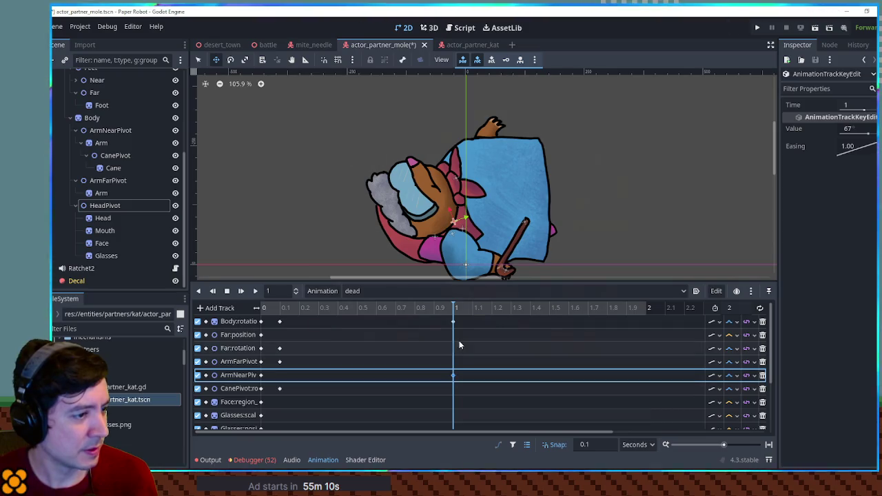
pyautogui.click(455, 375)
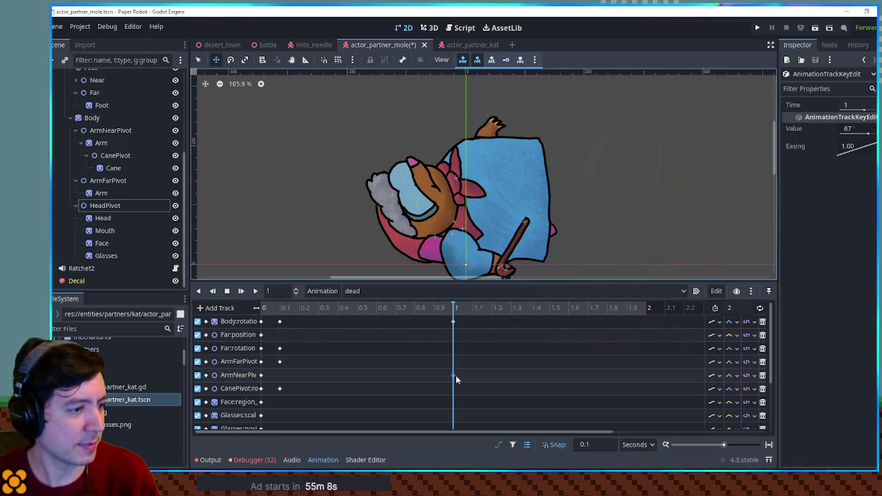
pyautogui.press('Delete')
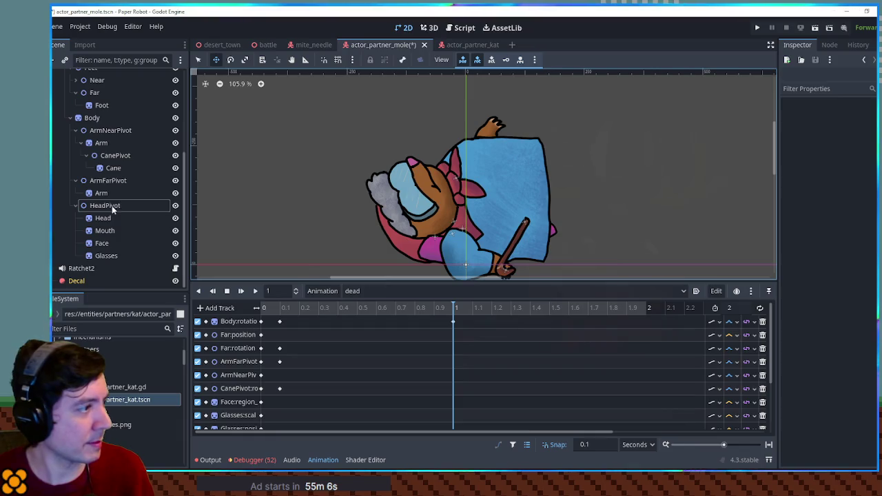
pyautogui.click(107, 130)
pyautogui.moveTo(536, 251); pyautogui.dragTo(521, 179)
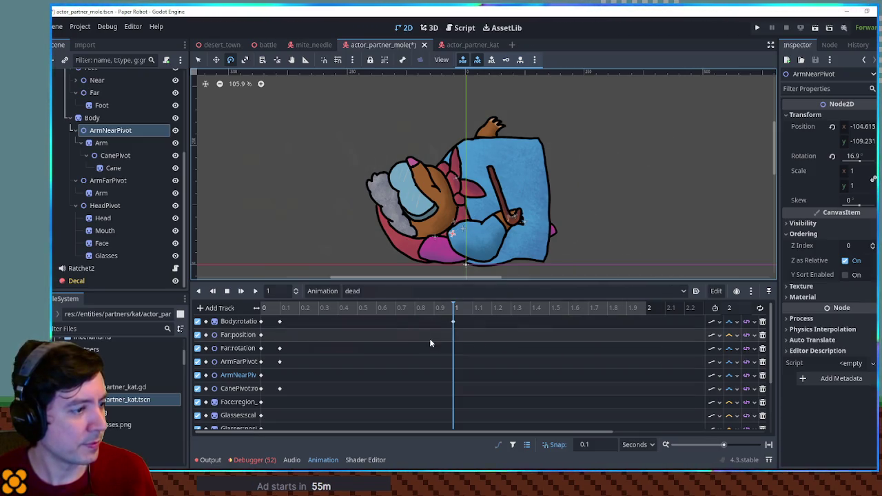
pyautogui.click(455, 376)
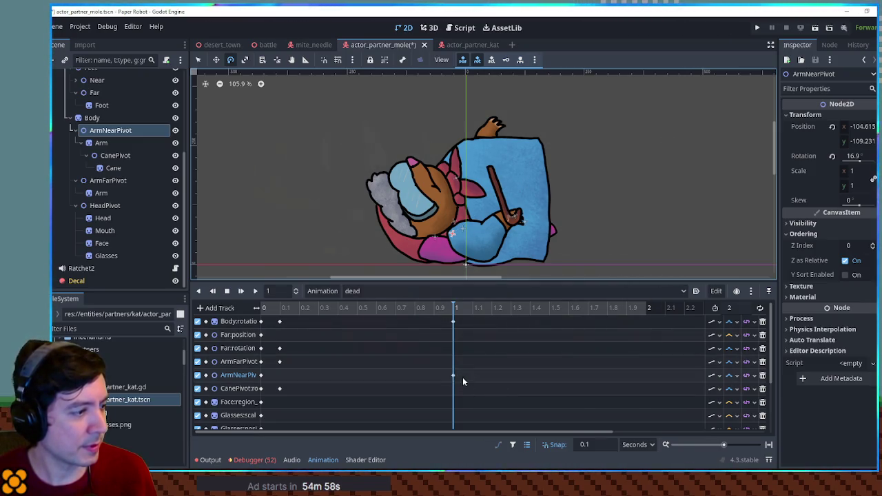
# - Remove the 0.1 s cane key, then key CanePivot swung out to -10.5° at 1 s
pyautogui.click(280, 388)
pyautogui.press('Delete')
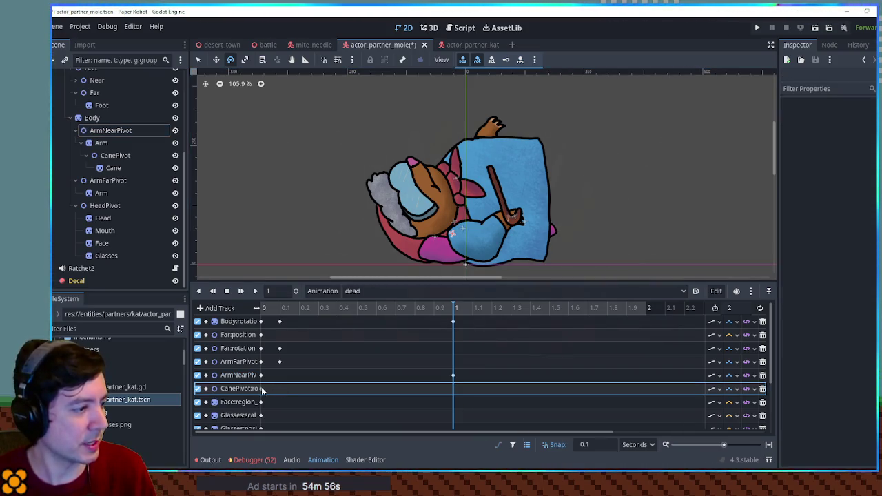
pyautogui.click(114, 155)
pyautogui.moveTo(574, 189)
pyautogui.mouseDown()
pyautogui.moveTo(590, 287)
pyautogui.moveTo(478, 329)
pyautogui.moveTo(435, 314)
pyautogui.moveTo(503, 315)
pyautogui.moveTo(534, 297)
pyautogui.mouseUp()
pyautogui.press('k')
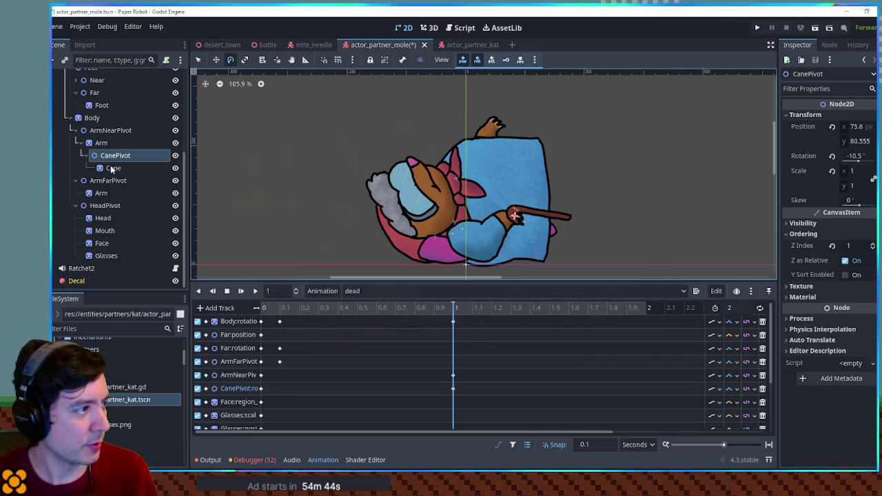
pyautogui.click(832, 126)
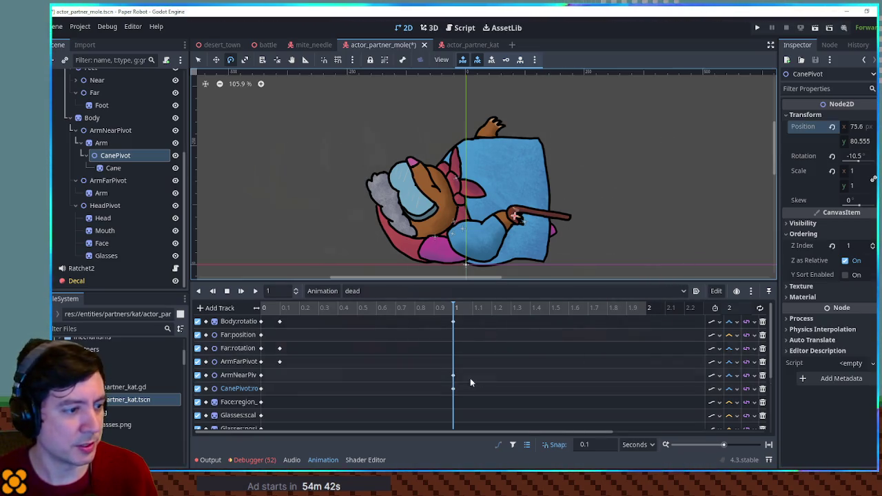
# - Set the CanePivot:position track interpolation to Cubic
pyautogui.scroll(-3, 474, 376)
pyautogui.click(453, 422)
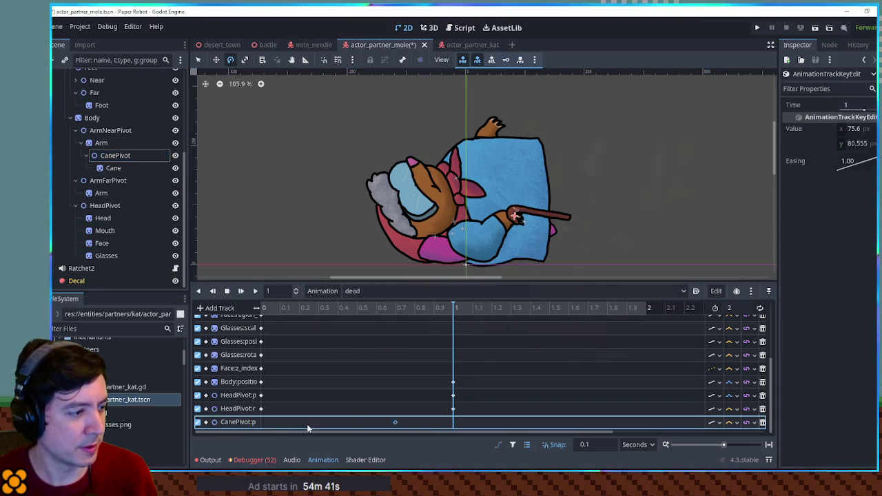
pyautogui.click(264, 424)
pyautogui.scroll(-2, 299, 374)
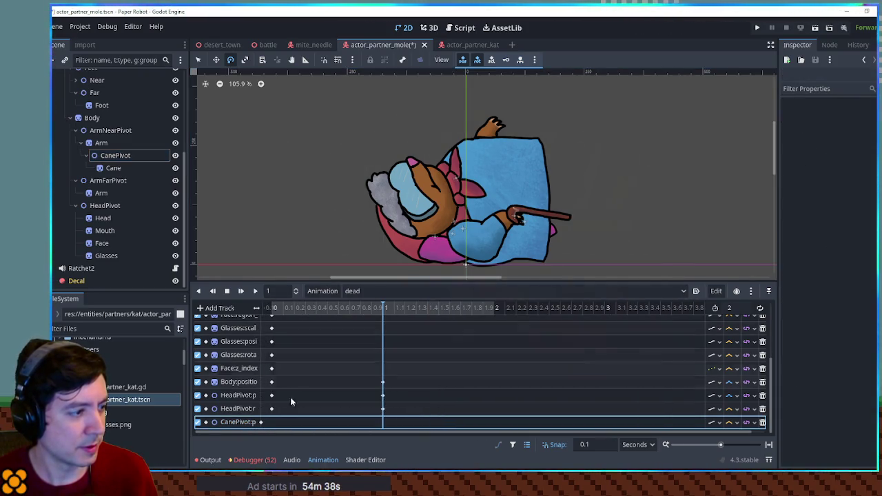
pyautogui.click(262, 423)
pyautogui.scroll(2, 483, 400)
pyautogui.click(731, 428)
pyautogui.click(742, 466)
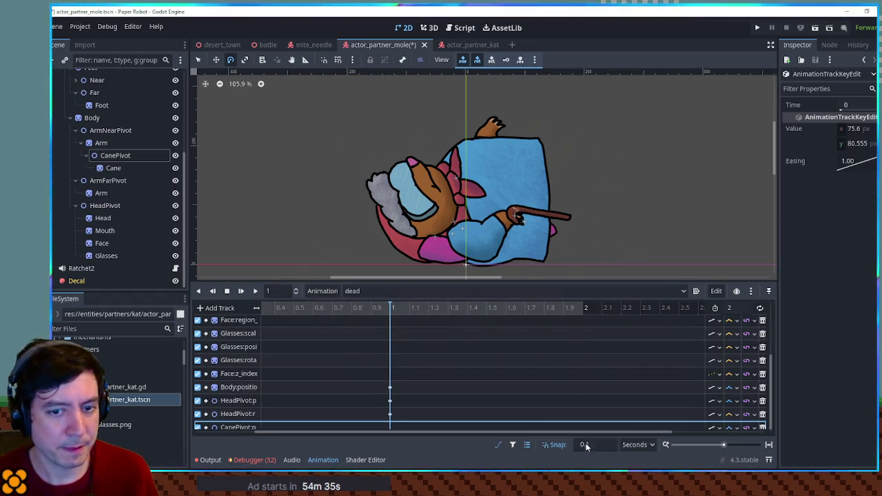
pyautogui.moveTo(436, 432); pyautogui.dragTo(286, 427)
# - Drop CanePivot to about (-54.6, 79.1) and key its position at 1 s
pyautogui.click(115, 156)
pyautogui.press('w')
pyautogui.moveTo(545, 195); pyautogui.dragTo(530, 254)
pyautogui.rightClick(453, 427)
pyautogui.click(476, 391)
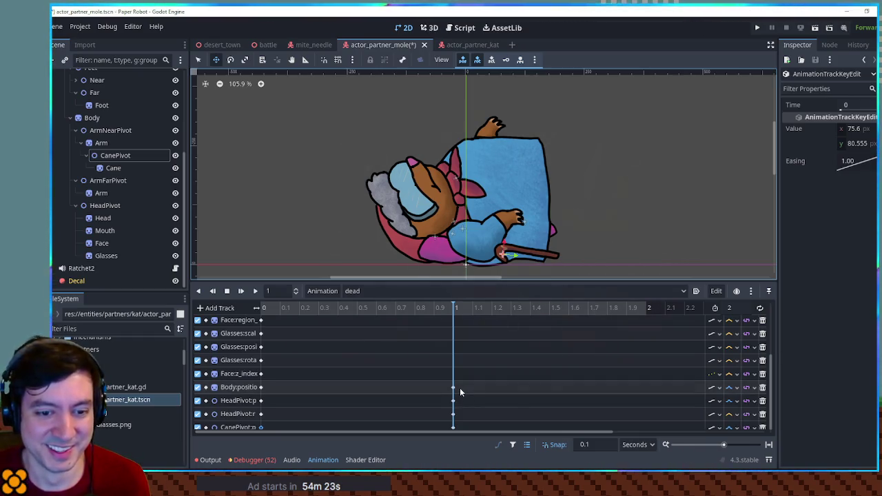
pyautogui.click(255, 291)
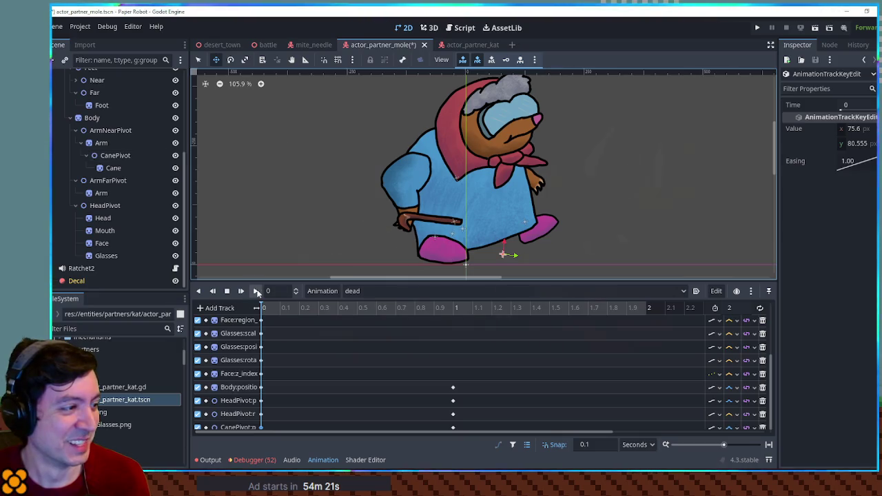
pyautogui.click(256, 291)
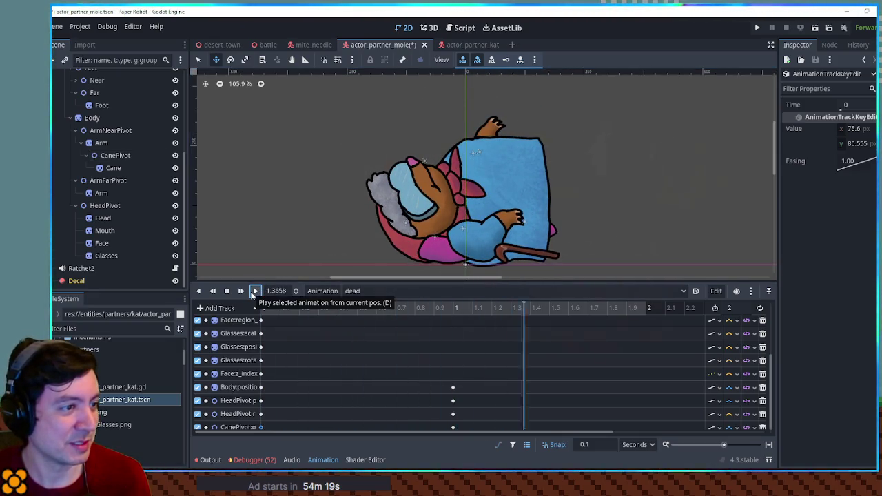
pyautogui.click(226, 291)
pyautogui.press('d')
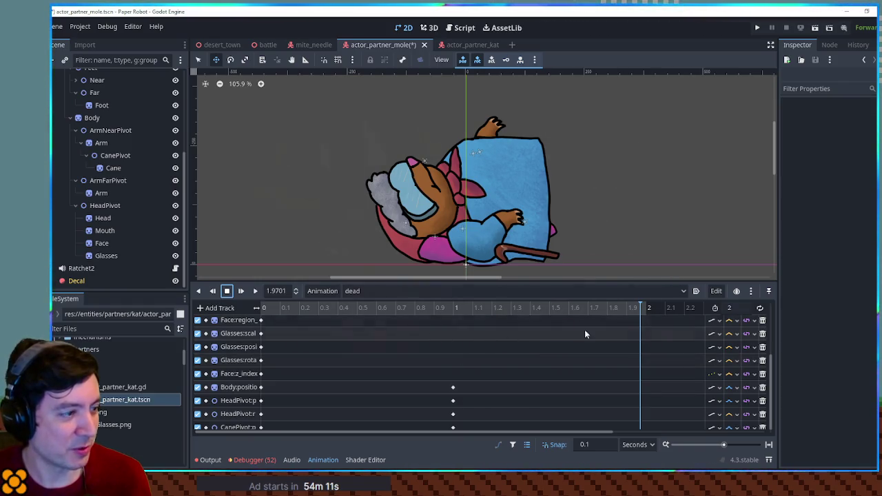
pyautogui.scroll(3, 98, 138)
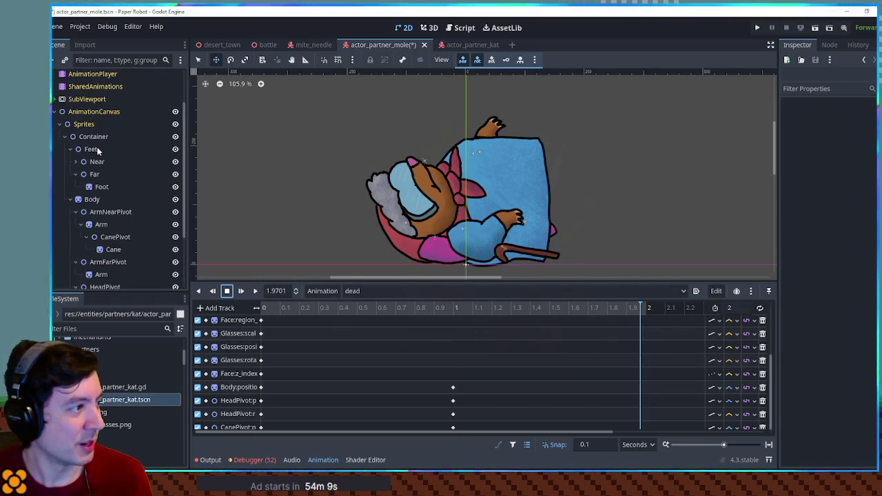
# - Key the Feet node's position and rotation at the playhead
pyautogui.click(90, 149)
pyautogui.scroll(-1, 581, 344)
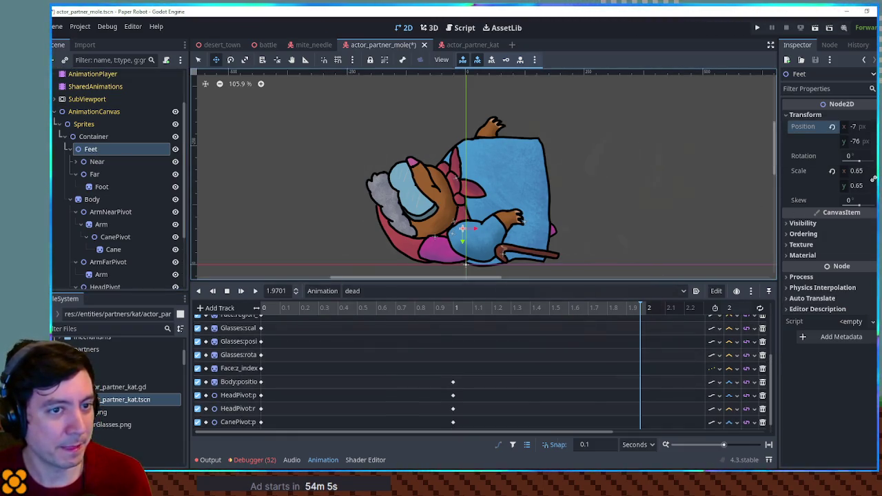
pyautogui.click(854, 155)
pyautogui.press('k')
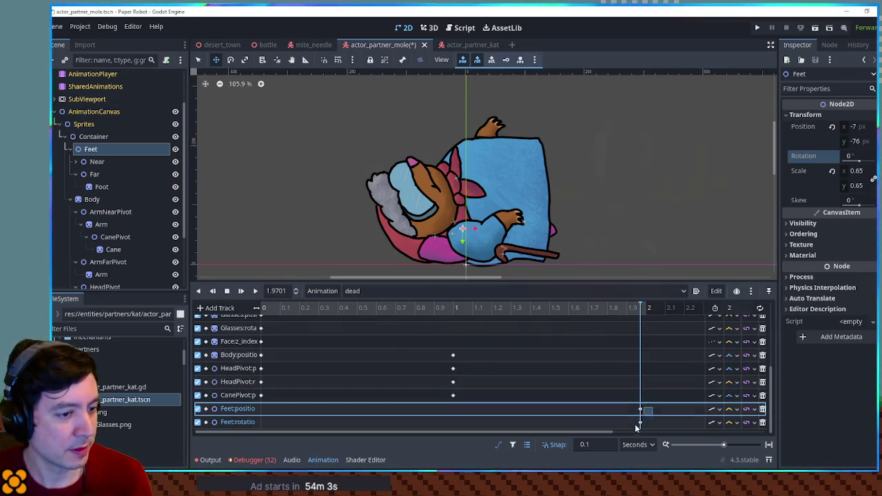
pyautogui.click(297, 427)
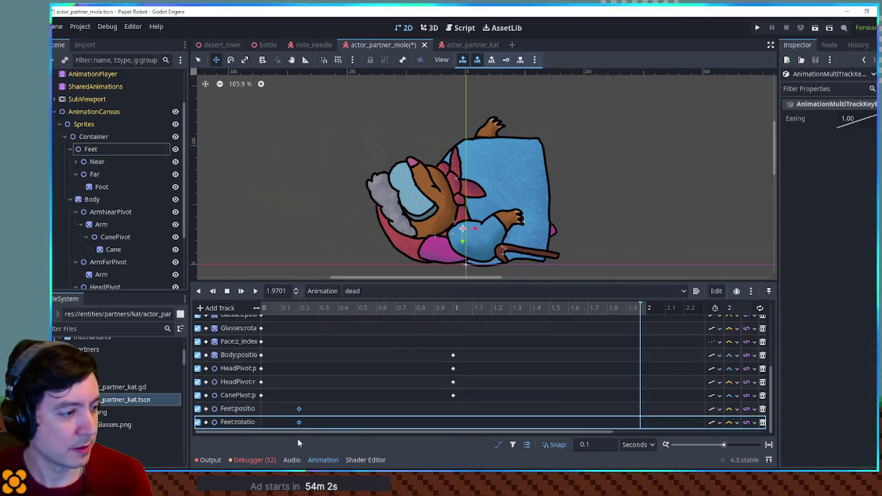
# - Set the Feet rotation track to Linear Angle interpolation
pyautogui.click(735, 422)
pyautogui.click(751, 452)
pyautogui.click(736, 423)
pyautogui.click(742, 453)
pyautogui.moveTo(531, 431); pyautogui.dragTo(372, 431)
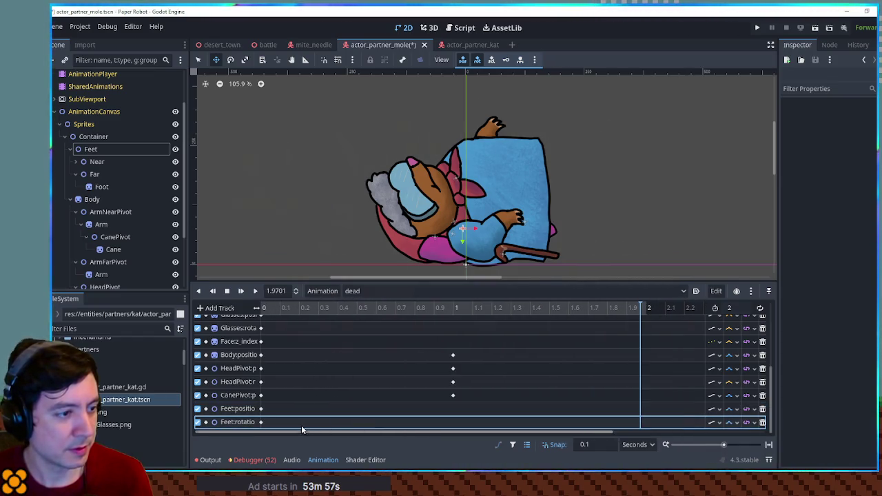
pyautogui.click(448, 272)
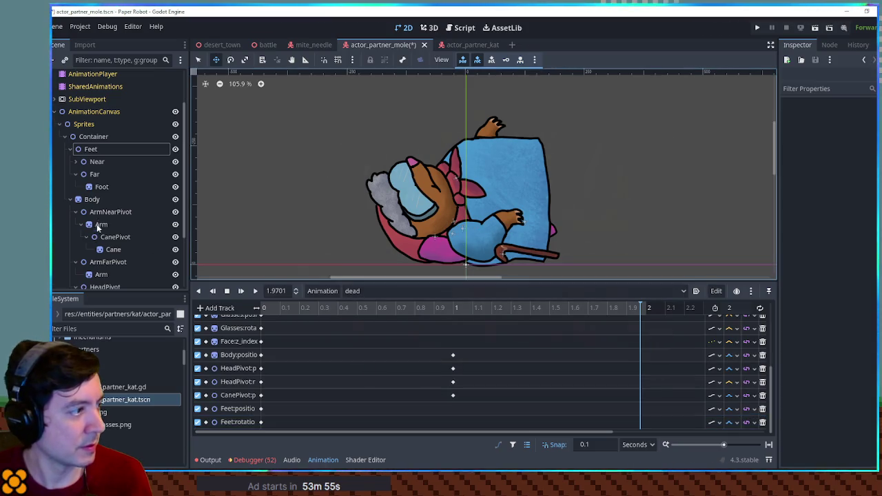
# - Lift the Feet up and right, key position and rotation at 1 s, and preview
pyautogui.click(93, 150)
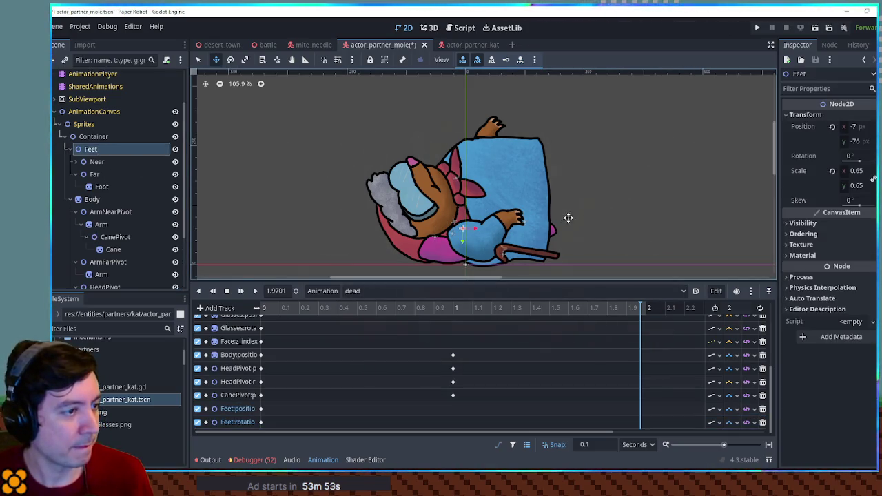
pyautogui.moveTo(552, 233)
pyautogui.mouseDown()
pyautogui.moveTo(598, 180)
pyautogui.moveTo(601, 157)
pyautogui.moveTo(517, 126)
pyautogui.moveTo(537, 126)
pyautogui.moveTo(551, 181)
pyautogui.moveTo(534, 177)
pyautogui.moveTo(533, 159)
pyautogui.moveTo(534, 181)
pyautogui.mouseUp()
pyautogui.press('e')
pyautogui.press('w')
pyautogui.rightClick(450, 408)
pyautogui.click(476, 413)
pyautogui.rightClick(453, 423)
pyautogui.click(454, 429)
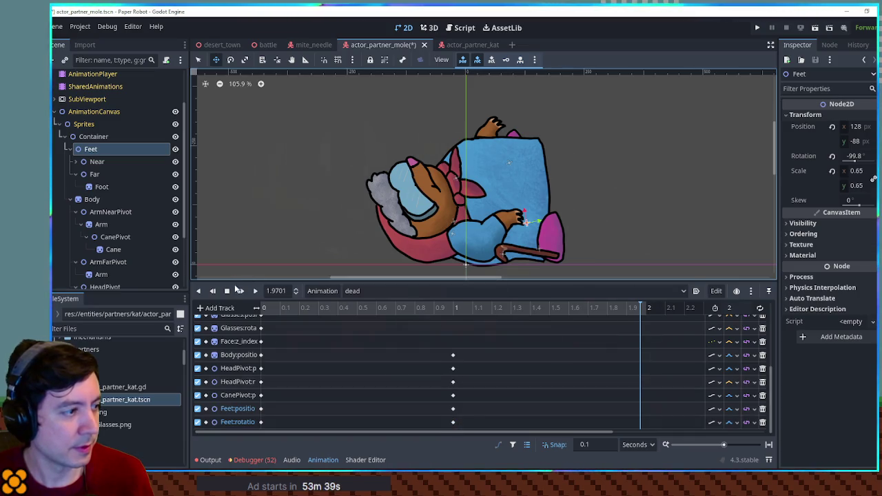
pyautogui.click(241, 291)
pyautogui.click(255, 291)
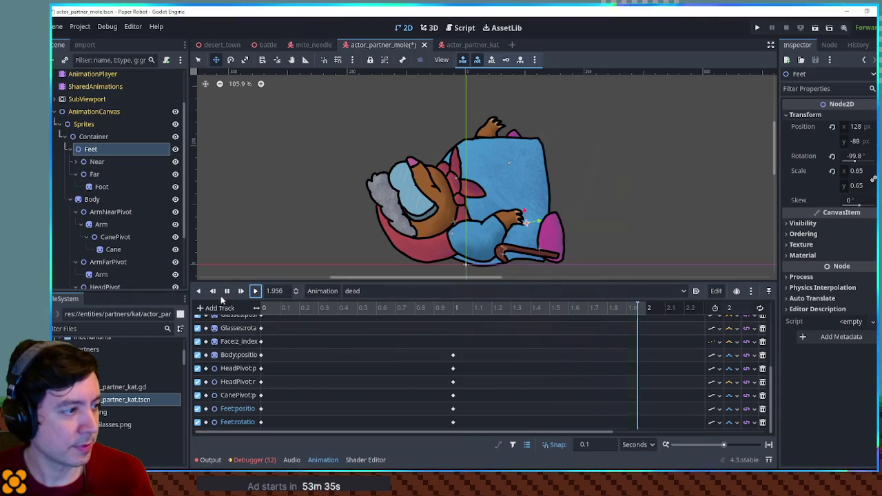
# - Enlarge the timeline and replay the dead animation, keeping key easing at 1.00
pyautogui.click(222, 294)
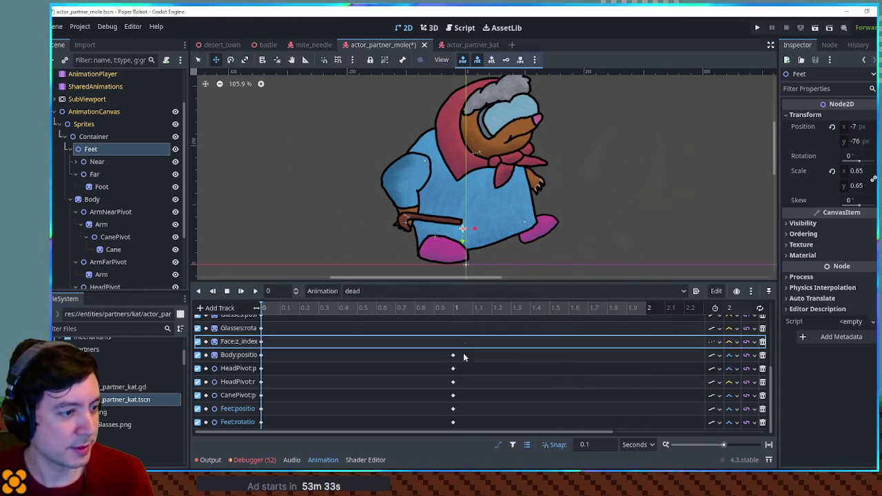
pyautogui.moveTo(465, 348); pyautogui.dragTo(442, 436)
pyautogui.scroll(5, 472, 384)
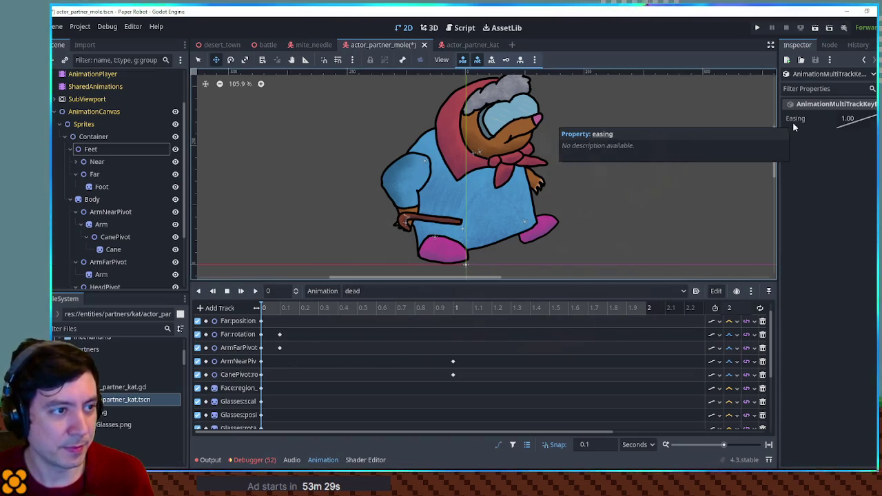
pyautogui.moveTo(474, 281); pyautogui.dragTo(474, 233)
pyautogui.scroll(-3, 477, 297)
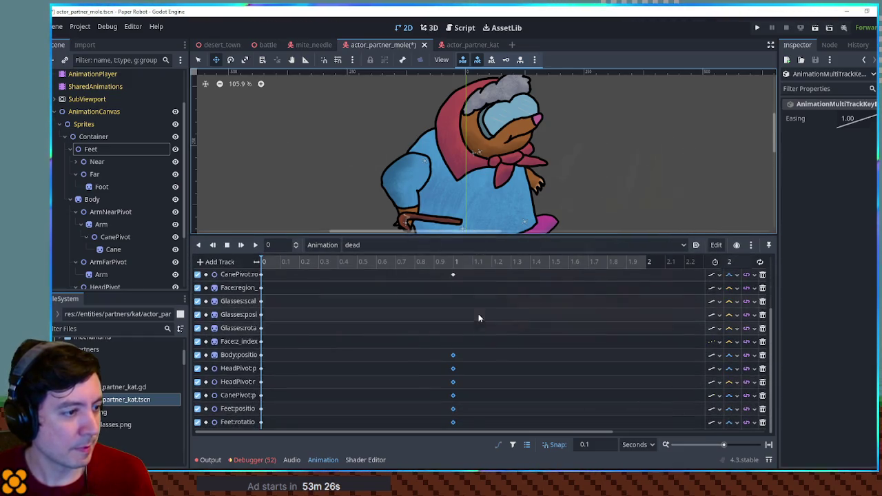
pyautogui.click(256, 245)
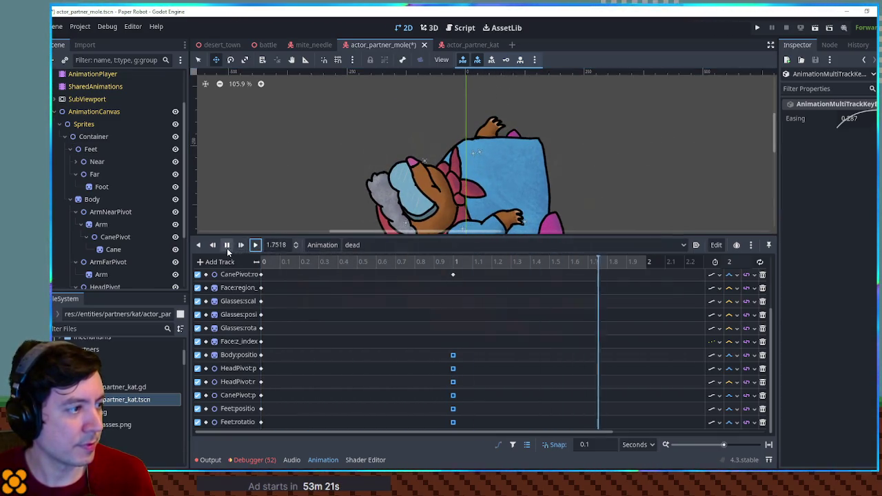
pyautogui.click(228, 247)
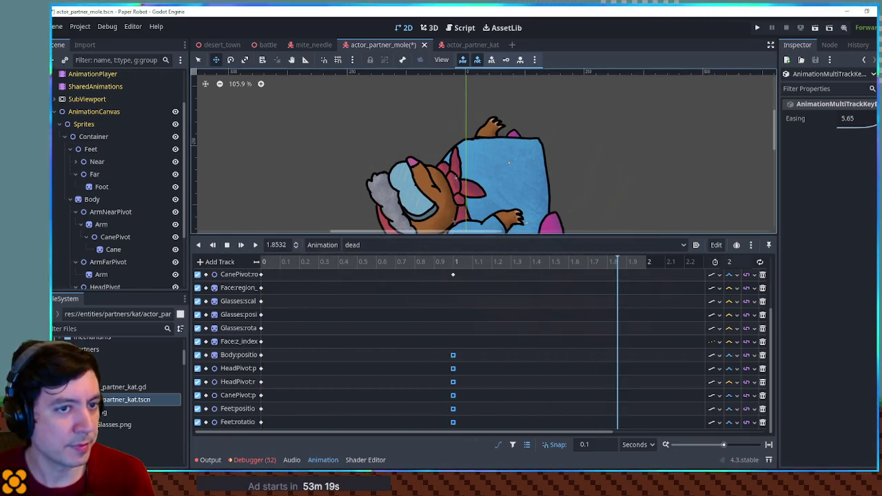
pyautogui.click(255, 245)
pyautogui.click(254, 246)
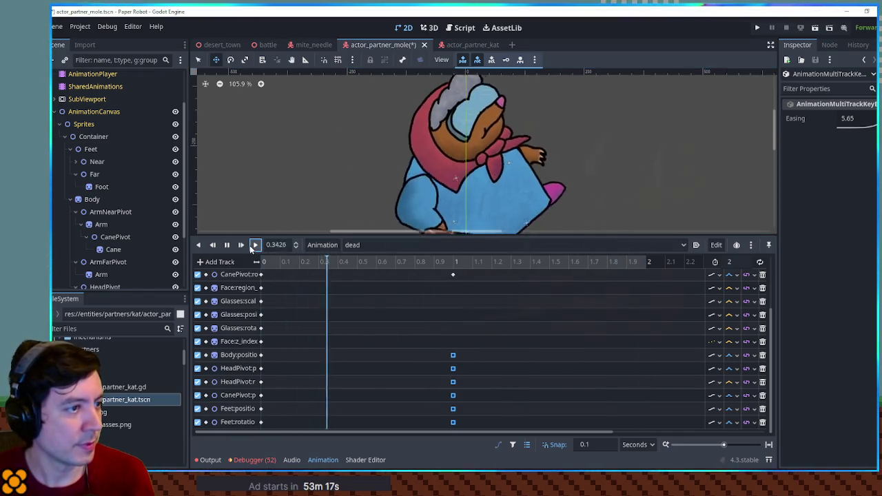
pyautogui.moveTo(848, 118); pyautogui.dragTo(847, 161)
pyautogui.hotkey('ctrl', 'z')
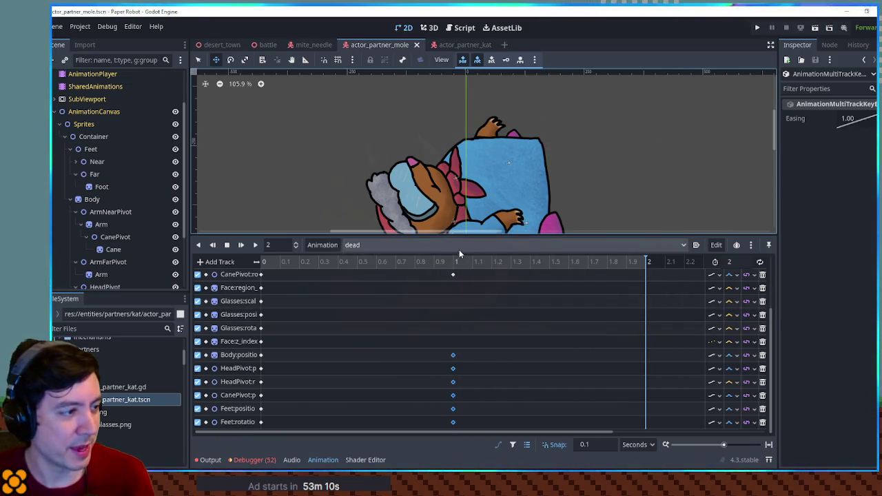
# - Move the ArmFarPivot key to 1 s and set its rotation value to 0
pyautogui.scroll(-3, 583, 211)
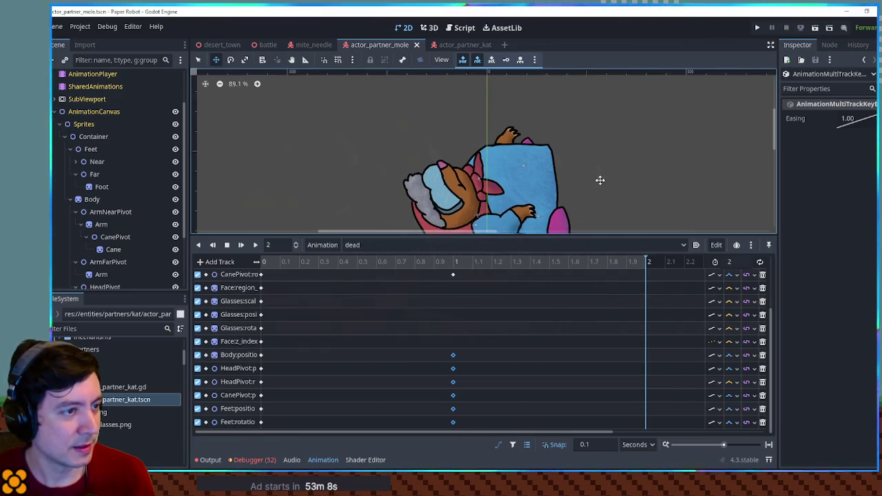
pyautogui.scroll(2, 594, 143)
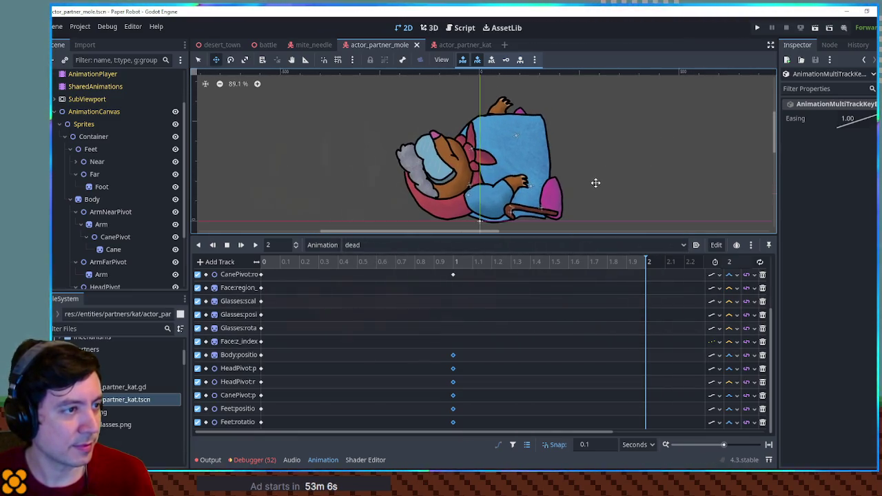
pyautogui.scroll(3, 276, 339)
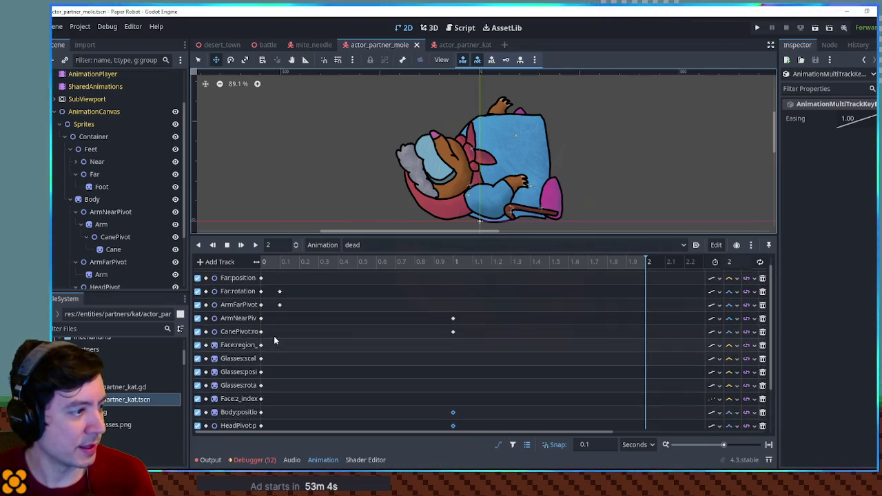
pyautogui.scroll(1, 272, 337)
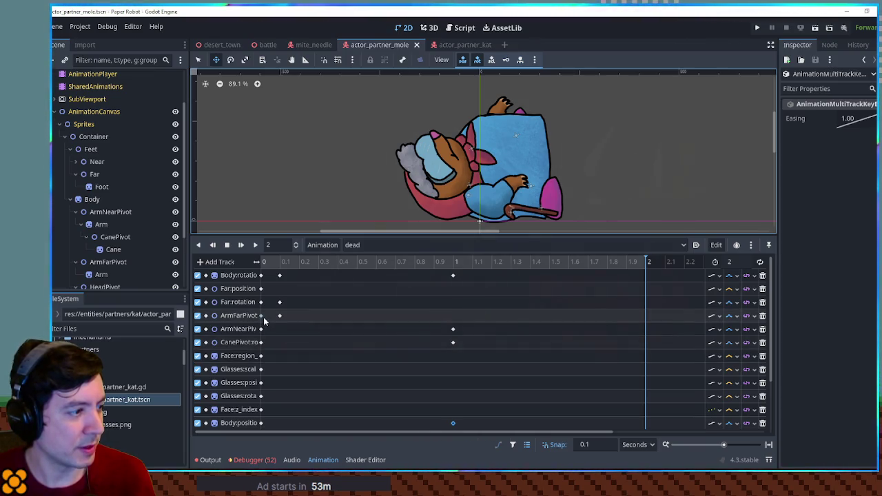
pyautogui.moveTo(278, 319); pyautogui.dragTo(462, 318)
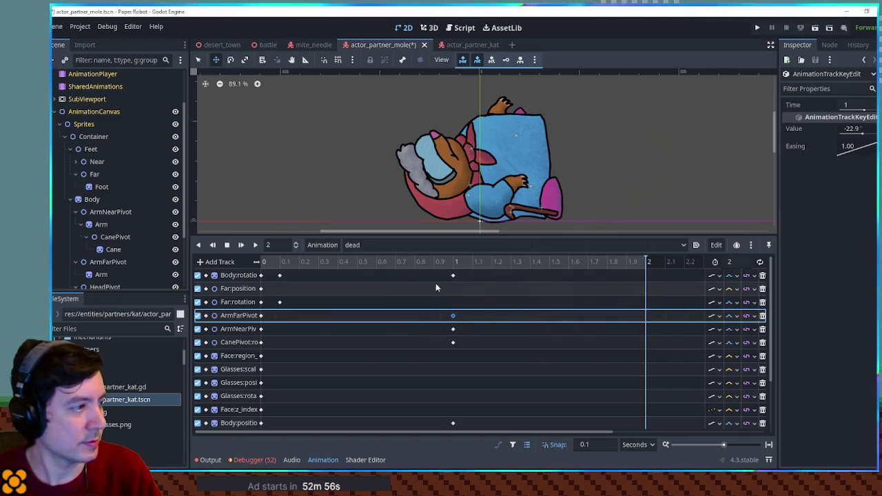
pyautogui.click(108, 262)
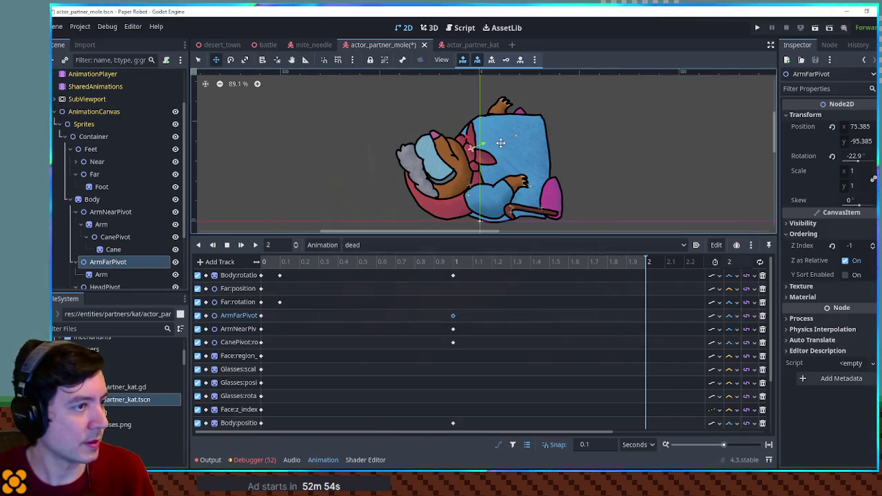
pyautogui.moveTo(513, 160); pyautogui.dragTo(512, 153)
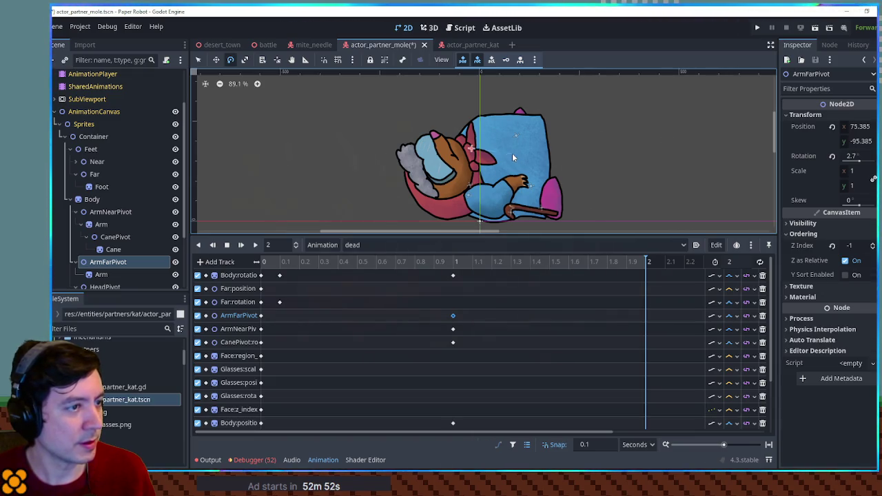
pyautogui.click(465, 318)
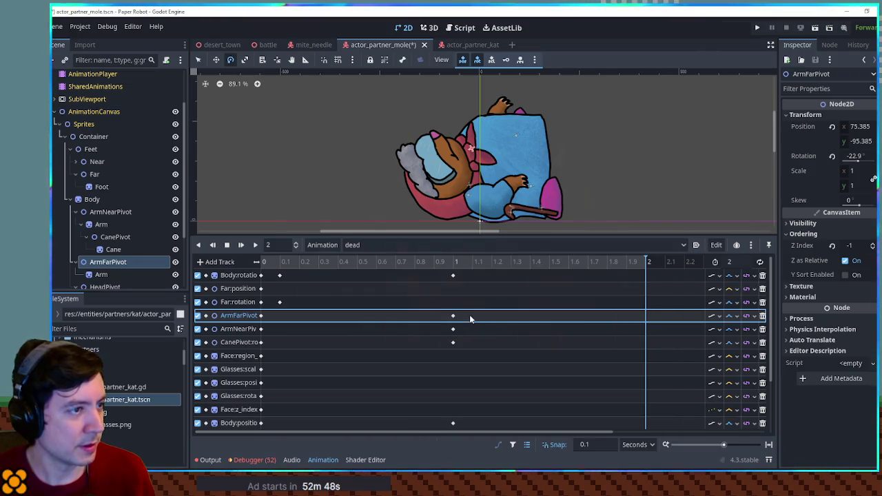
pyautogui.hotkey('ctrl', 'z')
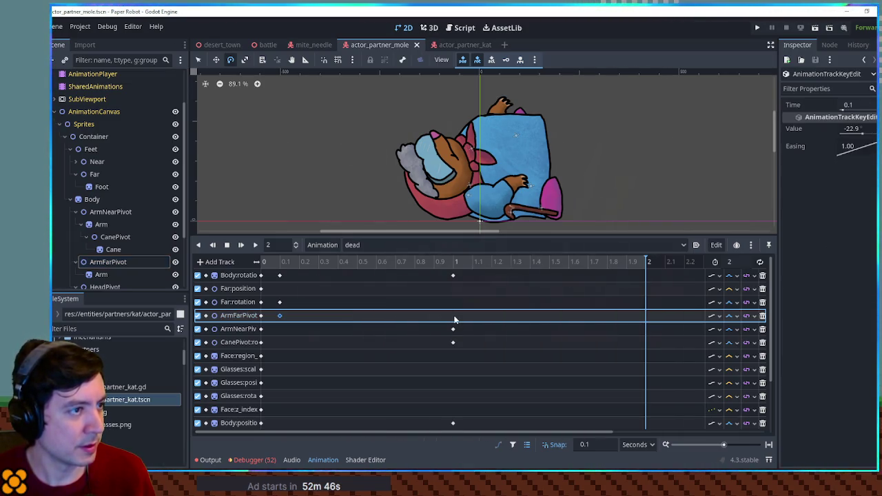
pyautogui.moveTo(455, 321); pyautogui.dragTo(454, 322)
pyautogui.click(858, 129)
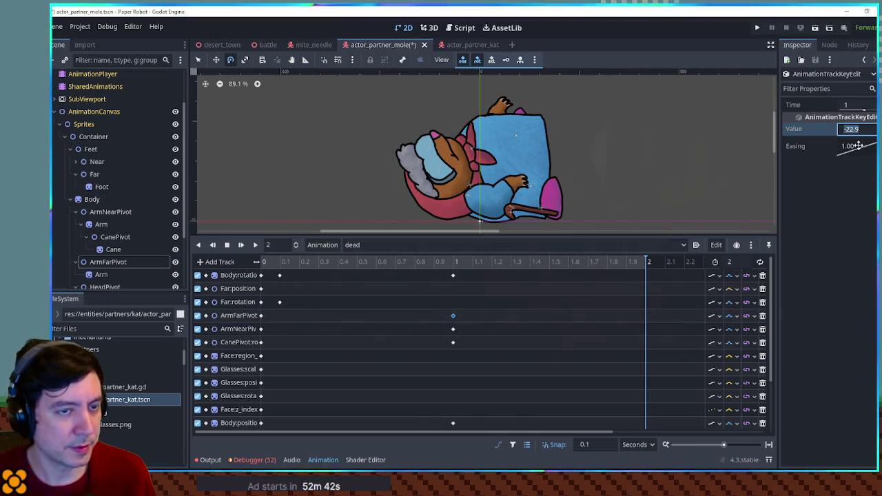
pyautogui.write('0')
# - Shift the one-second keyframes earlier to about 0.6 s
pyautogui.click(260, 247)
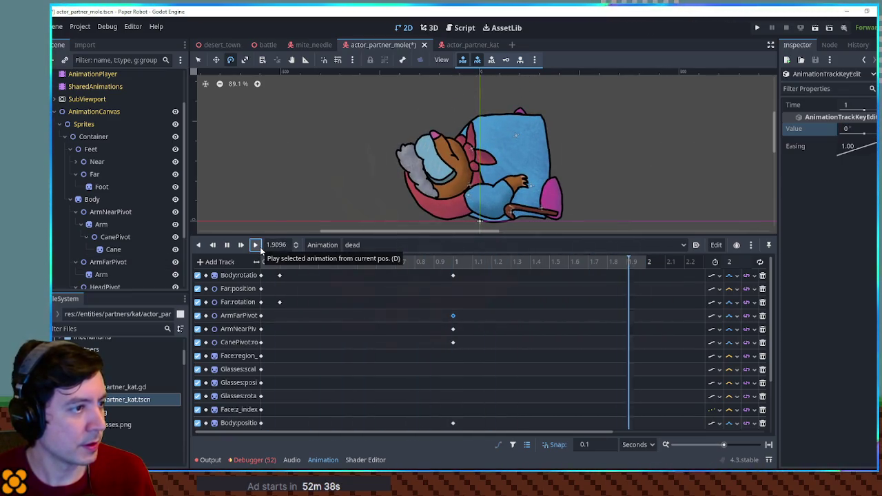
pyautogui.click(227, 245)
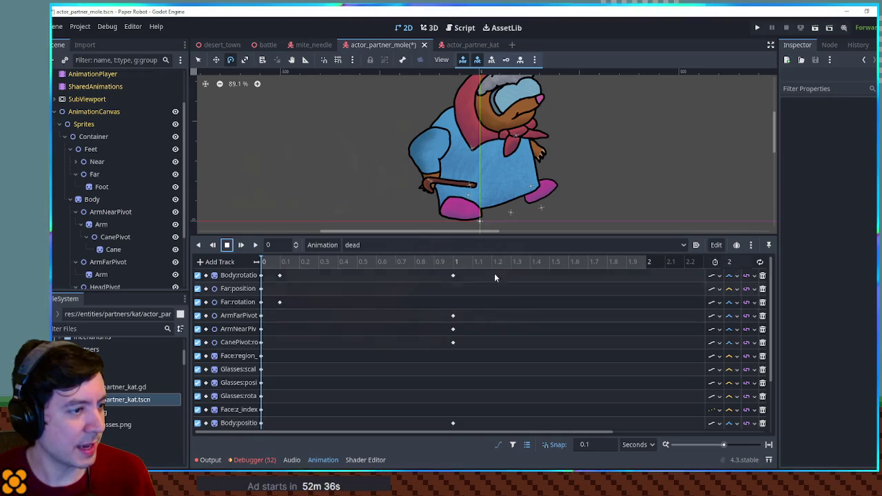
pyautogui.moveTo(502, 235); pyautogui.dragTo(482, 200)
pyautogui.moveTo(471, 235)
pyautogui.mouseDown()
pyautogui.moveTo(456, 427)
pyautogui.moveTo(421, 412)
pyautogui.moveTo(431, 409)
pyautogui.moveTo(444, 432)
pyautogui.mouseUp()
pyautogui.moveTo(452, 277); pyautogui.dragTo(382, 277)
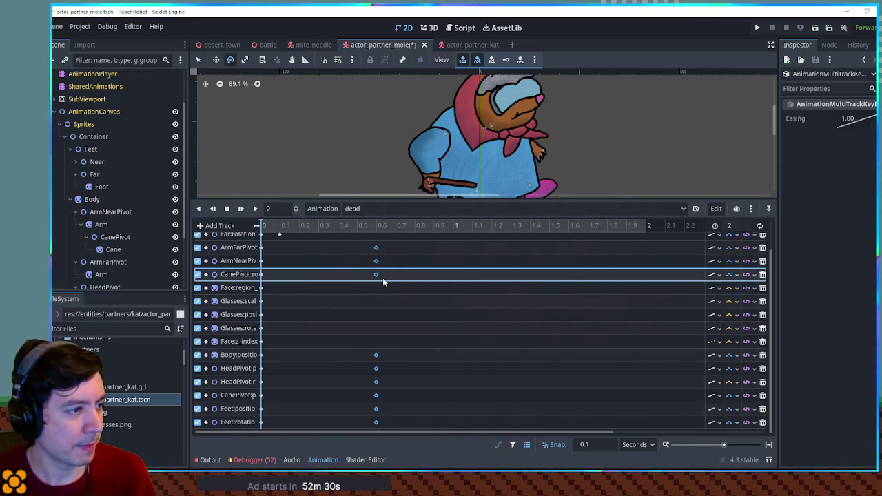
# - Change the HeadPivot rotation track's interpolation and replay the faster fall
pyautogui.click(255, 209)
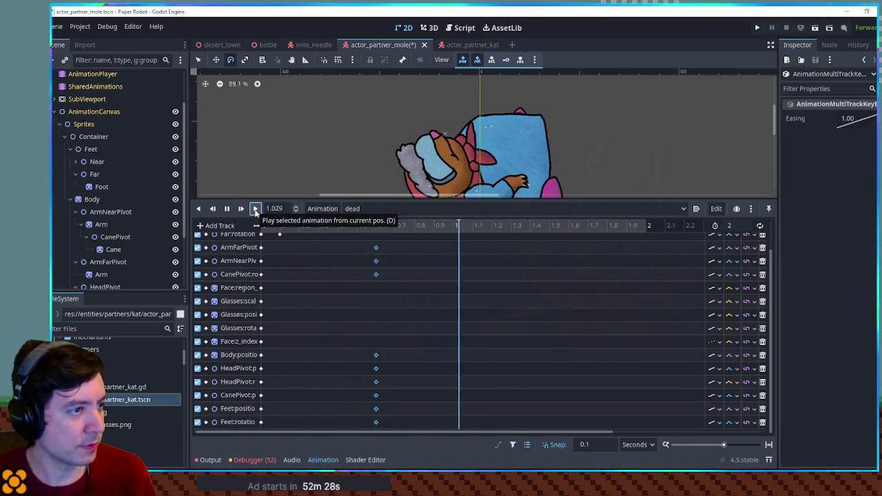
pyautogui.scroll(2, 483, 345)
pyautogui.scroll(-2, 485, 350)
pyautogui.click(712, 383)
pyautogui.click(748, 422)
pyautogui.click(255, 209)
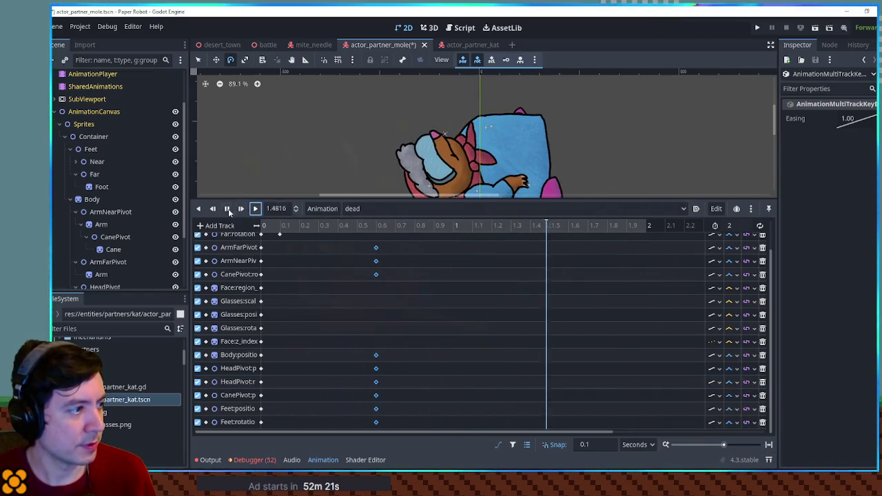
pyautogui.click(243, 209)
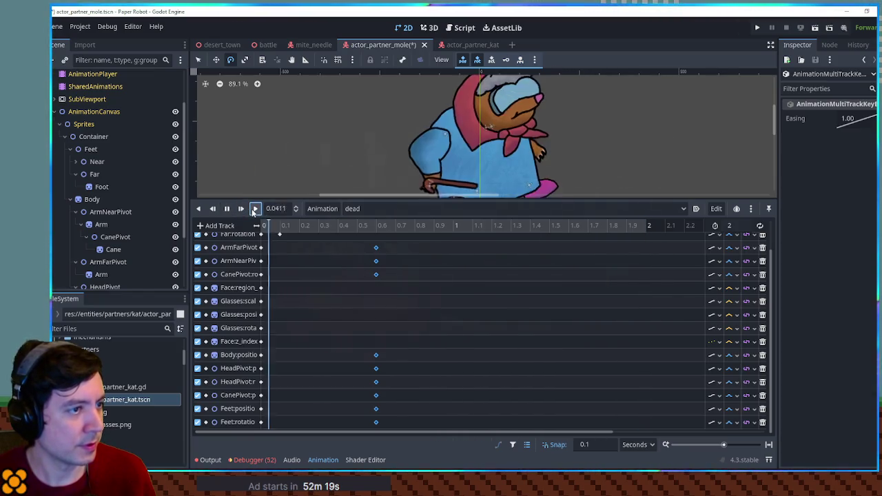
pyautogui.click(227, 209)
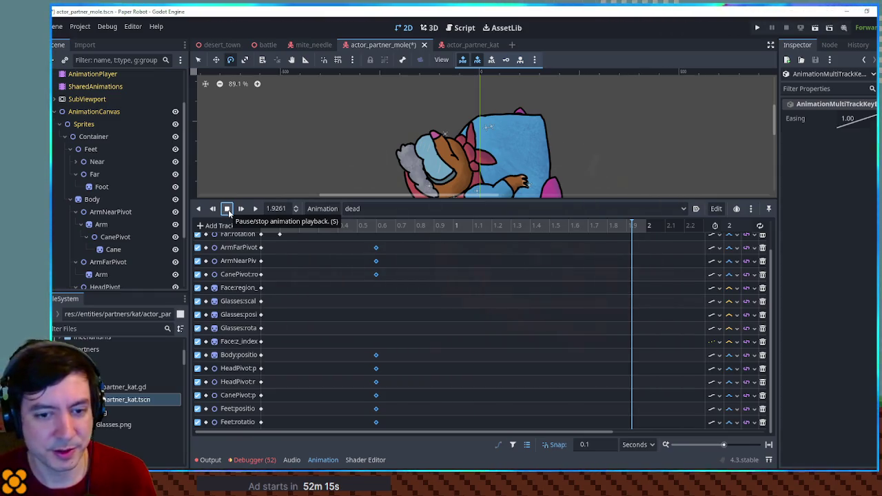
# - Move the selected keyframes back later toward 1 s and save the mole scene
pyautogui.scroll(1, 405, 289)
pyautogui.scroll(-1, 405, 289)
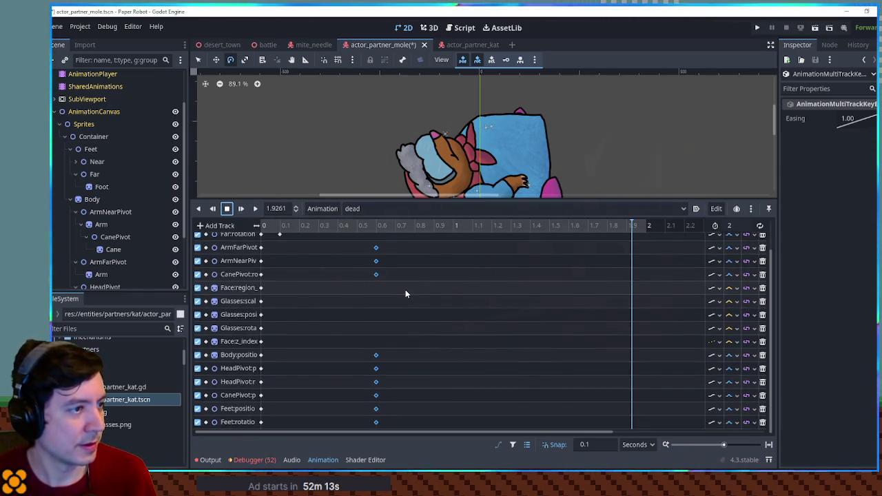
pyautogui.moveTo(375, 247); pyautogui.dragTo(433, 250)
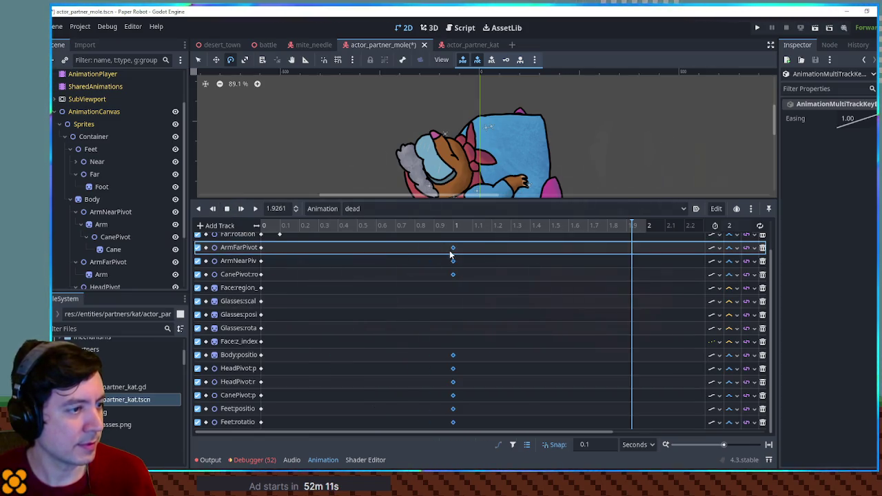
pyautogui.click(255, 209)
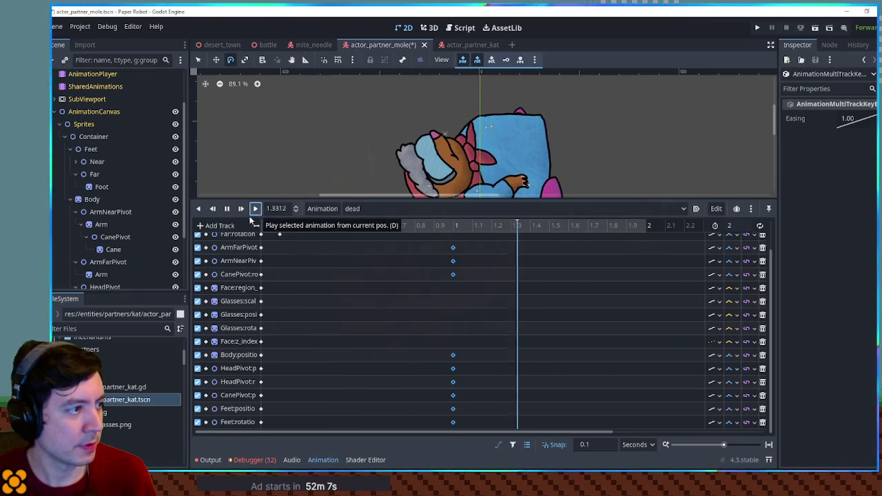
pyautogui.click(227, 208)
pyautogui.hotkey('ctrl', 's')
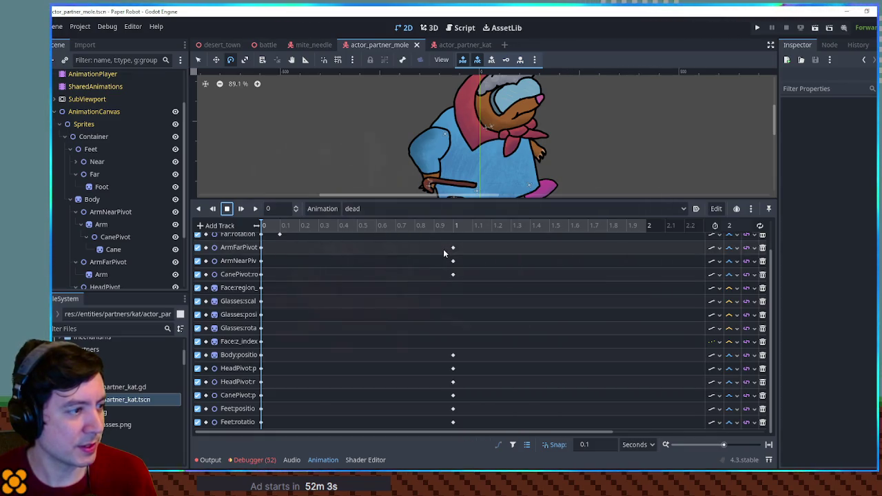
pyautogui.scroll(2, 442, 249)
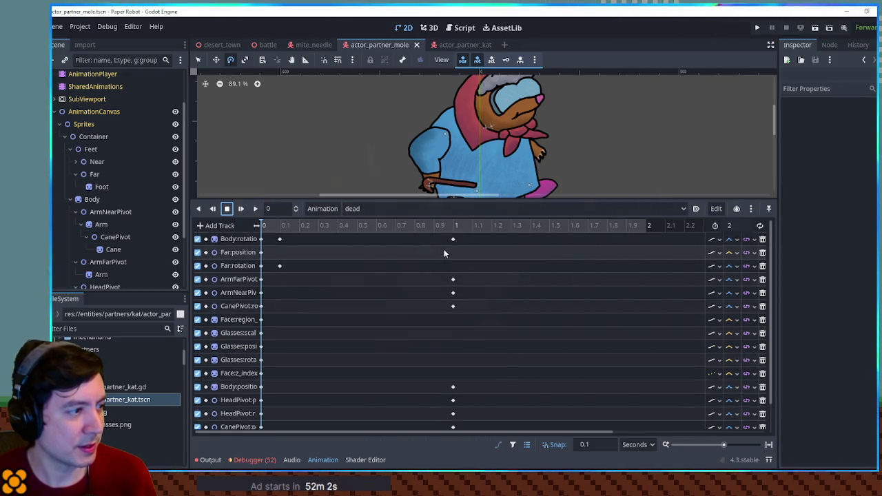
# - Duplicate the dead animation under the name 'down'
pyautogui.click(322, 208)
pyautogui.click(351, 260)
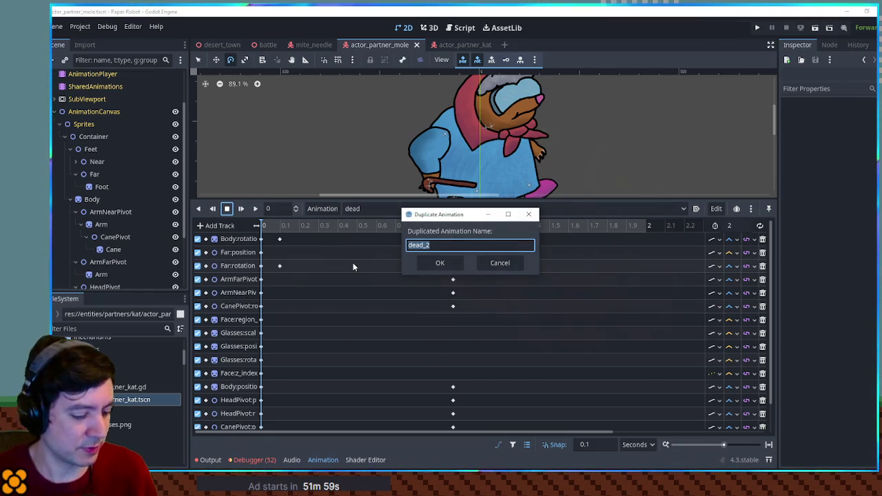
pyautogui.write('dp')
pyautogui.press('BackSpace')
pyautogui.write('own')
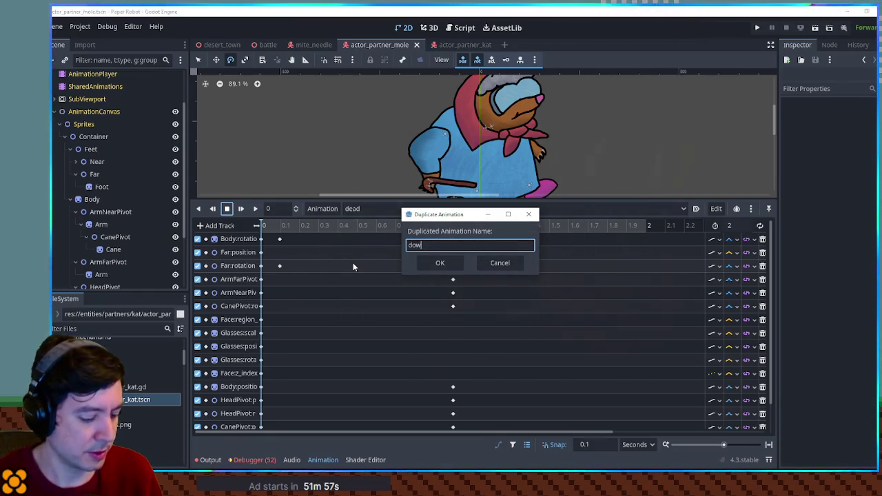
pyautogui.press('Return')
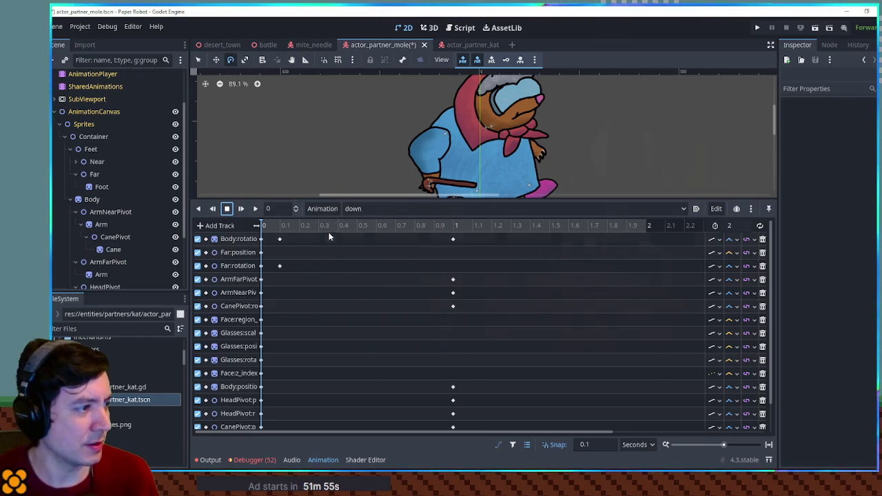
# - Delete the extra 0.1 s Body and Far rotation keys in the down animation
pyautogui.click(279, 238)
pyautogui.press('Delete')
pyautogui.moveTo(292, 261); pyautogui.dragTo(253, 274)
pyautogui.press('Delete')
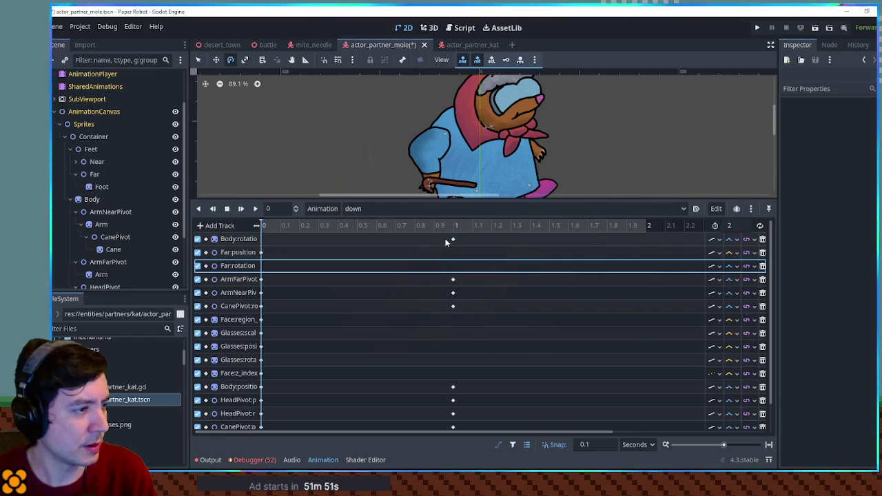
pyautogui.click(279, 279)
pyautogui.hotkey('ctrl', 'z')
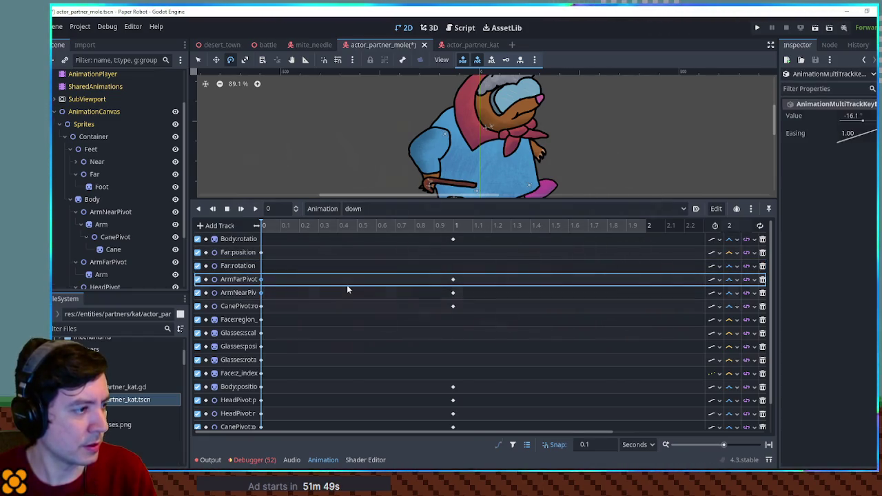
pyautogui.click(278, 268)
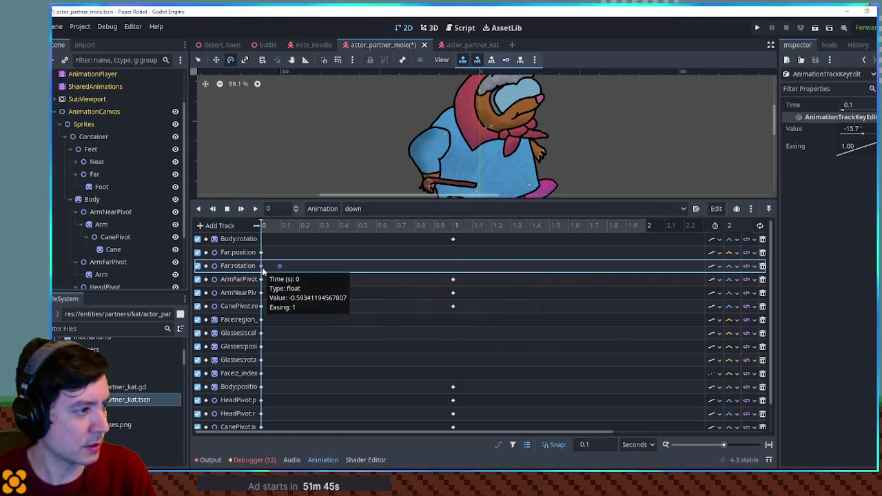
pyautogui.click(262, 271)
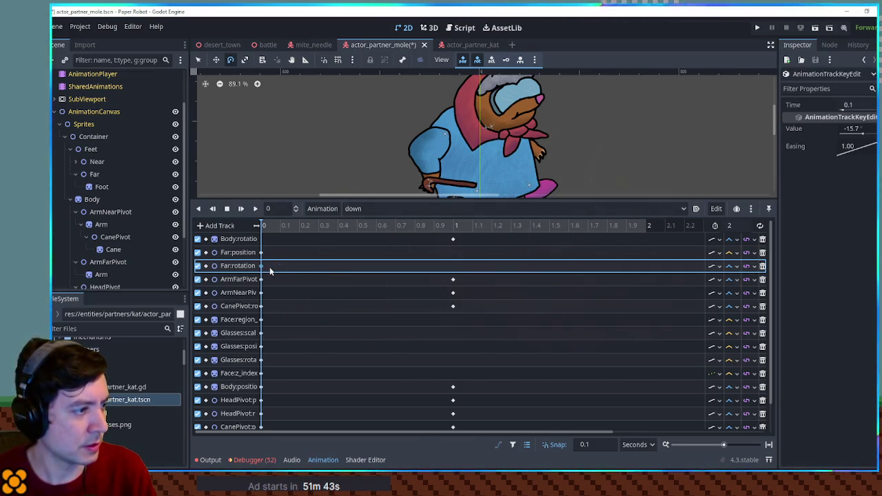
# - Drag all remaining late keys to time 0, then switch to the actor_partner_kat scene
pyautogui.moveTo(452, 239); pyautogui.dragTo(263, 242)
pyautogui.moveTo(419, 277); pyautogui.dragTo(255, 314)
pyautogui.moveTo(468, 274)
pyautogui.mouseDown()
pyautogui.moveTo(446, 308)
pyautogui.moveTo(254, 308)
pyautogui.mouseUp()
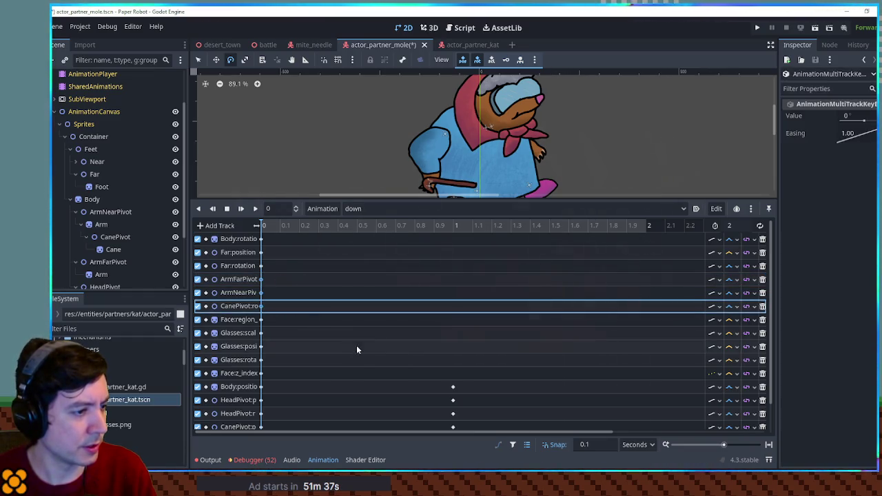
pyautogui.scroll(-2, 345, 345)
pyautogui.moveTo(320, 351); pyautogui.dragTo(232, 443)
pyautogui.moveTo(475, 350)
pyautogui.mouseDown()
pyautogui.moveTo(428, 448)
pyautogui.moveTo(262, 427)
pyautogui.mouseUp()
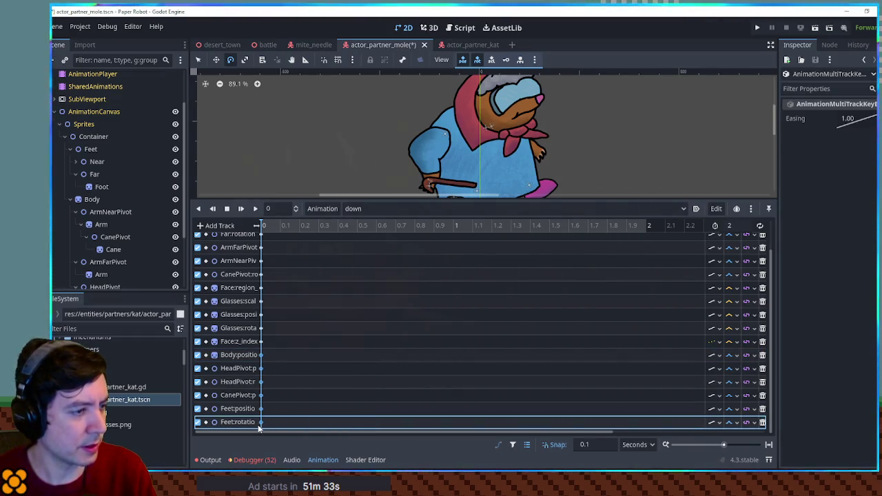
pyautogui.click(409, 314)
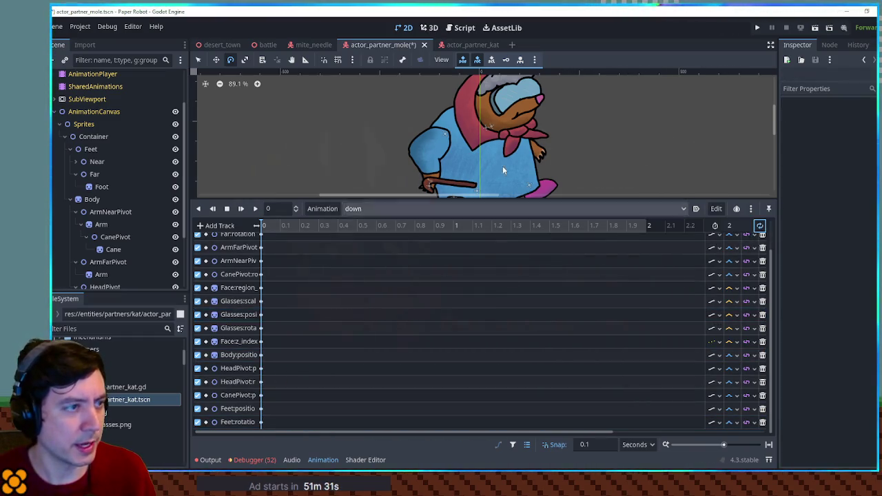
pyautogui.click(469, 44)
pyautogui.click(383, 208)
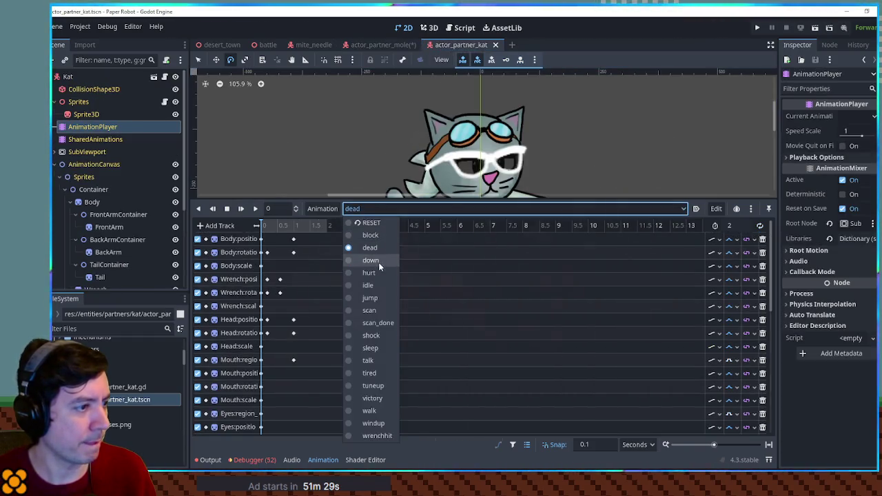
# - Compare Kat's down and RESET animations, then save the mole scene and select its AnimationPlayer
pyautogui.click(378, 261)
pyautogui.click(380, 214)
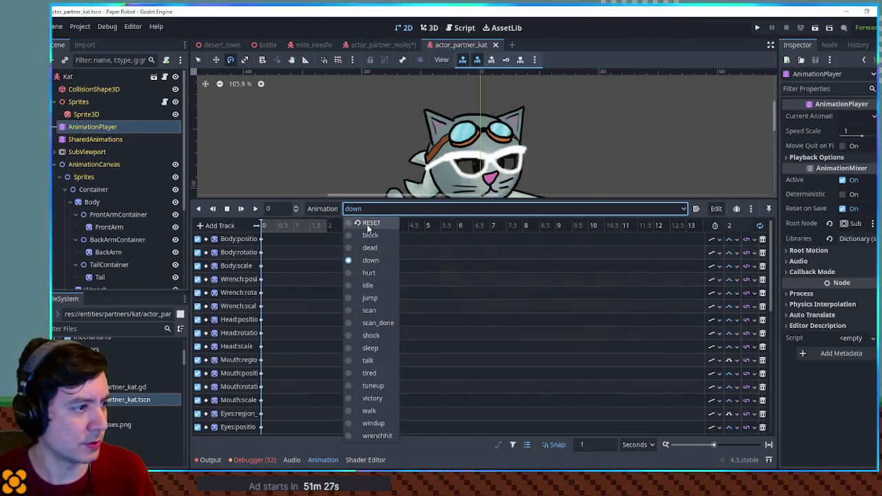
pyautogui.click(372, 232)
pyautogui.click(382, 44)
pyautogui.hotkey('ctrl', 's')
pyautogui.click(403, 28)
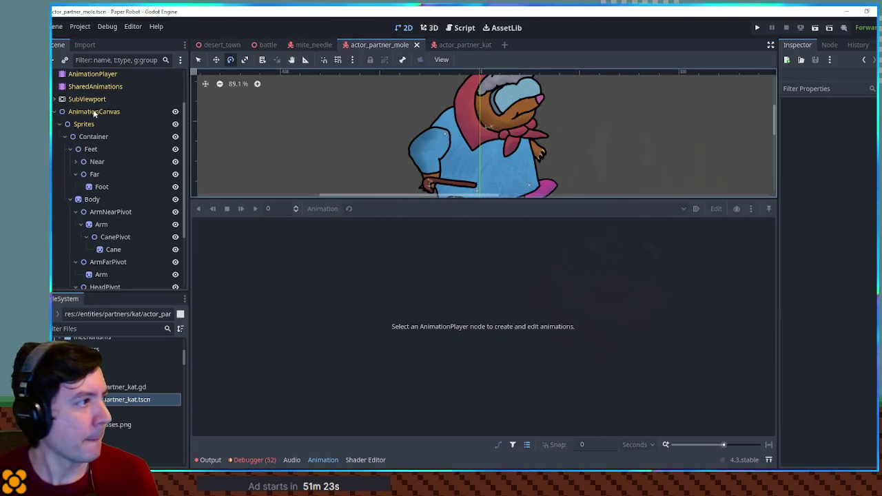
pyautogui.click(92, 74)
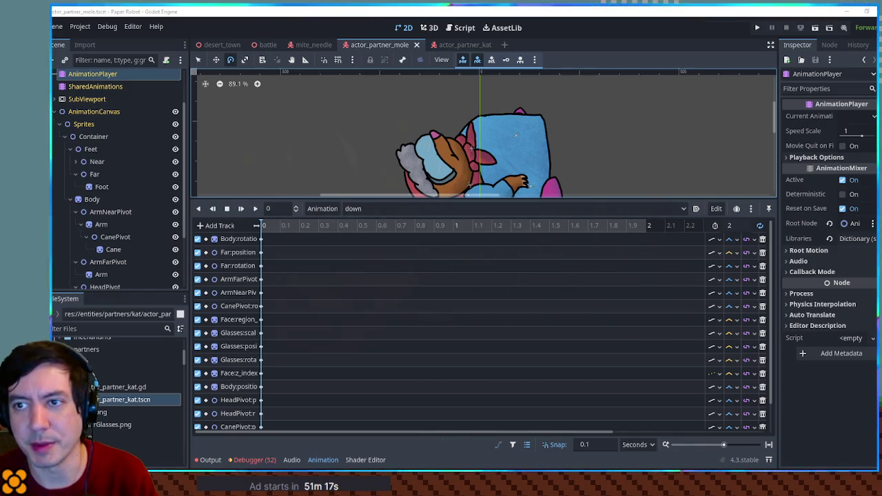
# - Switch the mole to its RESET animation and enlarge the character preview area
pyautogui.click(371, 208)
pyautogui.click(366, 221)
pyautogui.moveTo(420, 198)
pyautogui.mouseDown()
pyautogui.moveTo(420, 308)
pyautogui.moveTo(420, 291)
pyautogui.moveTo(376, 301)
pyautogui.mouseUp()
pyautogui.scroll(3, 526, 205)
# - Play the mole's jump animation, then return it to the RESET pose
pyautogui.click(372, 311)
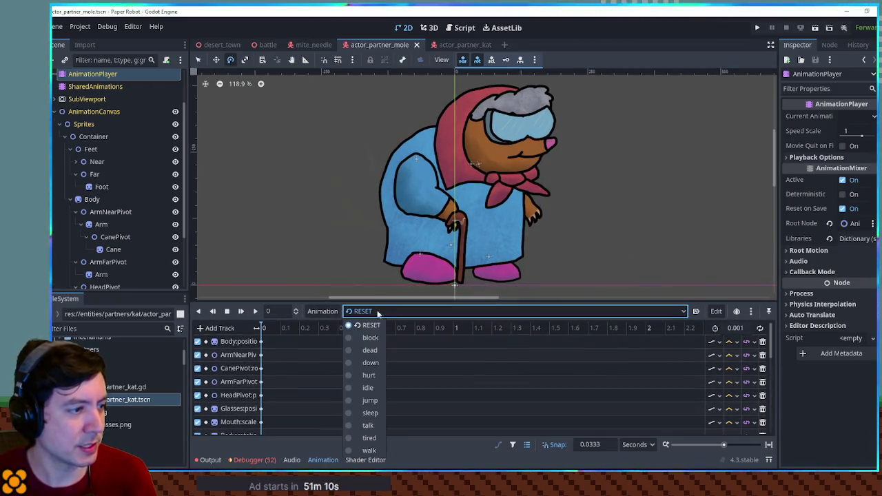
pyautogui.click(370, 401)
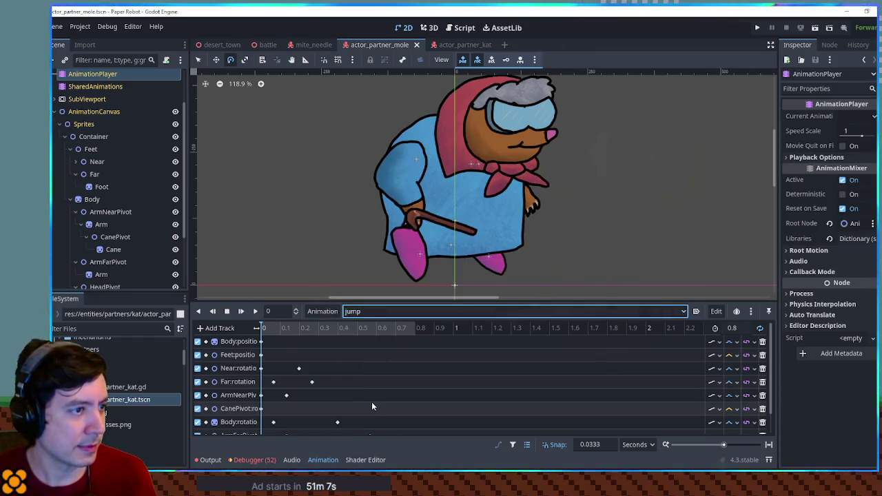
pyautogui.click(255, 310)
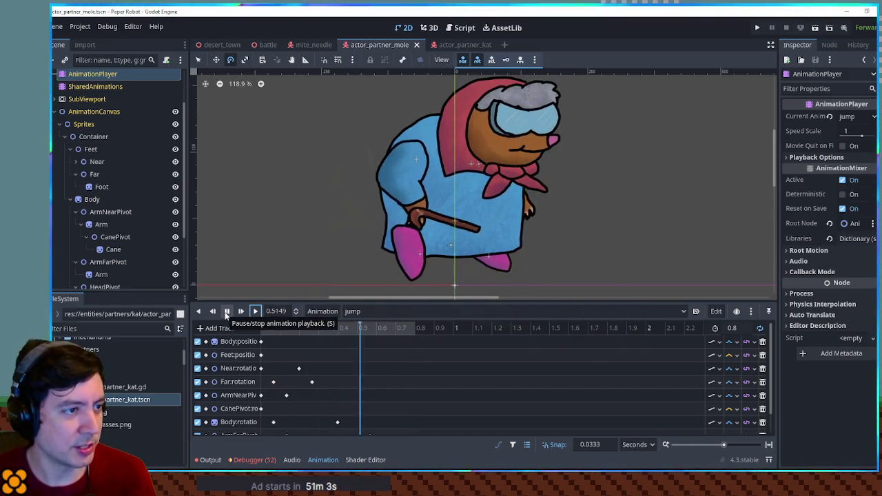
pyautogui.click(361, 313)
pyautogui.click(361, 327)
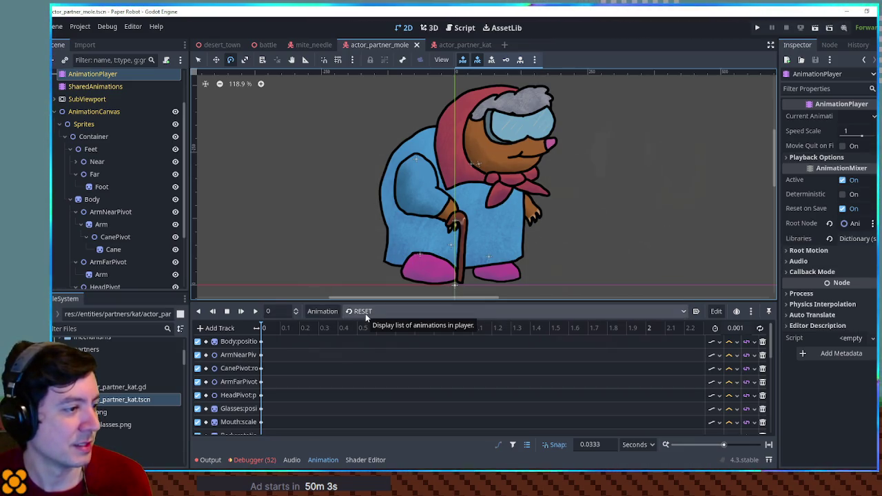
# - Open the Kat partner scene and play its victory animation
pyautogui.click(464, 45)
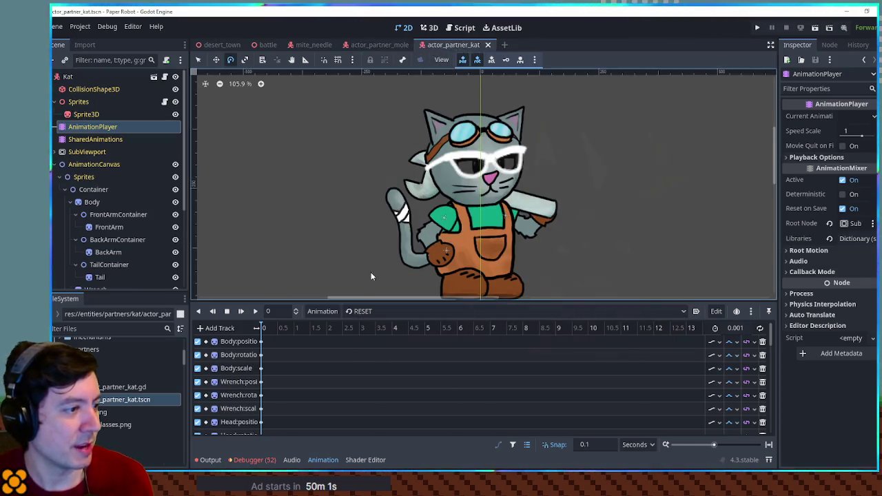
pyautogui.click(372, 311)
pyautogui.click(376, 423)
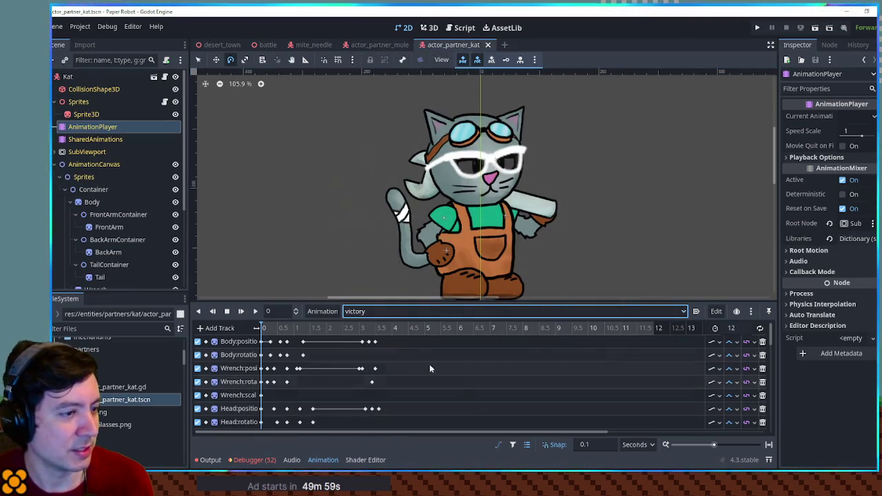
pyautogui.hscroll(3, 440, 369)
pyautogui.scroll(-1, 331, 331)
pyautogui.scroll(2, 349, 334)
pyautogui.click(255, 312)
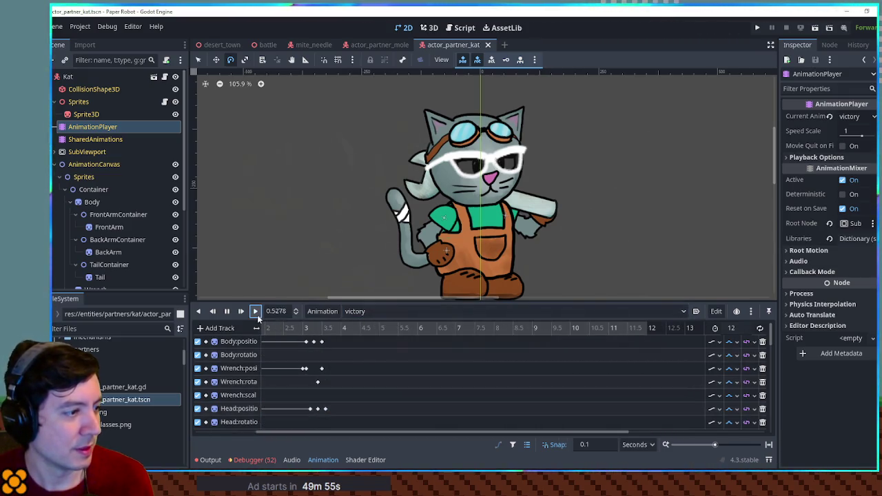
# - Watch Kat's victory in 3D, scrub to 3.6–3.7 s, rewind, then return to the mole scene
pyautogui.click(428, 27)
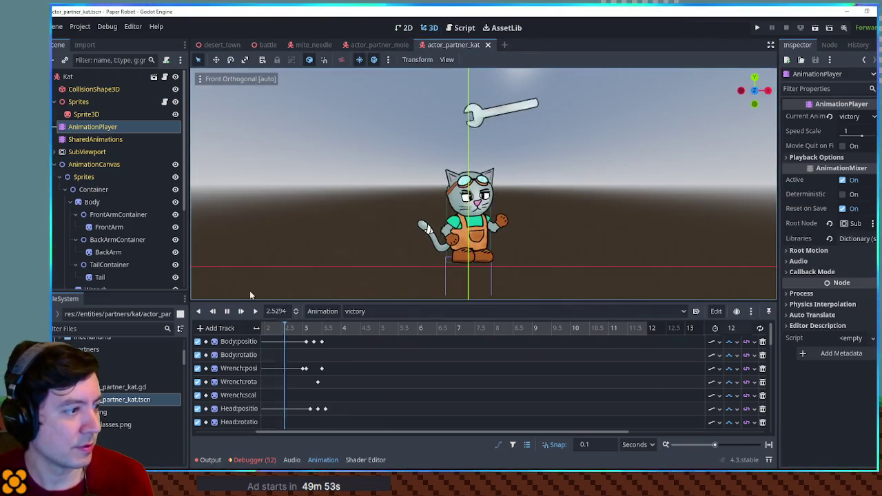
pyautogui.click(228, 311)
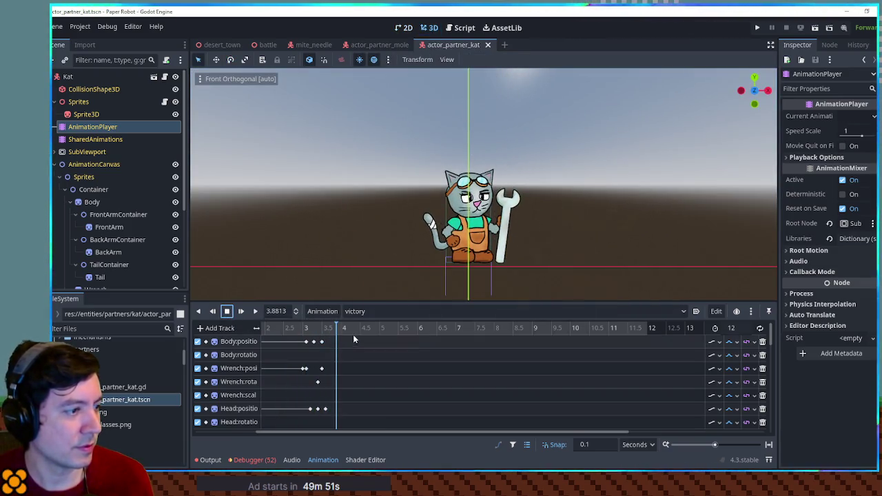
pyautogui.click(326, 329)
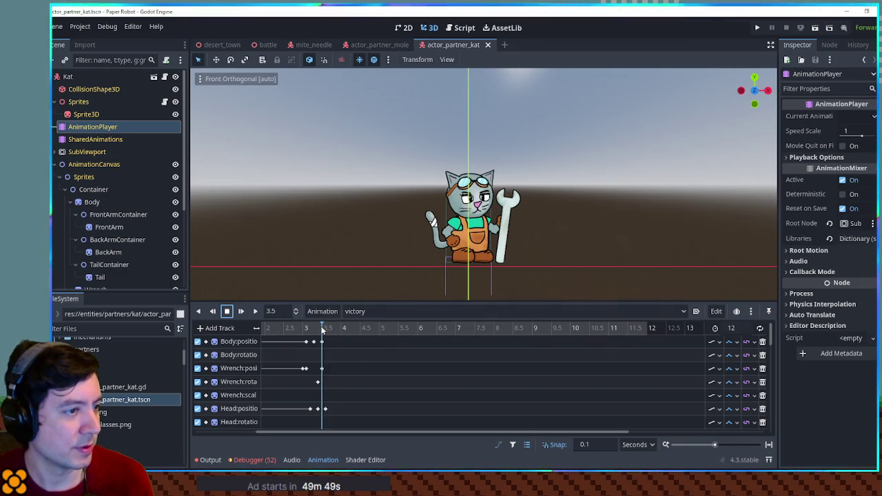
pyautogui.click(330, 328)
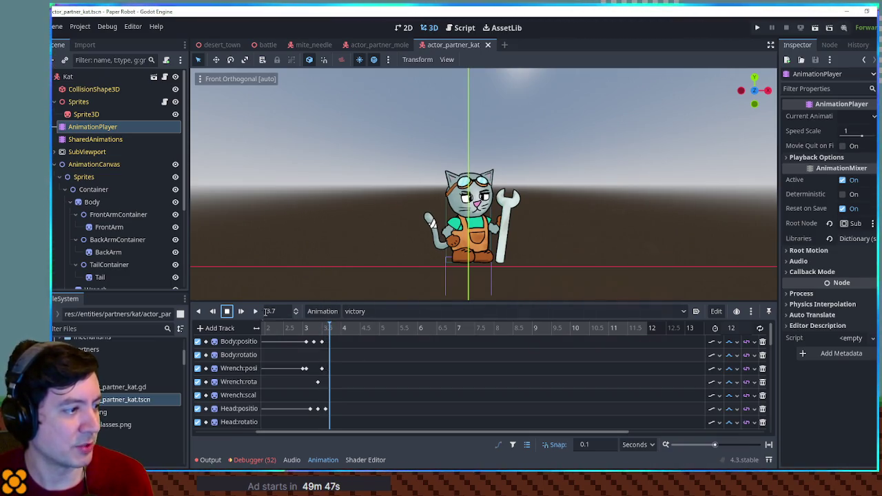
pyautogui.click(227, 311)
pyautogui.click(379, 45)
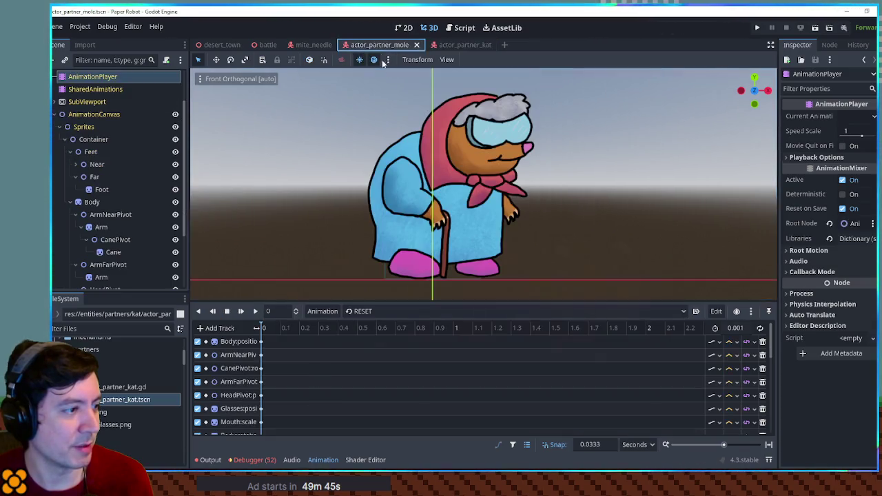
pyautogui.click(330, 311)
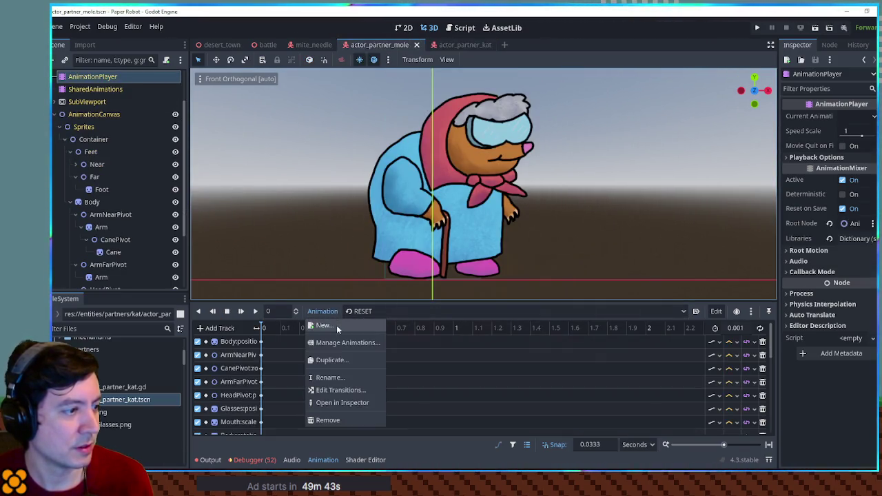
# - Create a new 'victory' animation for the mole with a length of 3.5 seconds
pyautogui.click(337, 324)
pyautogui.write('victory')
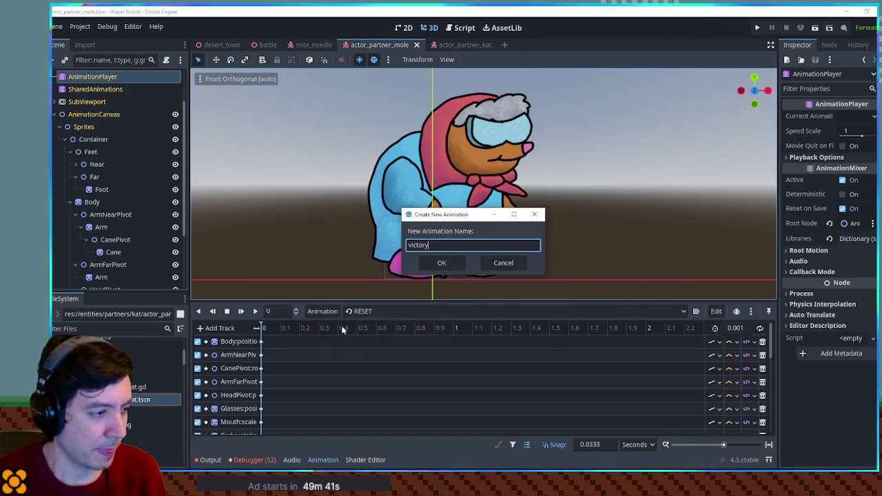
pyautogui.press('Return')
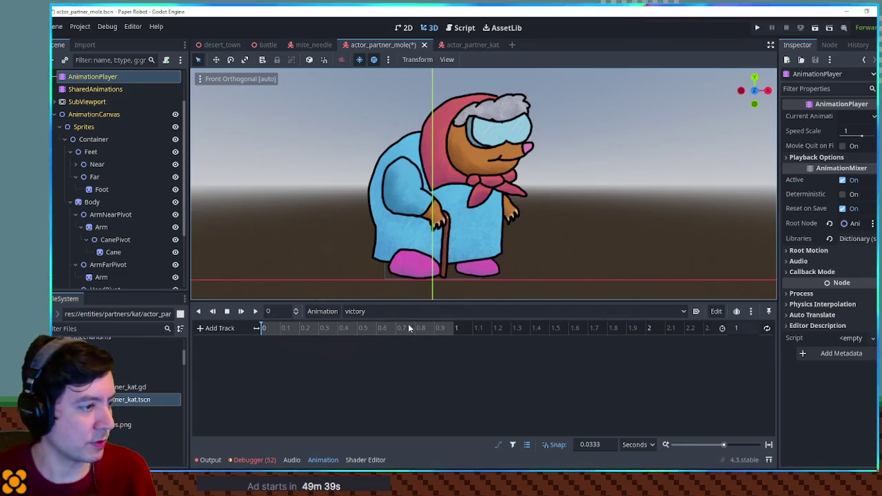
pyautogui.click(746, 330)
pyautogui.write('5')
pyautogui.press('Return')
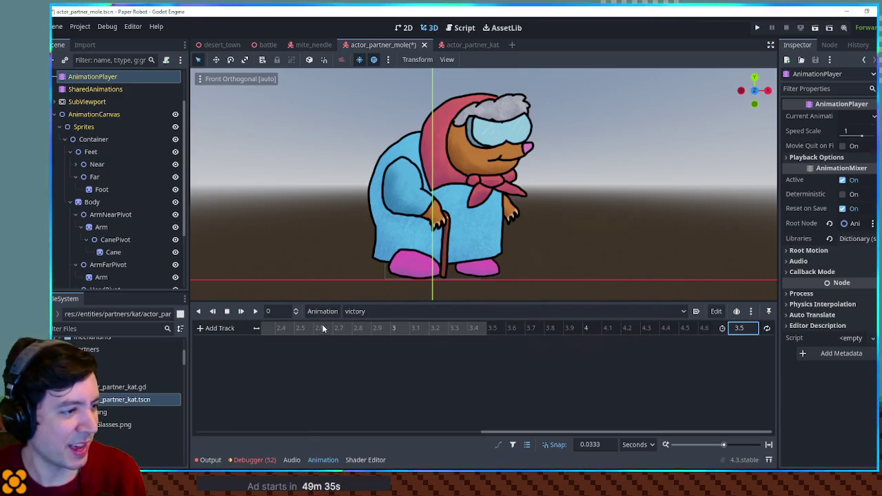
pyautogui.click(405, 27)
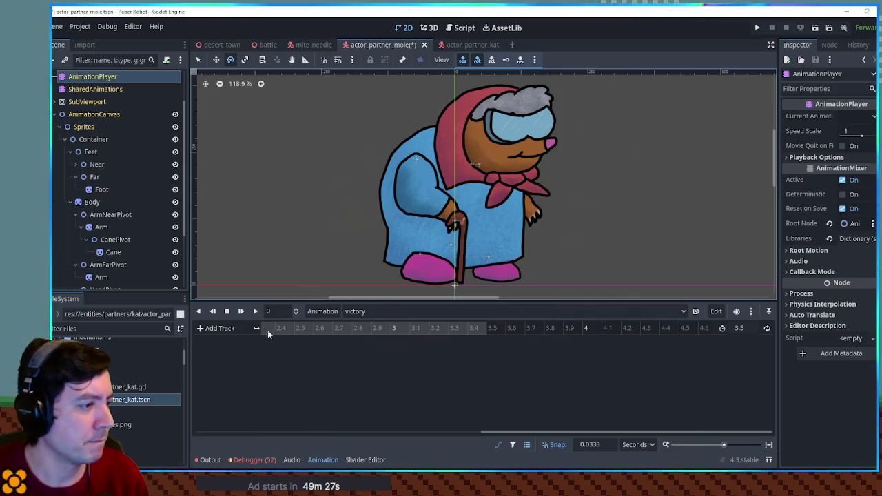
# - Enlarge the 2D viewport and select the Mouth sprite under HeadPivot
pyautogui.moveTo(281, 298); pyautogui.dragTo(296, 307)
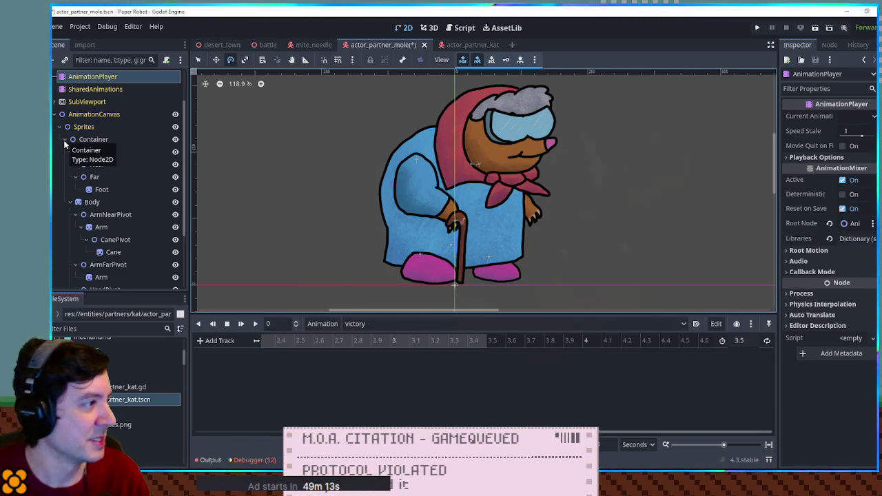
pyautogui.scroll(-3, 70, 204)
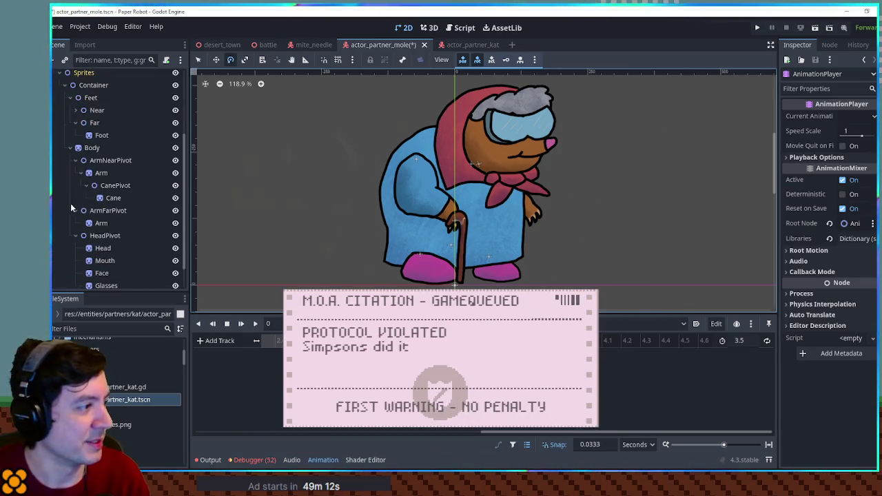
pyautogui.click(105, 260)
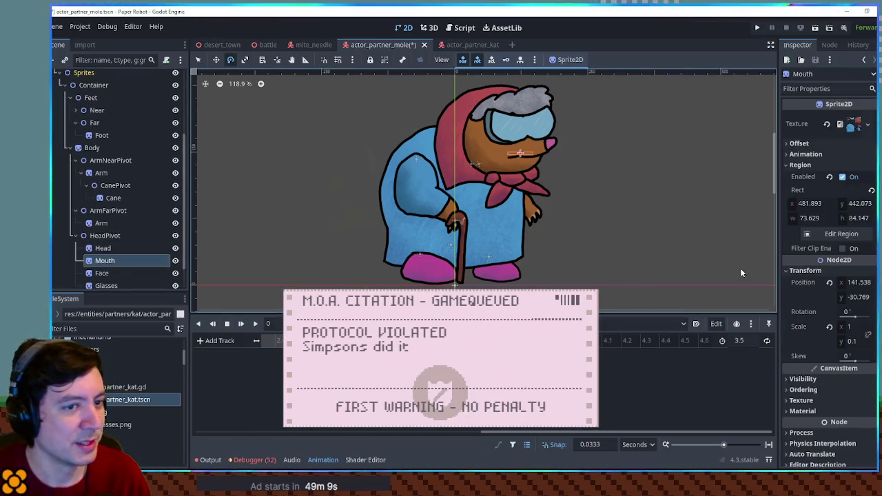
# - Add Mouth:scale keys to the victory animation, squashing a key's y scale to 0.1
pyautogui.click(870, 327)
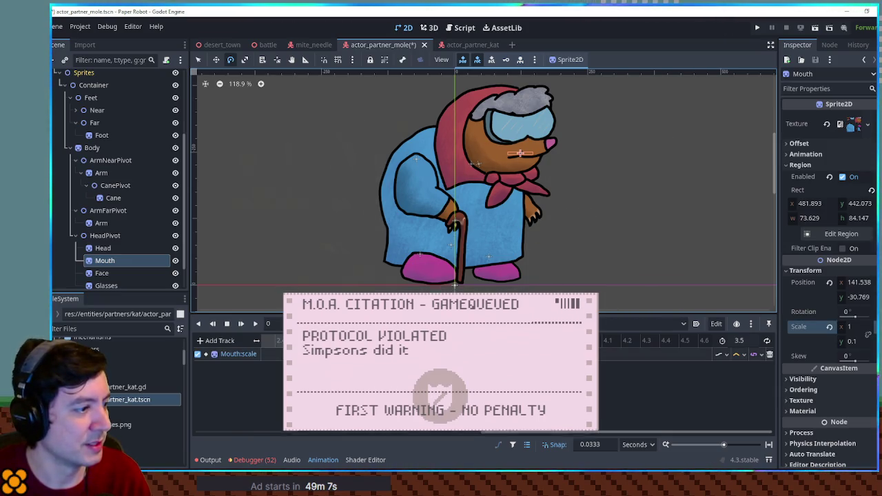
pyautogui.moveTo(483, 433); pyautogui.dragTo(231, 429)
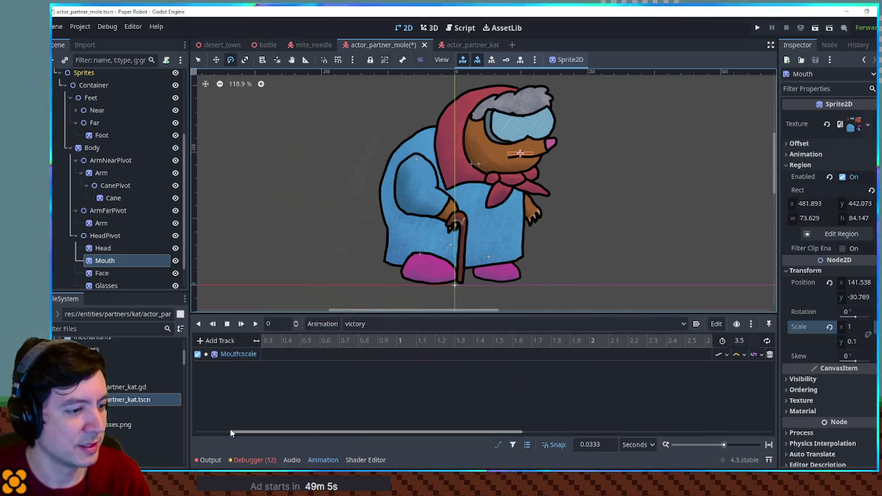
pyautogui.scroll(-2, 379, 369)
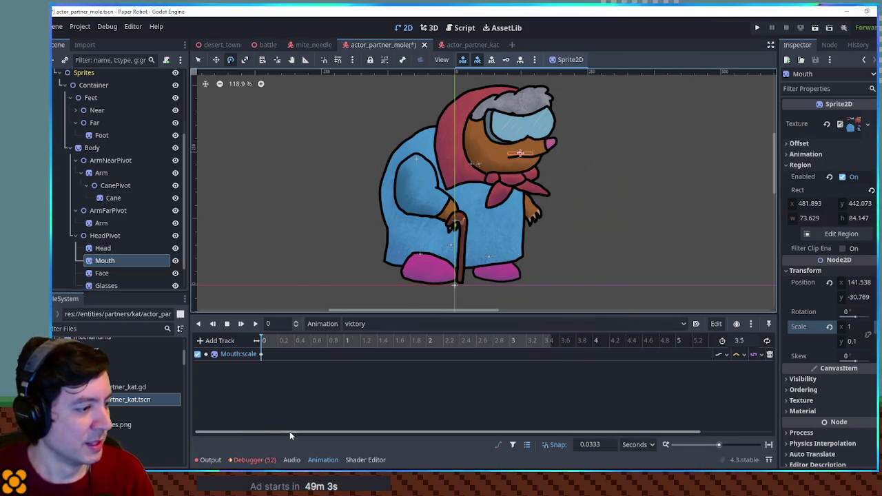
pyautogui.rightClick(270, 355)
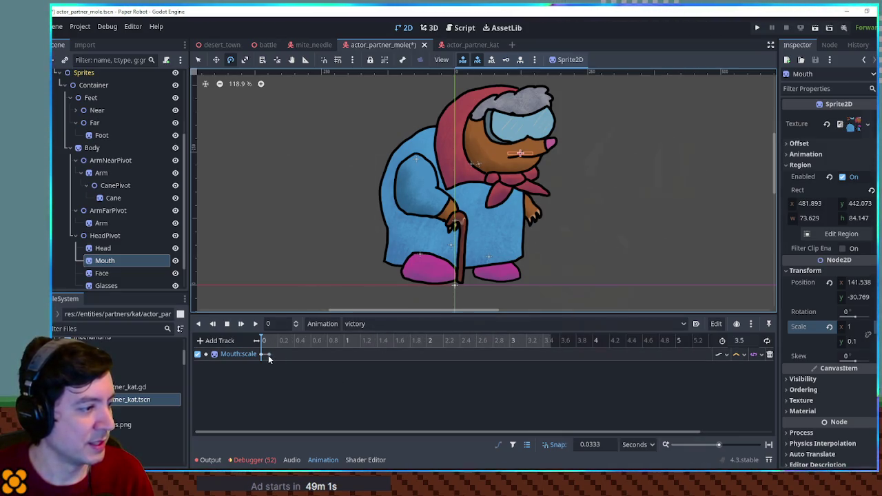
pyautogui.click(268, 355)
pyautogui.click(861, 145)
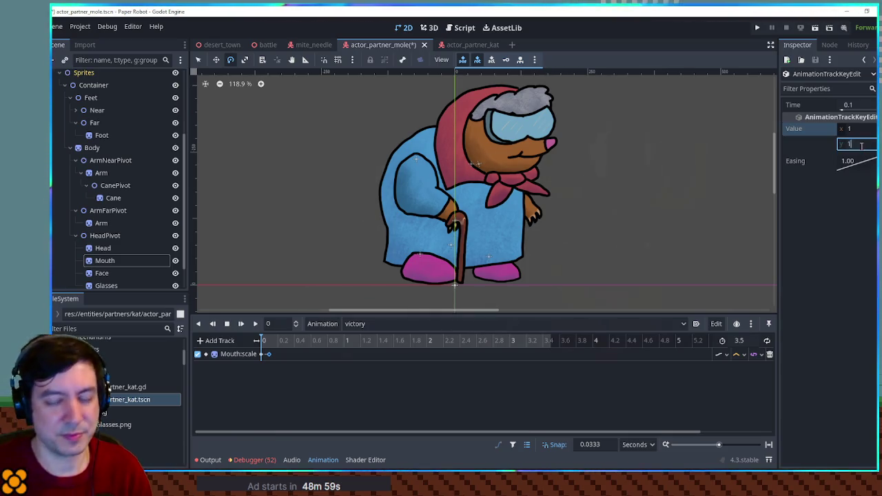
# - Insert another mouth scale key, correct a key's x scale value, and save the scene
pyautogui.rightClick(729, 359)
pyautogui.click(739, 390)
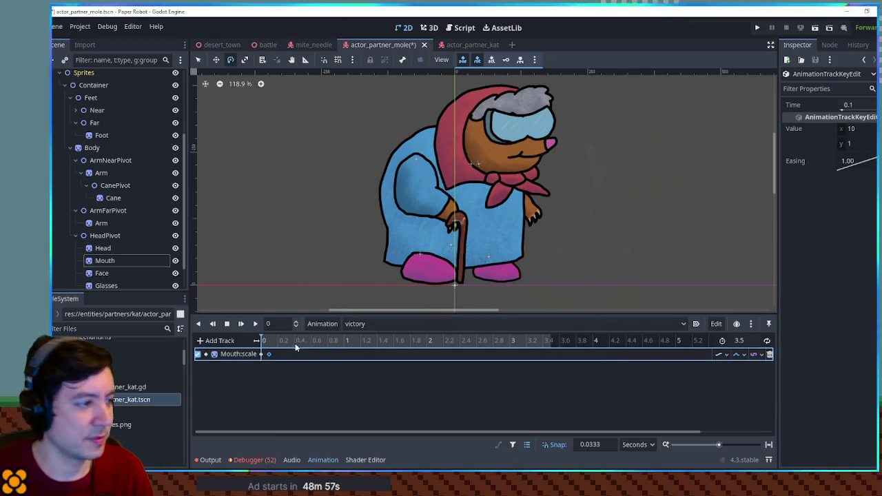
pyautogui.click(282, 341)
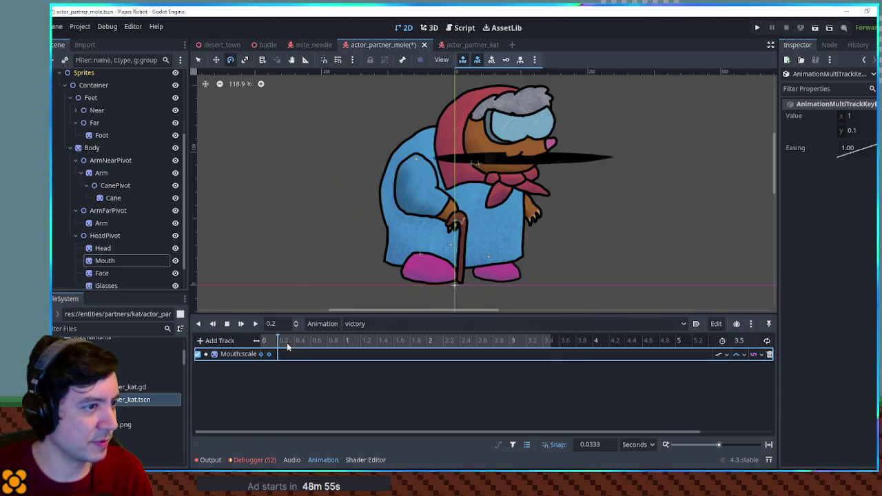
pyautogui.click(269, 354)
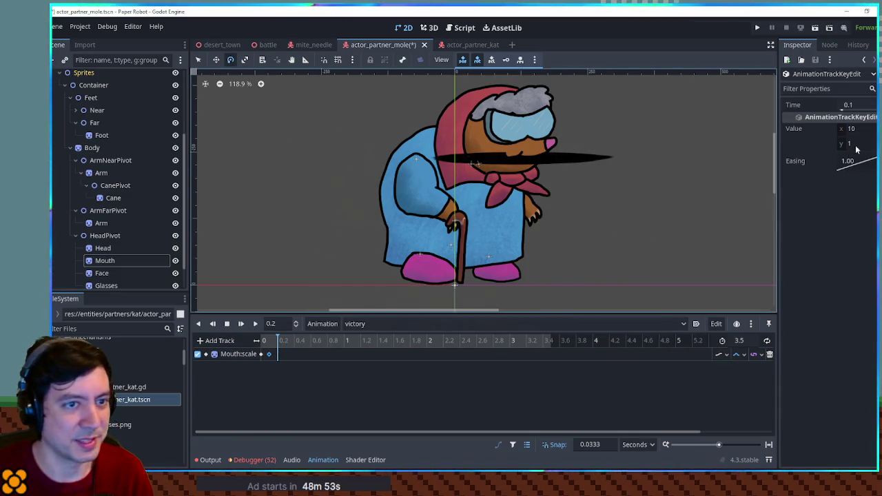
pyautogui.click(869, 130)
pyautogui.write('1')
pyautogui.hotkey('ctrl', 's')
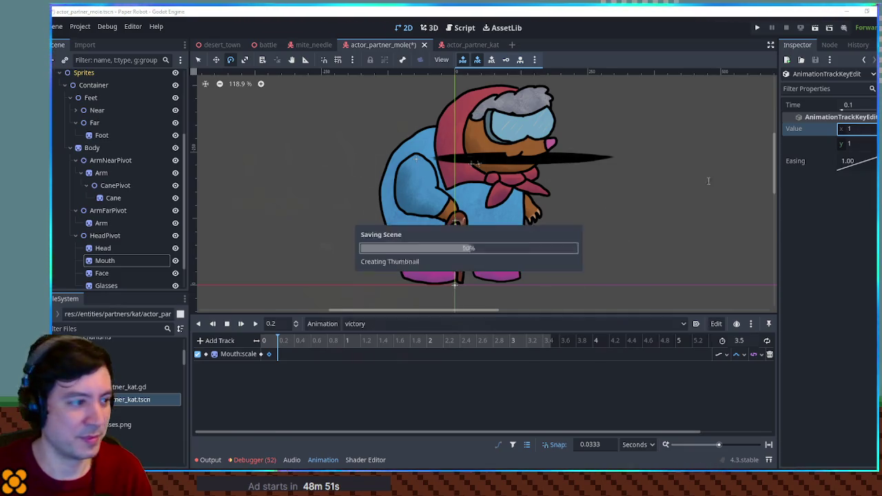
# - Preview the victory animation while selecting and checking the Mouth:scale keys
pyautogui.click(255, 324)
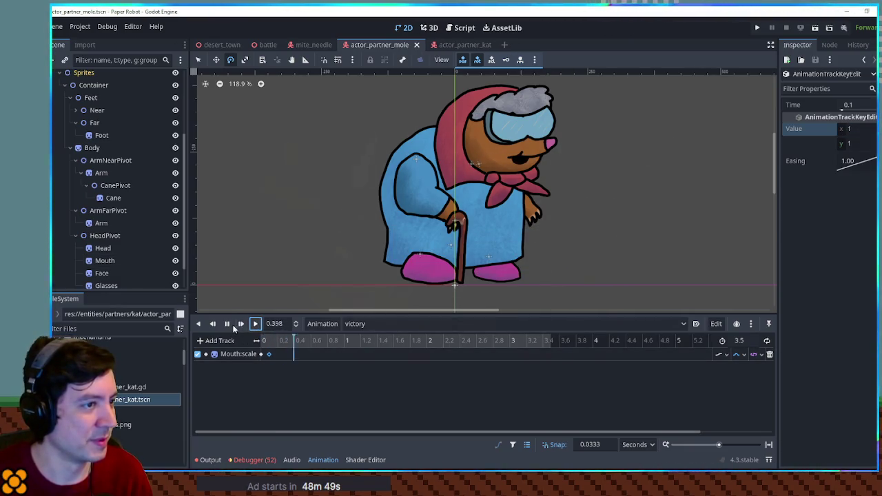
pyautogui.click(279, 354)
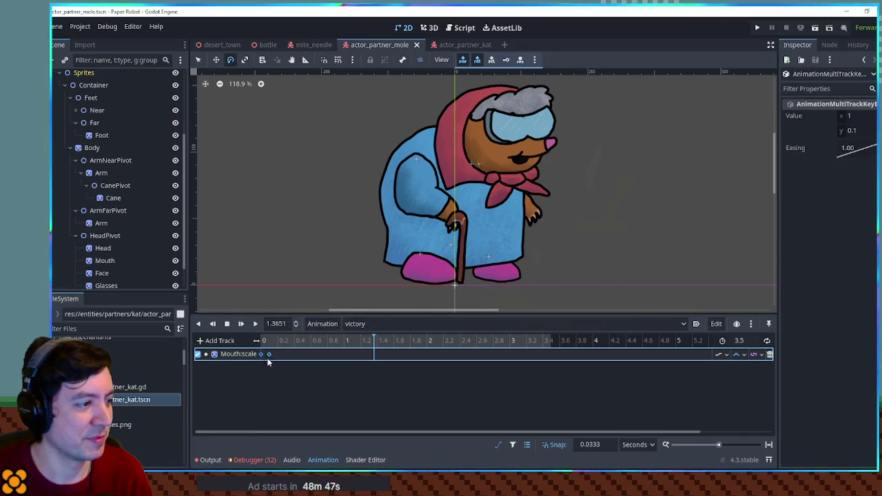
pyautogui.click(279, 342)
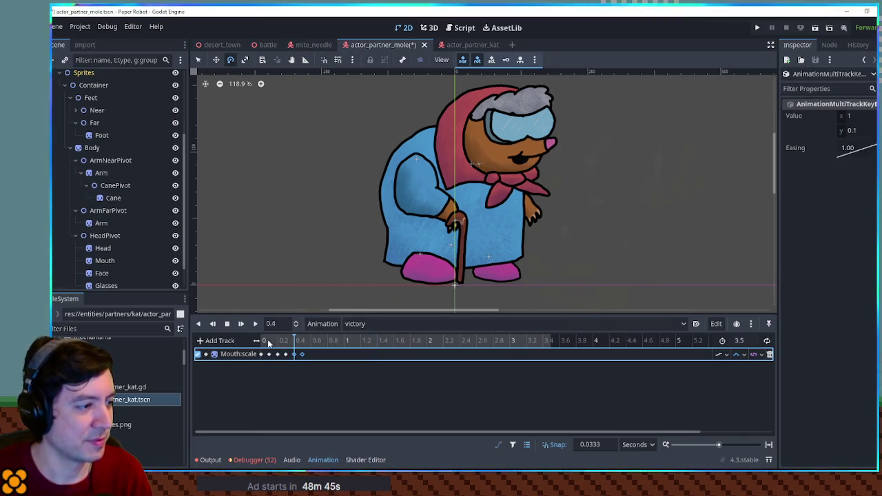
pyautogui.click(255, 324)
pyautogui.click(317, 358)
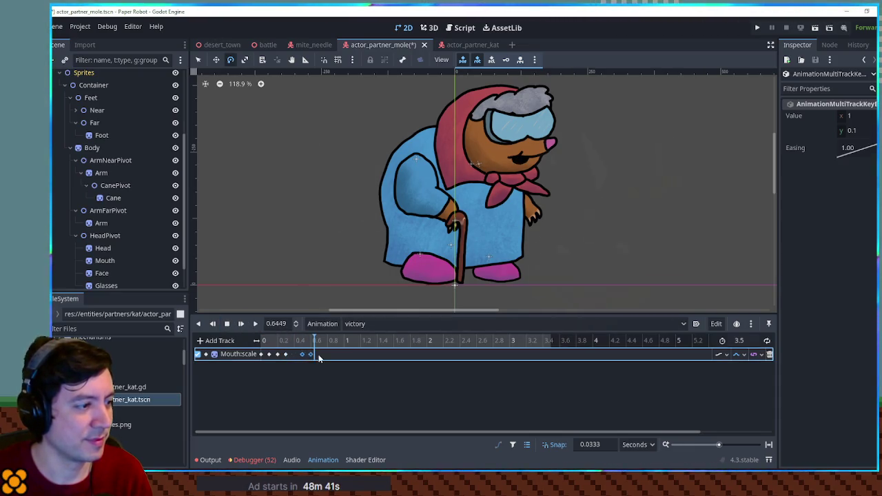
pyautogui.moveTo(289, 354); pyautogui.dragTo(272, 363)
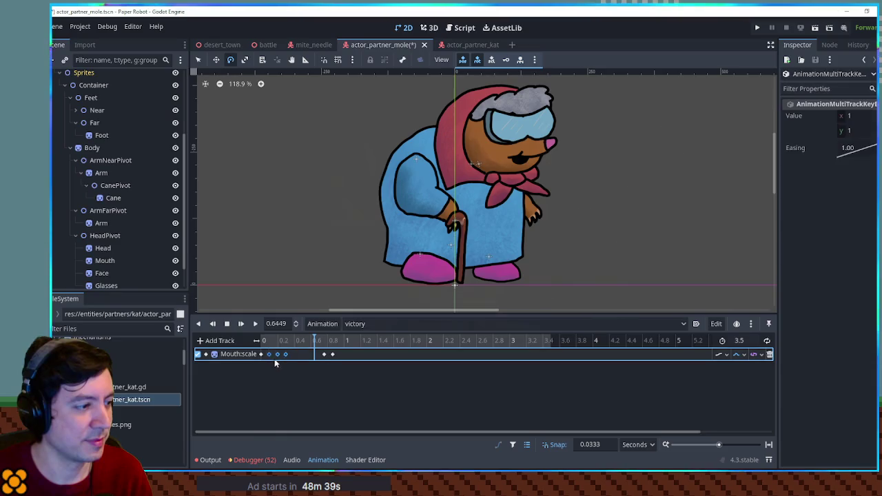
pyautogui.click(254, 324)
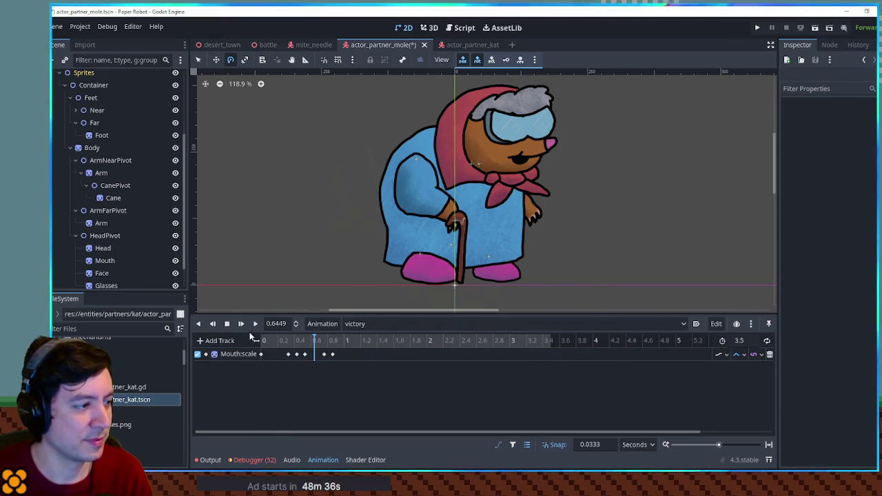
pyautogui.click(228, 324)
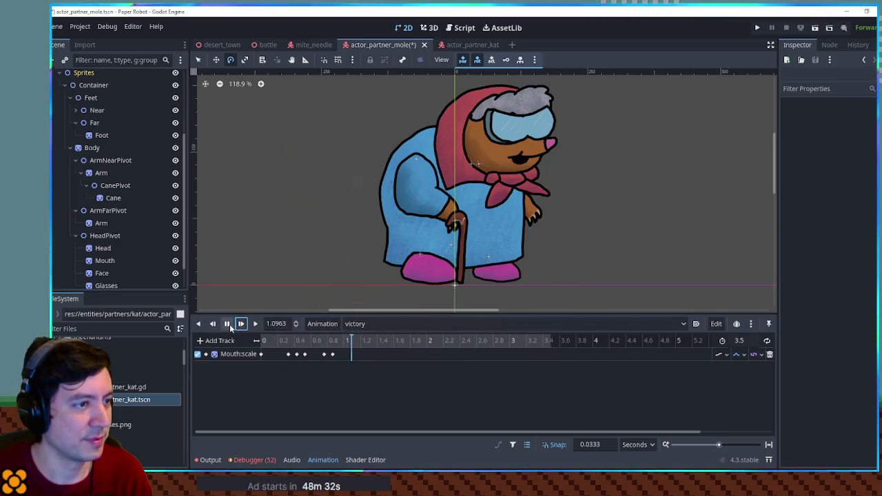
pyautogui.click(287, 354)
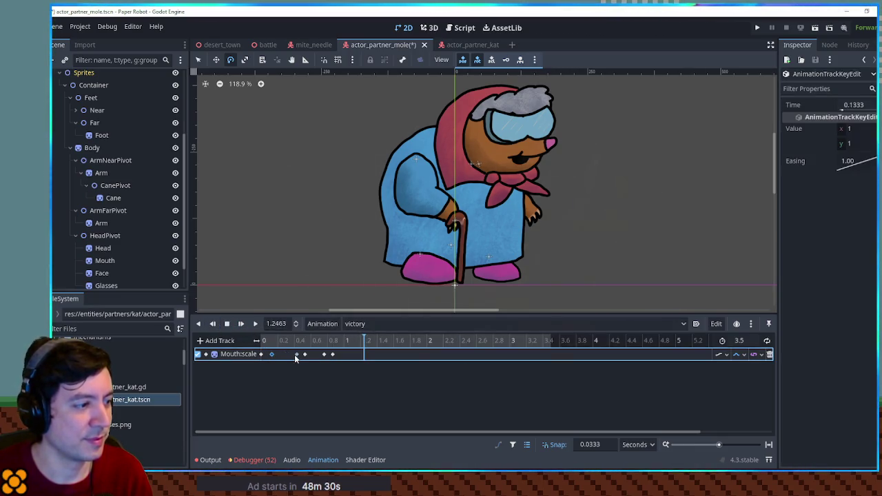
pyautogui.moveTo(298, 356)
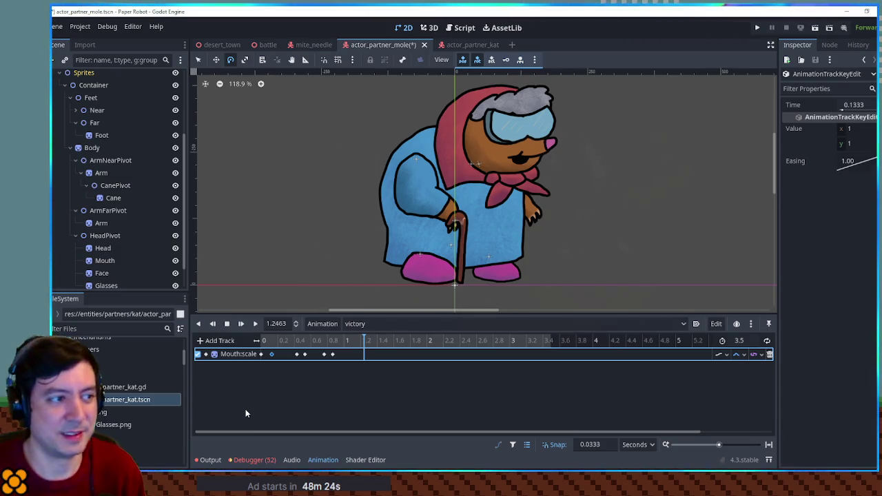
pyautogui.click(93, 147)
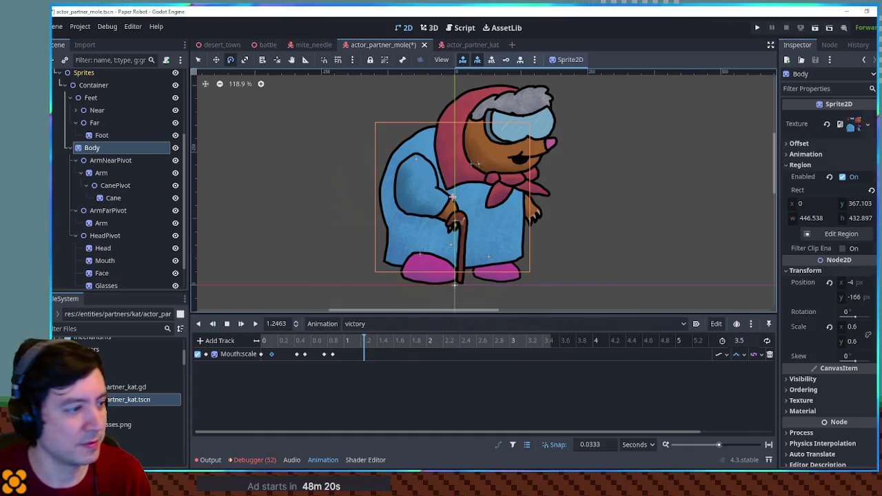
# - Add Body:rotation keys, with the second key at 0.6667 set to -5°
pyautogui.click(869, 311)
pyautogui.click(275, 367)
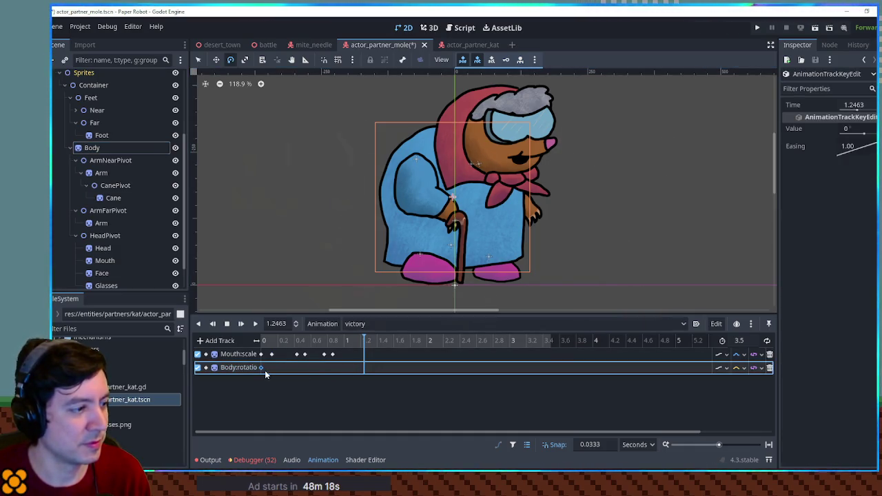
pyautogui.rightClick(316, 368)
pyautogui.click(325, 372)
pyautogui.click(862, 129)
pyautogui.write('-5')
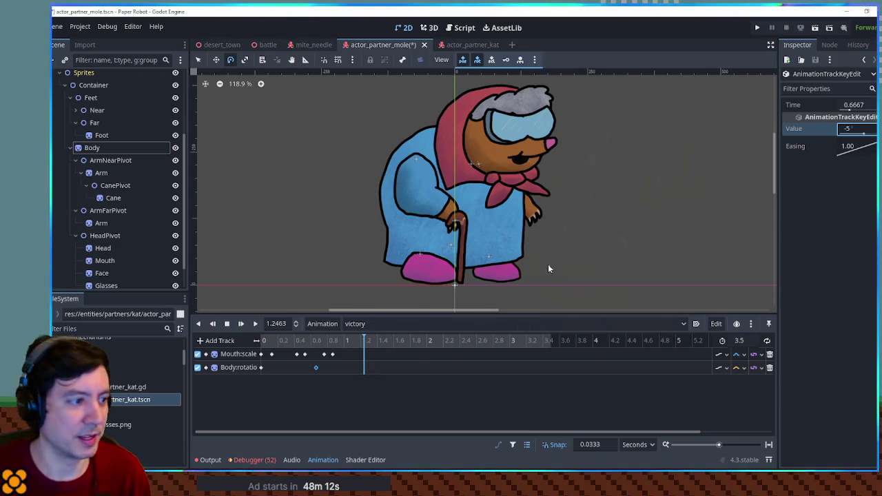
pyautogui.click(738, 369)
pyautogui.click(751, 403)
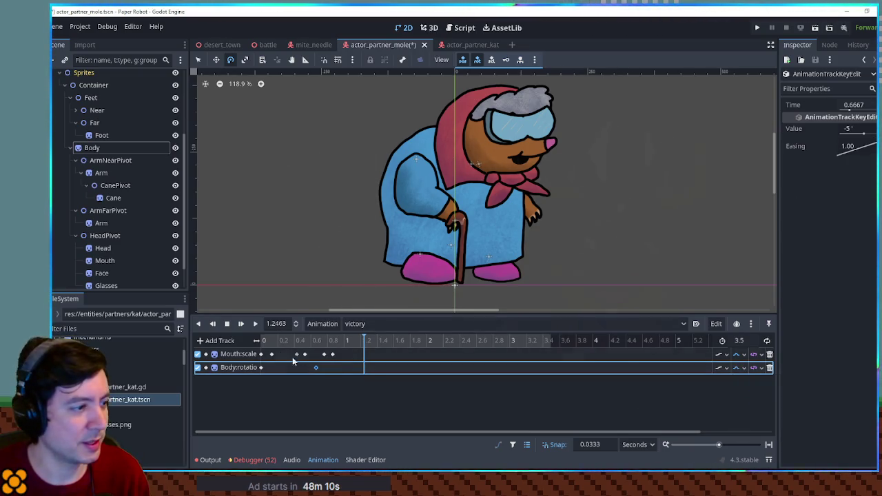
pyautogui.click(335, 340)
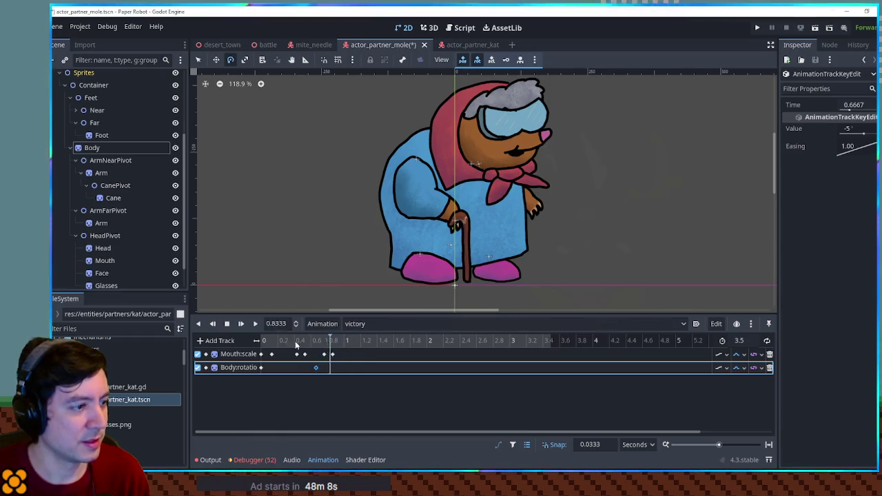
# - Replay the victory animation to check the body tilt timing
pyautogui.click(255, 324)
pyautogui.click(227, 324)
pyautogui.click(352, 370)
pyautogui.click(240, 324)
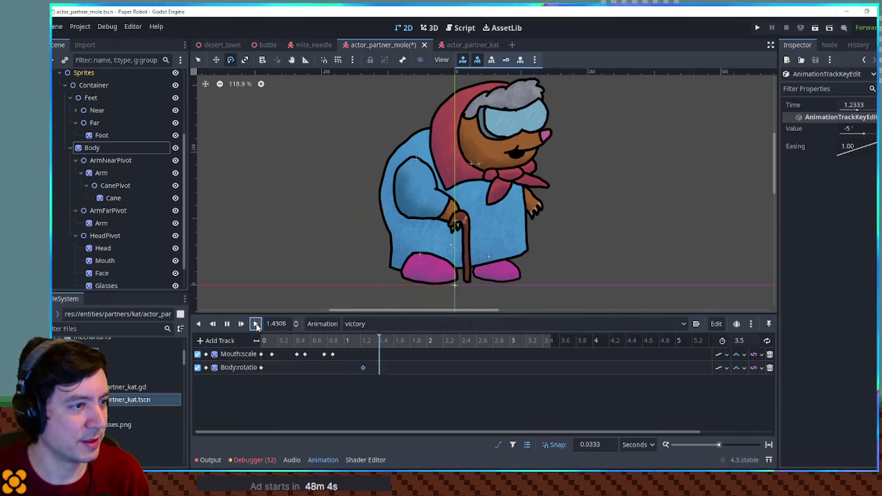
pyautogui.click(255, 324)
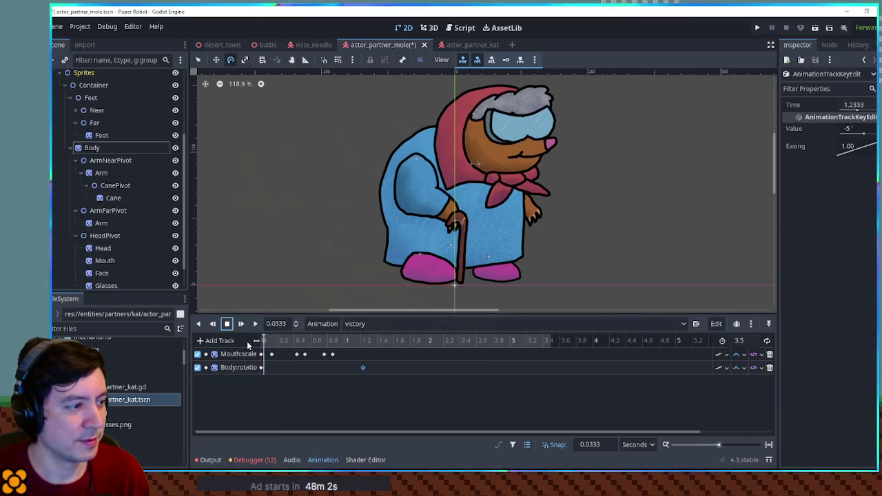
pyautogui.click(255, 324)
pyautogui.click(227, 324)
# - Move the Body:rotation key and the Mouth:scale key pair earlier, then preview
pyautogui.moveTo(363, 367); pyautogui.dragTo(340, 371)
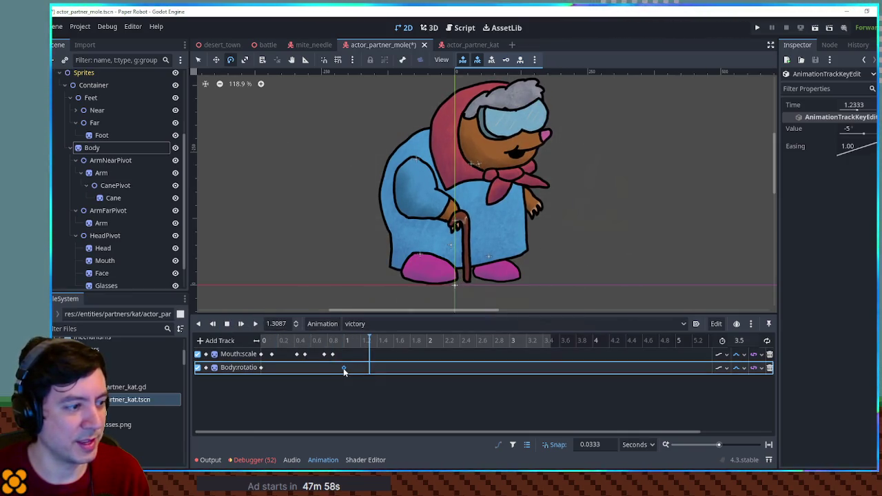
pyautogui.click(332, 354)
pyautogui.keyDown('shift'); pyautogui.click(323, 355); pyautogui.keyUp('shift')
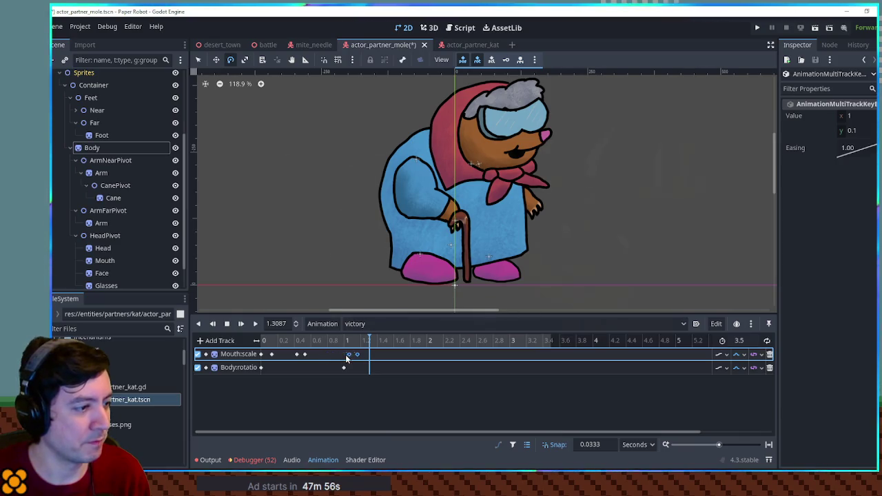
pyautogui.moveTo(317, 354); pyautogui.dragTo(299, 358)
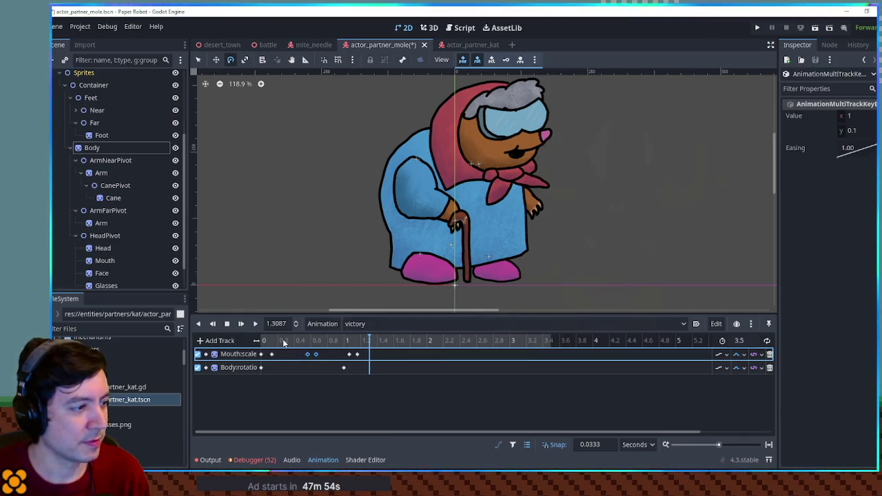
pyautogui.click(255, 324)
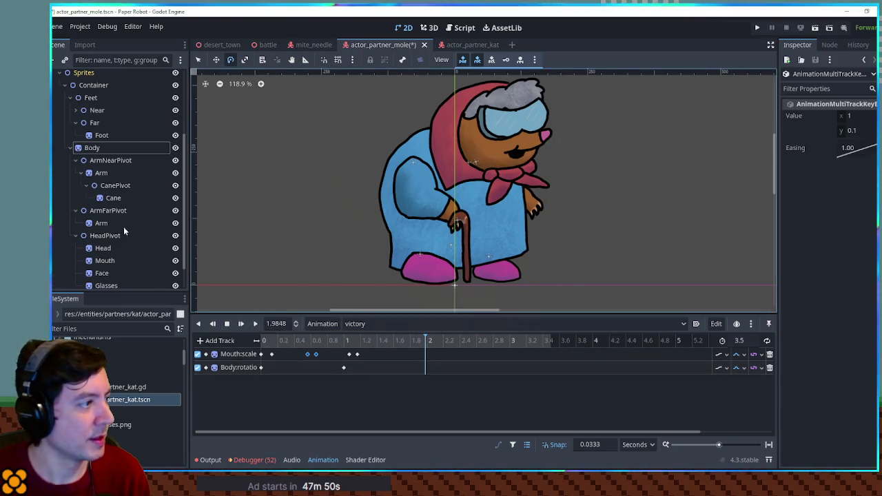
pyautogui.click(99, 146)
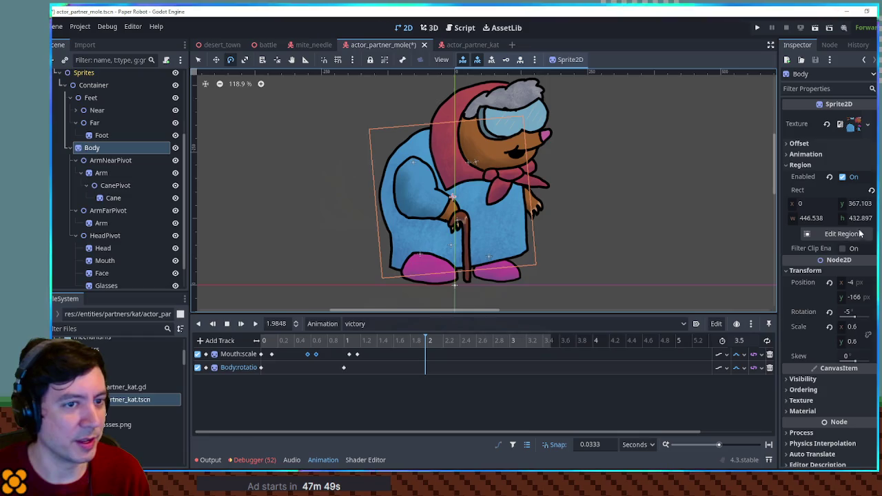
# - Key the Body position at time 0 and duplicate it at 0.5667, 0.6, 1.0667 and 1.1667
pyautogui.click(870, 282)
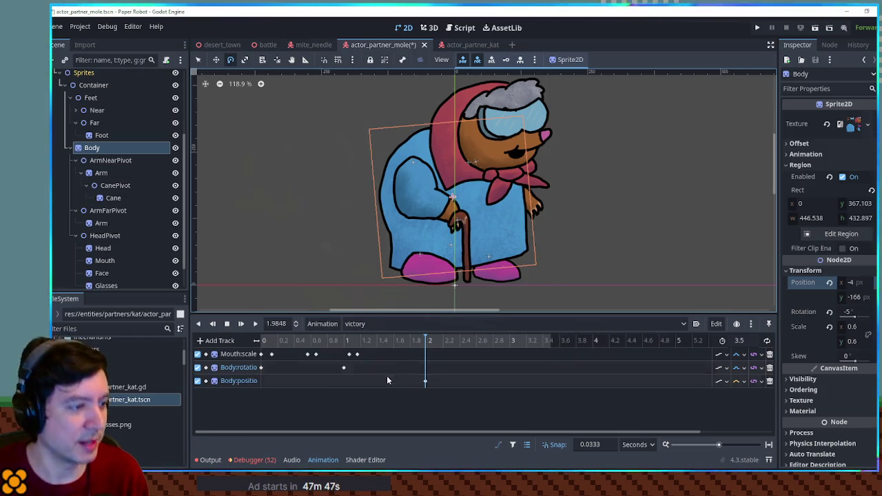
pyautogui.click(422, 381)
pyautogui.moveTo(262, 386); pyautogui.dragTo(261, 383)
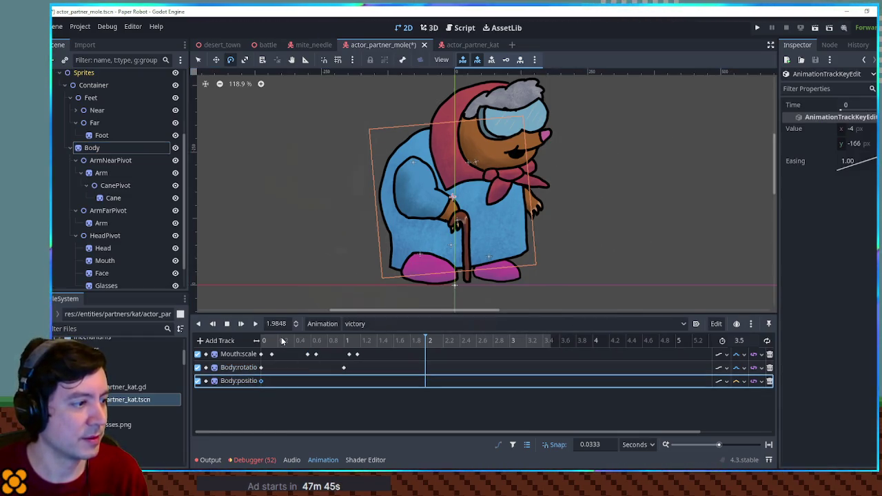
pyautogui.click(308, 340)
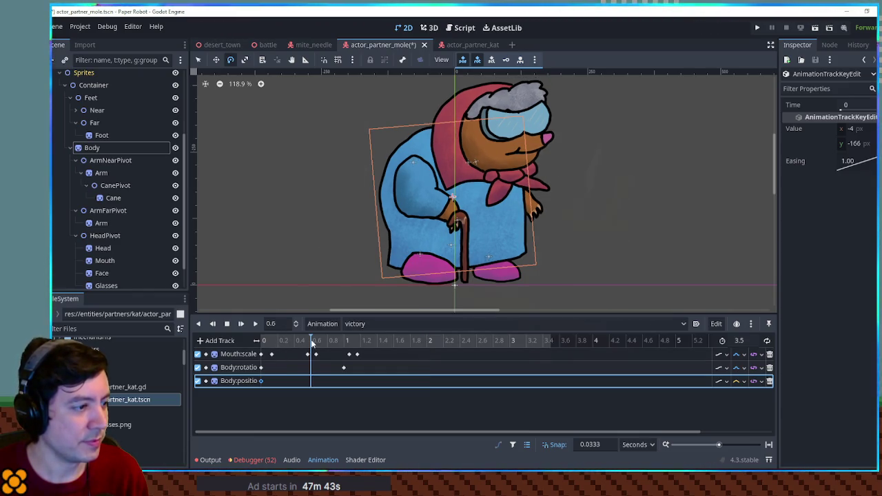
pyautogui.hotkey('ctrl', 'd')
pyautogui.click(350, 341)
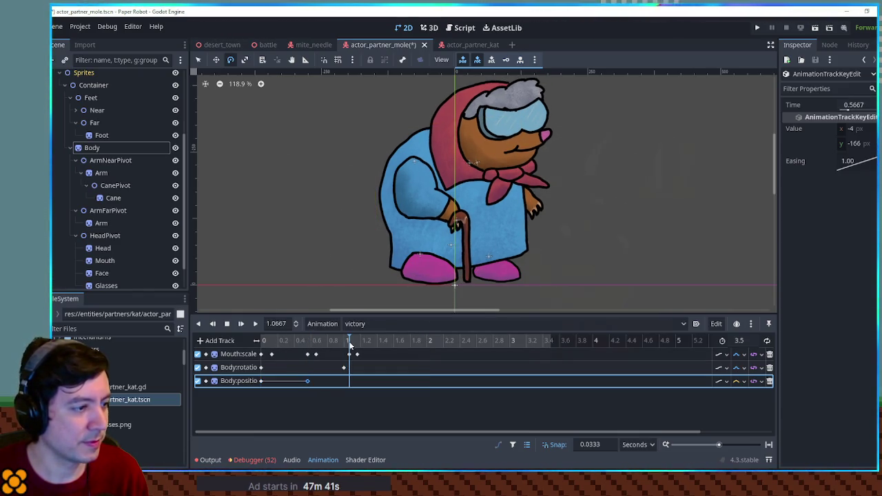
pyautogui.hotkey('ctrl', 'd')
pyautogui.click(291, 340)
pyautogui.click(272, 340)
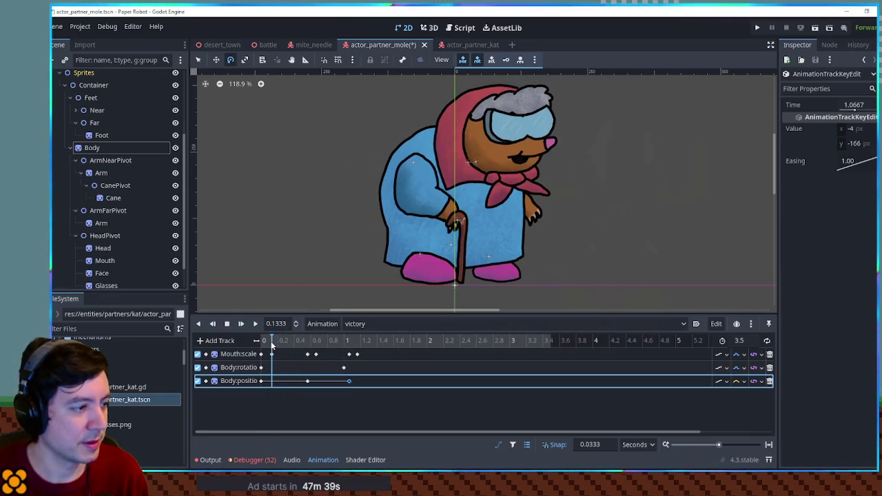
pyautogui.click(319, 340)
pyautogui.hotkey('ctrl', 'd')
pyautogui.click(358, 341)
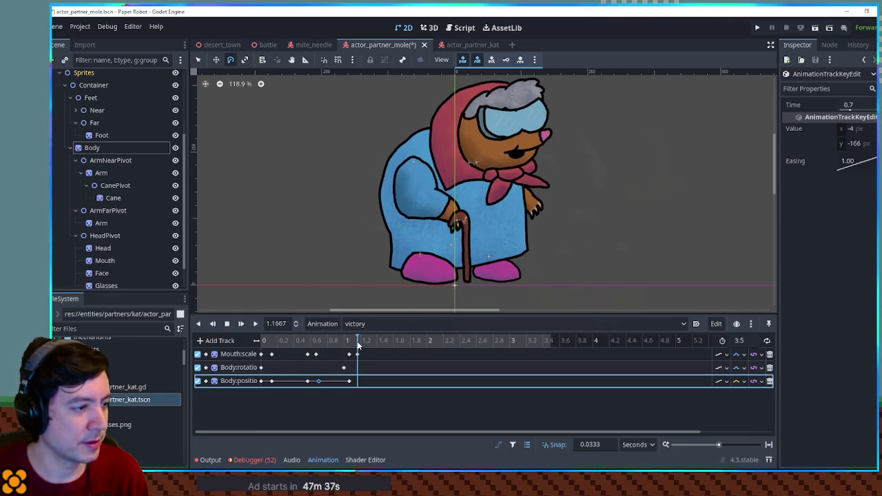
pyautogui.hotkey('ctrl', 'd')
# - Set alternate Body position keys' y to -161, use cubic interpolation, and preview
pyautogui.keyDown('shift'); pyautogui.click(318, 381); pyautogui.keyUp('shift')
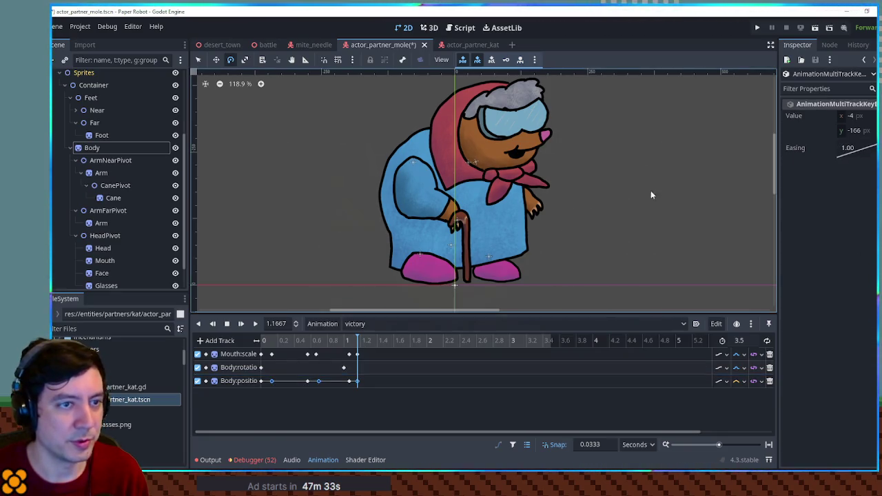
pyautogui.click(859, 133)
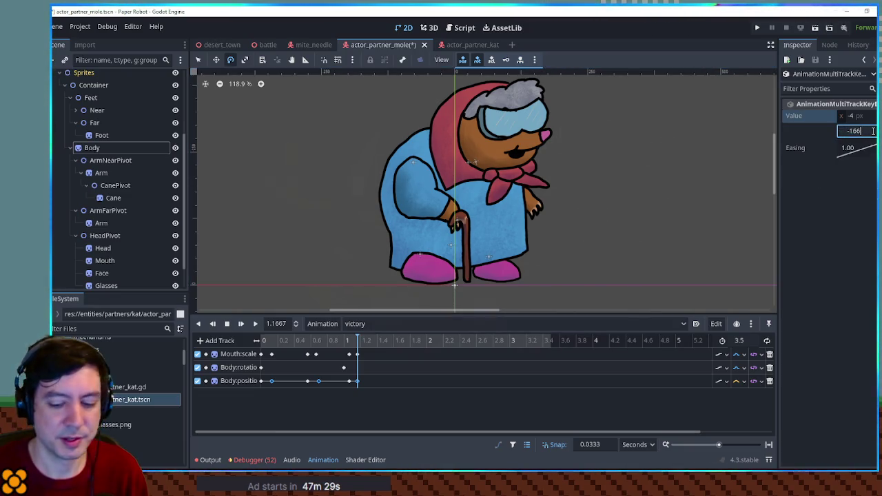
pyautogui.press('BackSpace')
pyautogui.write('1')
pyautogui.press('Return')
pyautogui.click(739, 382)
pyautogui.click(749, 421)
pyautogui.click(255, 324)
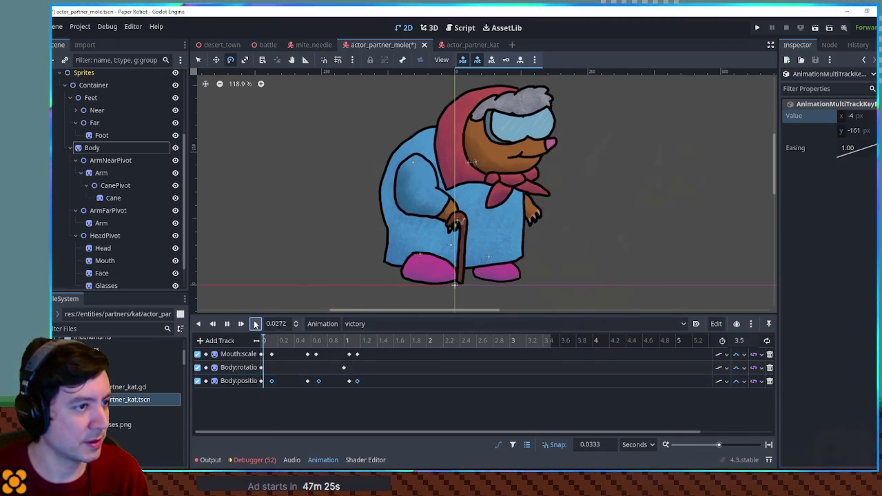
pyautogui.click(228, 323)
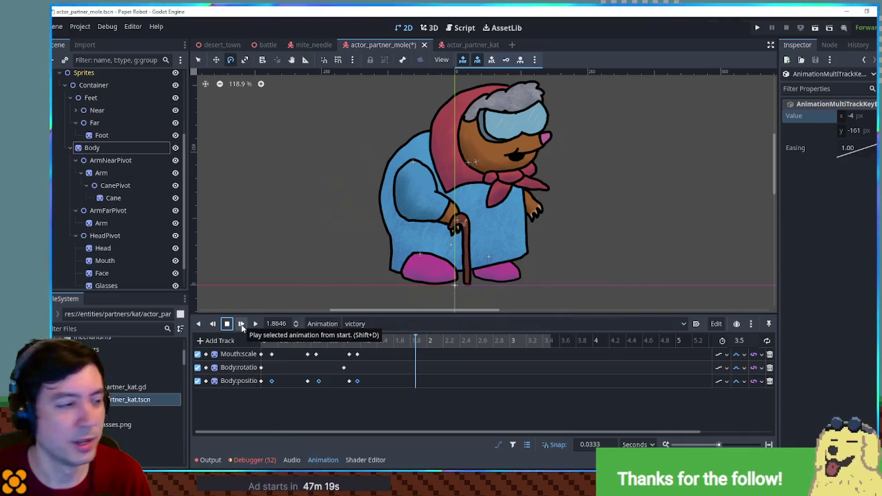
pyautogui.click(240, 324)
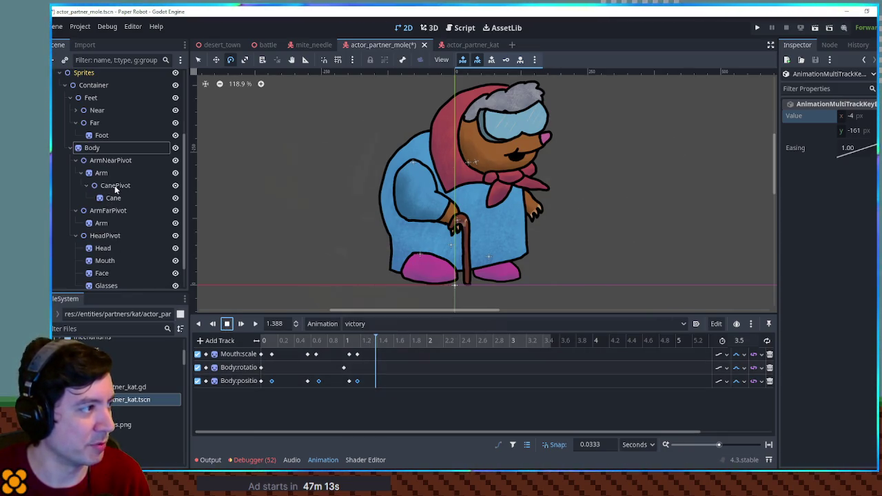
pyautogui.scroll(-2, 123, 214)
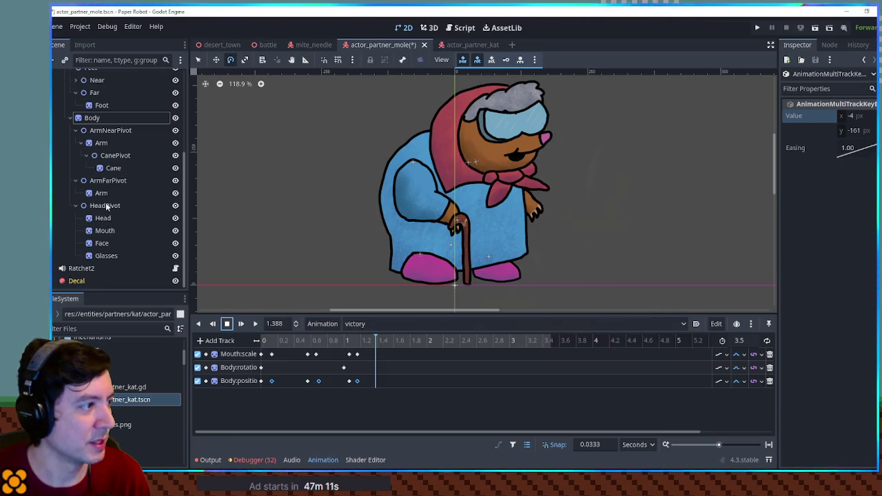
# - Key the HeadPivot position and duplicate its keys at 0.7, 1.1667 and 0.2333
pyautogui.click(105, 204)
pyautogui.click(832, 126)
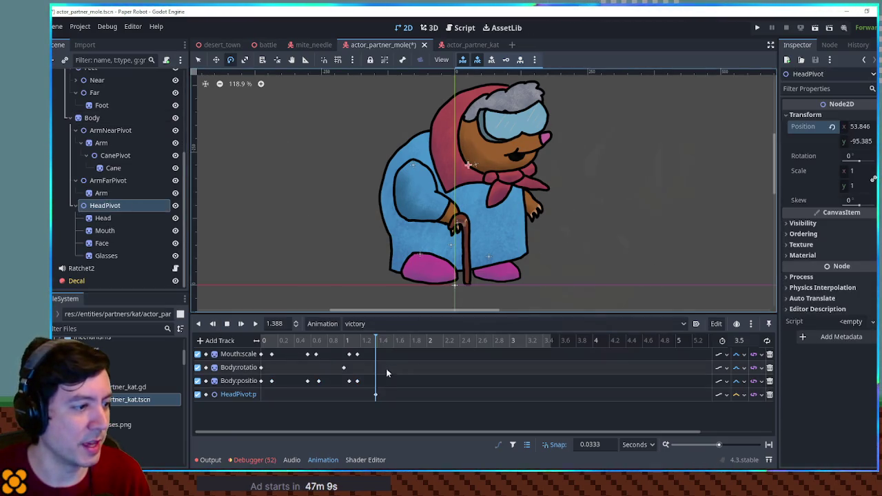
pyautogui.click(271, 394)
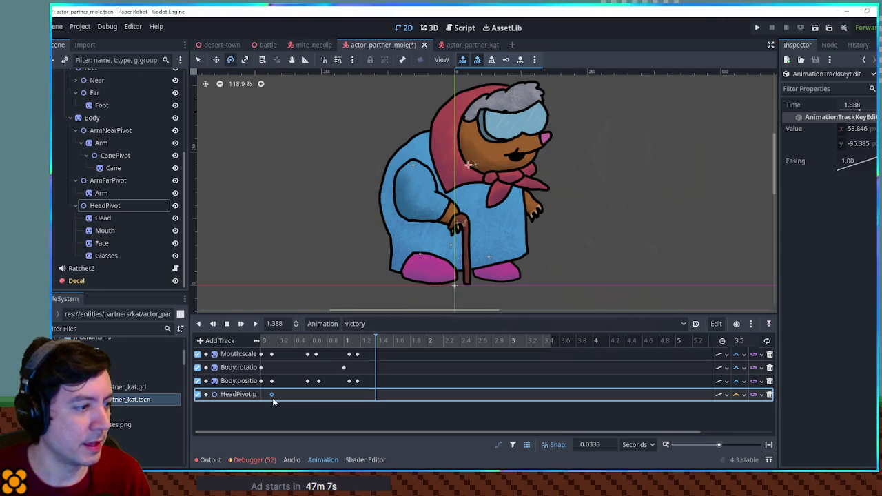
pyautogui.click(318, 340)
pyautogui.hotkey('ctrl', 'd')
pyautogui.click(360, 340)
pyautogui.hotkey('ctrl', 'd')
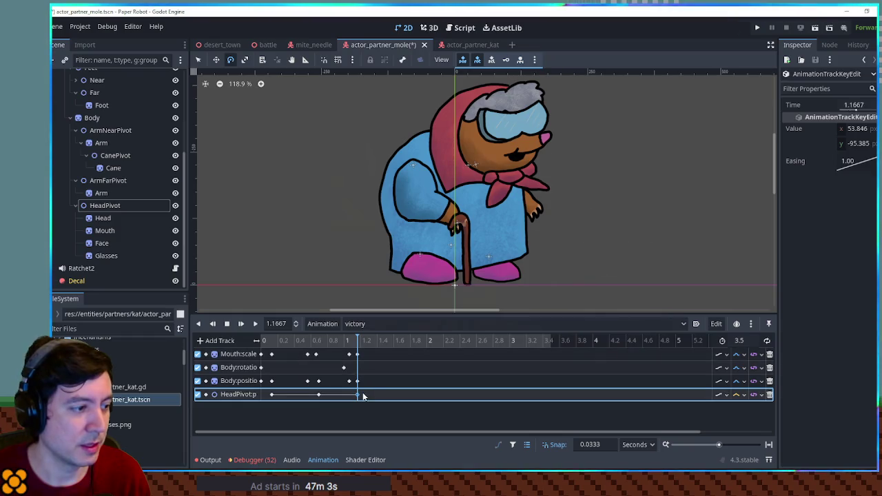
pyautogui.moveTo(363, 392); pyautogui.dragTo(274, 403)
pyautogui.click(279, 344)
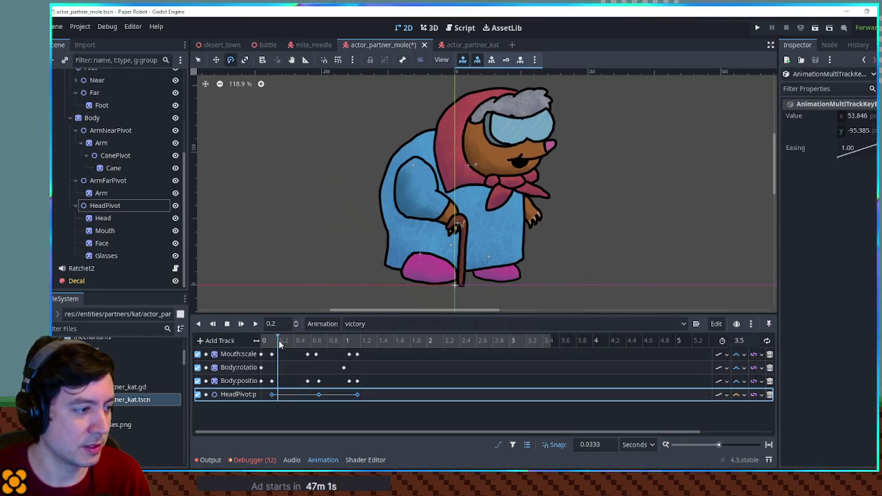
pyautogui.click(281, 341)
pyautogui.hotkey('ctrl', 'd')
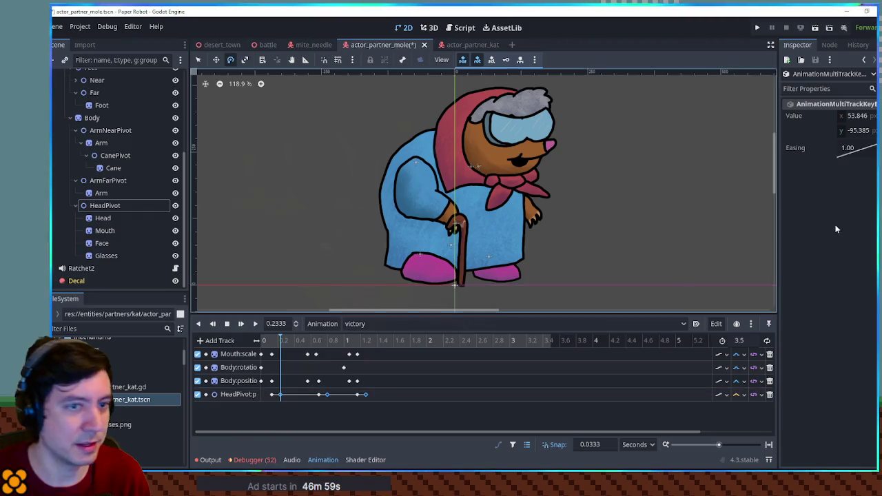
# - Set the copied HeadPivot keys' y to -90.385 and preview the head bob
pyautogui.click(858, 131)
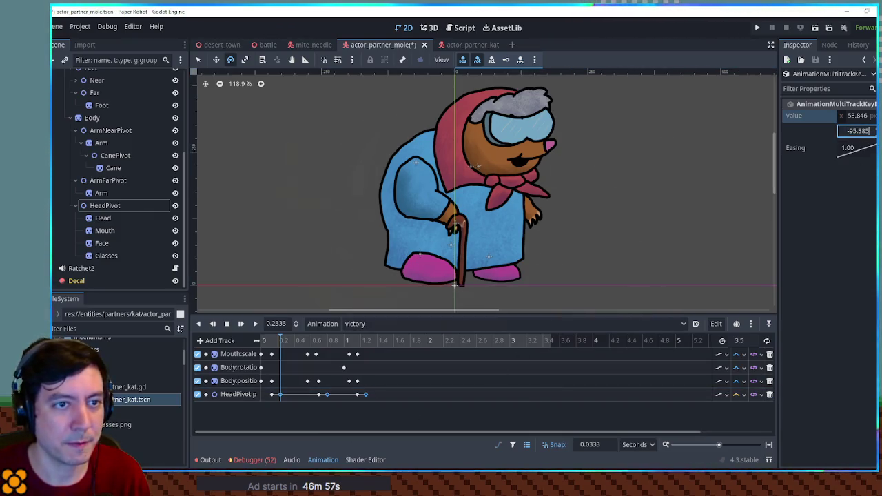
pyautogui.write('-90.385')
pyautogui.press('Return')
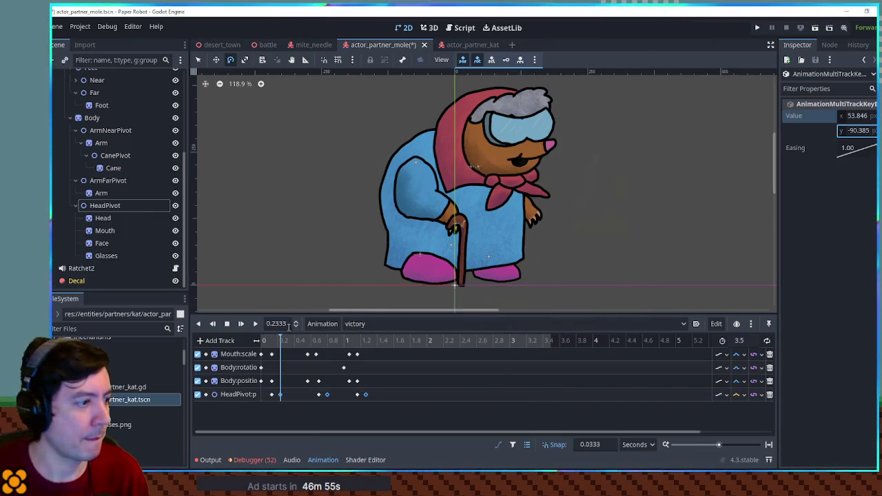
pyautogui.click(242, 324)
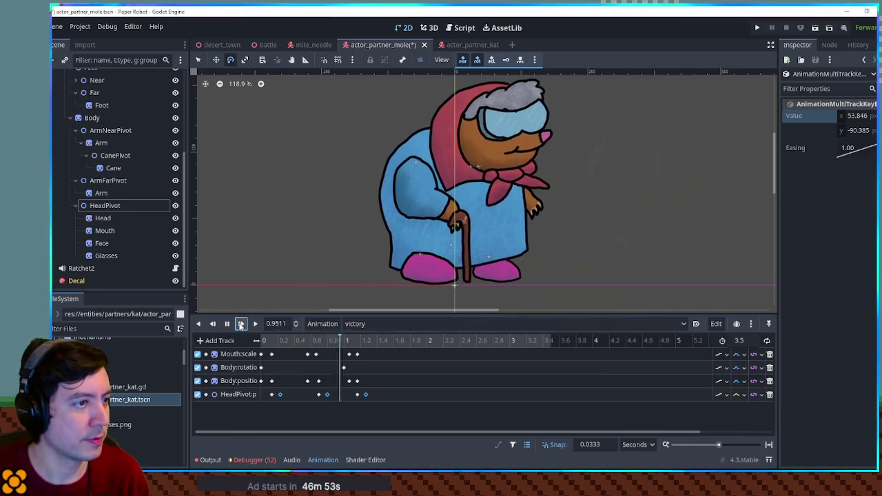
pyautogui.click(226, 324)
pyautogui.click(349, 353)
pyautogui.moveTo(383, 342); pyautogui.dragTo(393, 343)
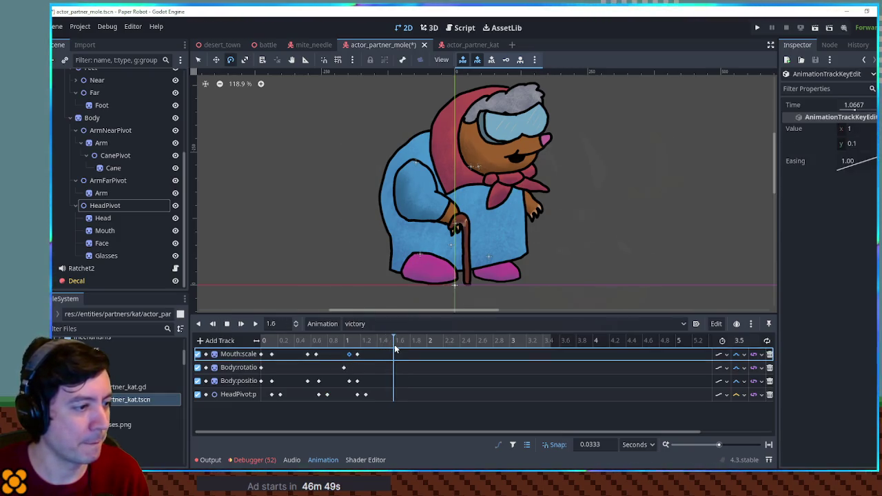
pyautogui.hotkey('ctrl', 'd')
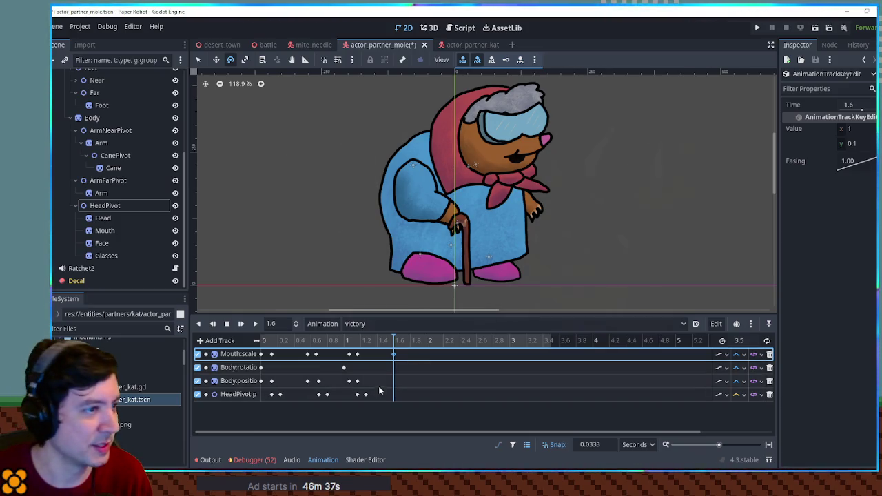
pyautogui.click(266, 341)
pyautogui.click(253, 324)
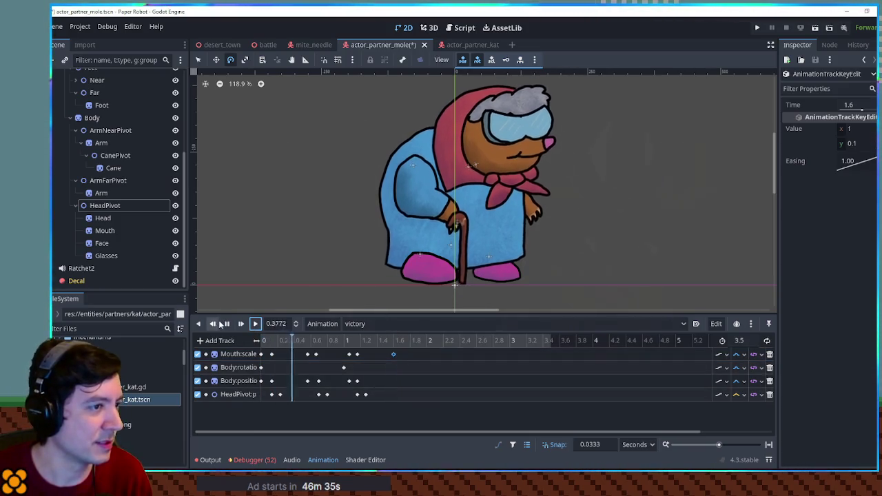
pyautogui.click(225, 324)
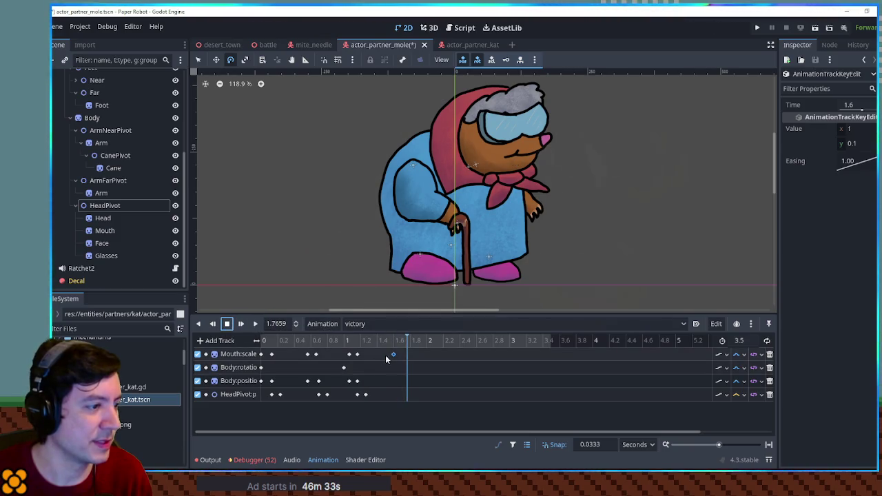
pyautogui.moveTo(390, 354)
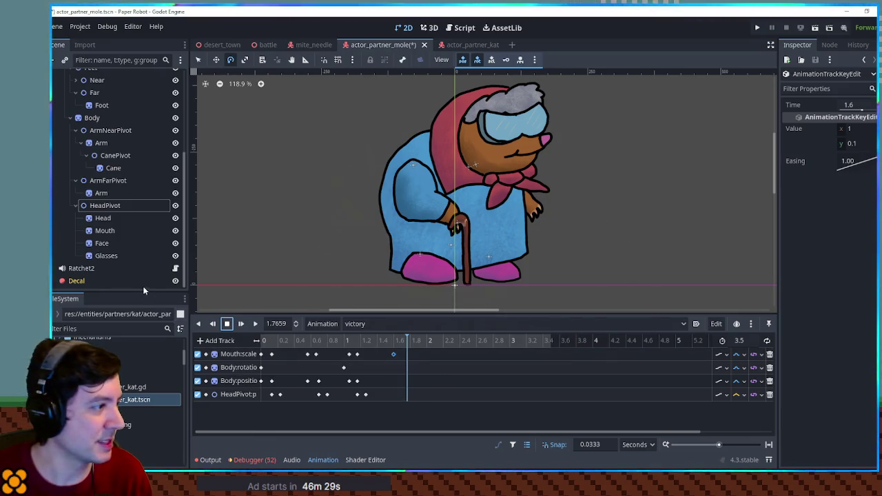
# - Add an ArmNearPivot Z Index key of 1 at time 0
pyautogui.click(111, 129)
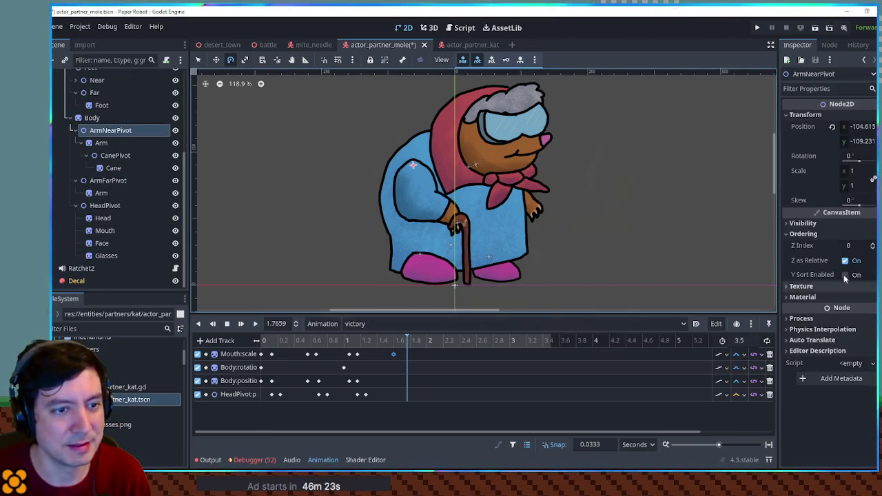
pyautogui.click(873, 245)
pyautogui.click(408, 408)
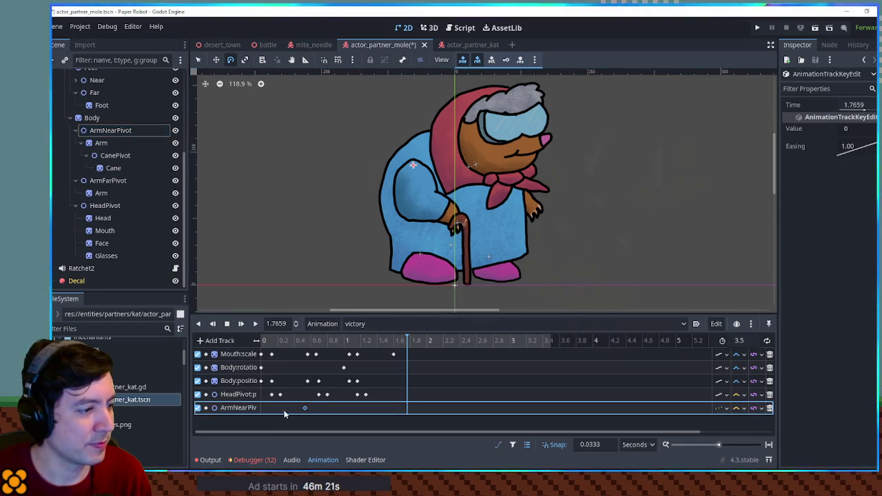
pyautogui.moveTo(256, 413); pyautogui.dragTo(259, 409)
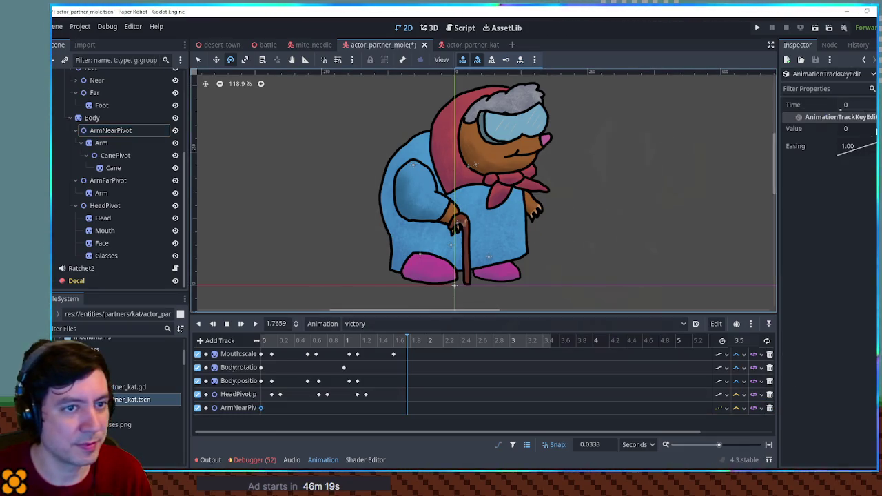
pyautogui.click(854, 128)
pyautogui.write('1')
# - Add a CanePivot Z Index key of 0 at time 0 and preview the animation
pyautogui.click(115, 156)
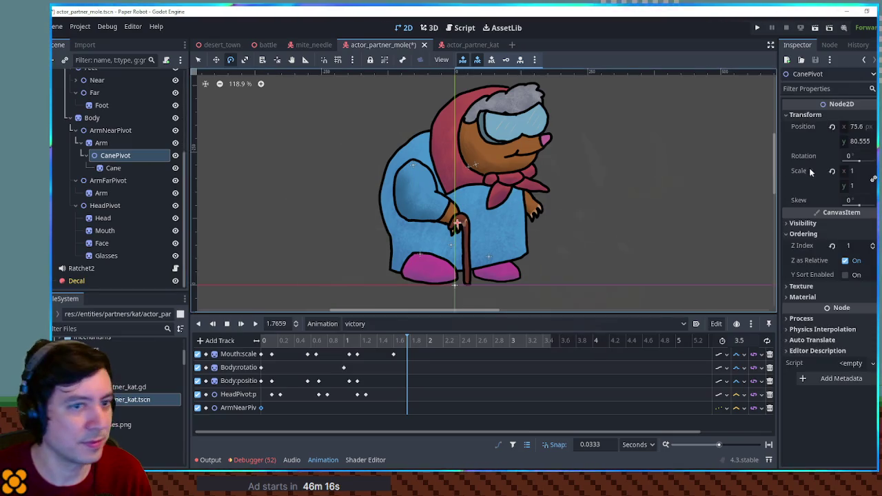
pyautogui.click(873, 245)
pyautogui.moveTo(407, 421); pyautogui.dragTo(261, 421)
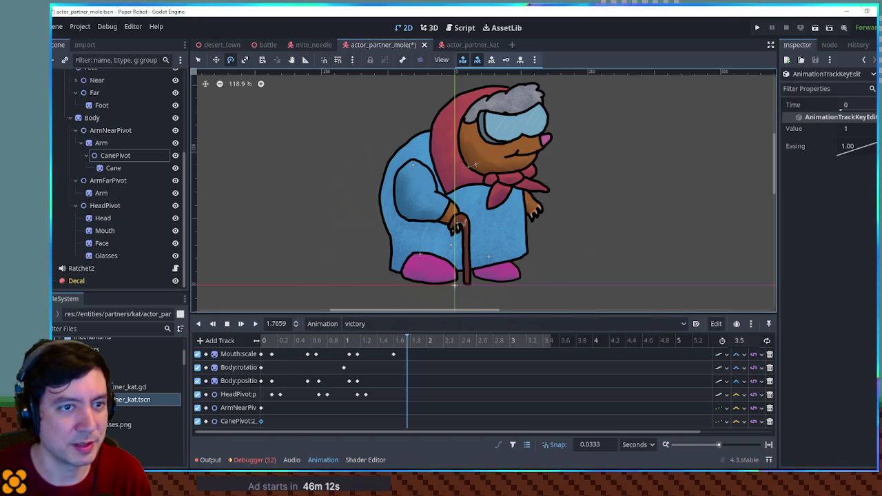
pyautogui.click(264, 340)
pyautogui.click(255, 324)
pyautogui.click(229, 324)
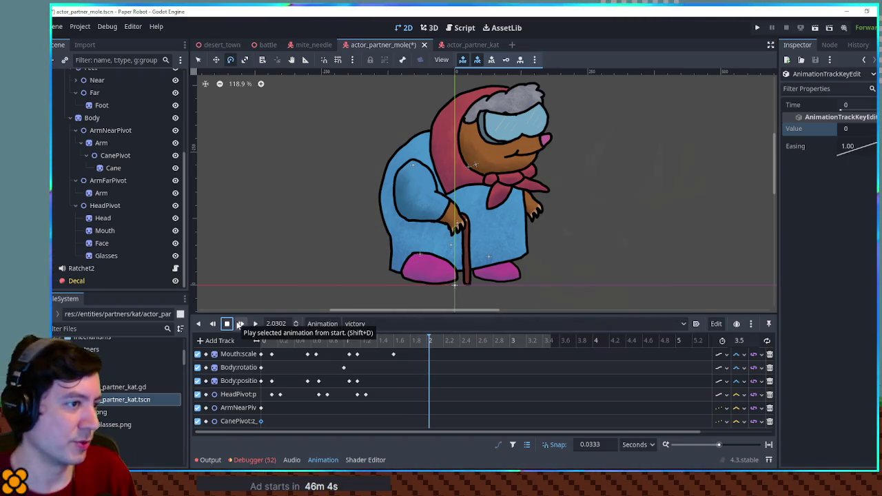
# - Duplicate the Mouth, Body:position and HeadPivot bob keys at the 1.57 s playhead and replay
pyautogui.click(255, 324)
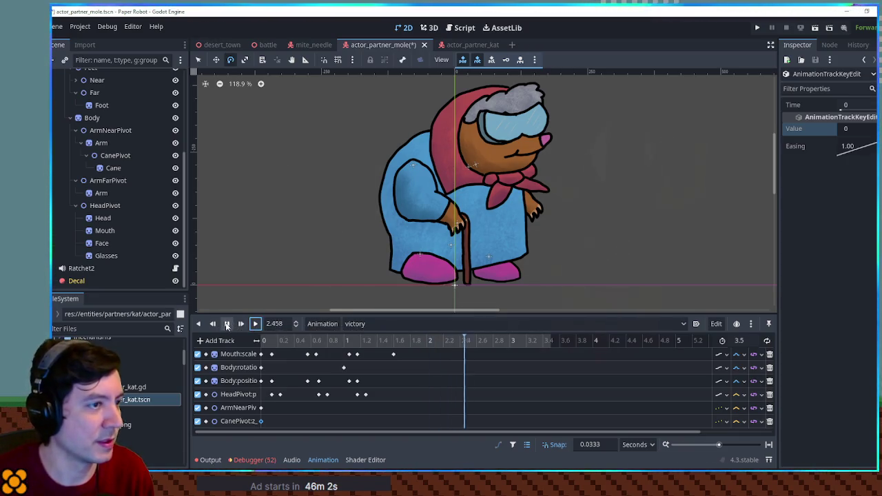
pyautogui.click(393, 355)
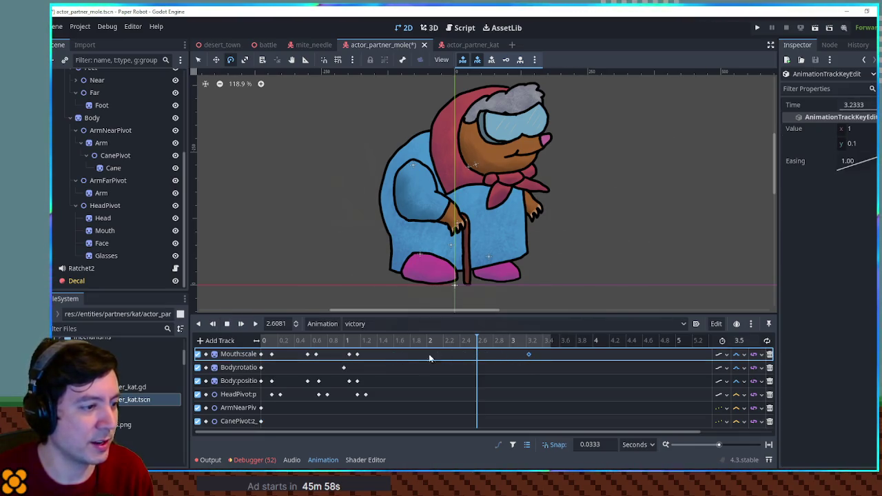
pyautogui.moveTo(382, 355); pyautogui.dragTo(258, 354)
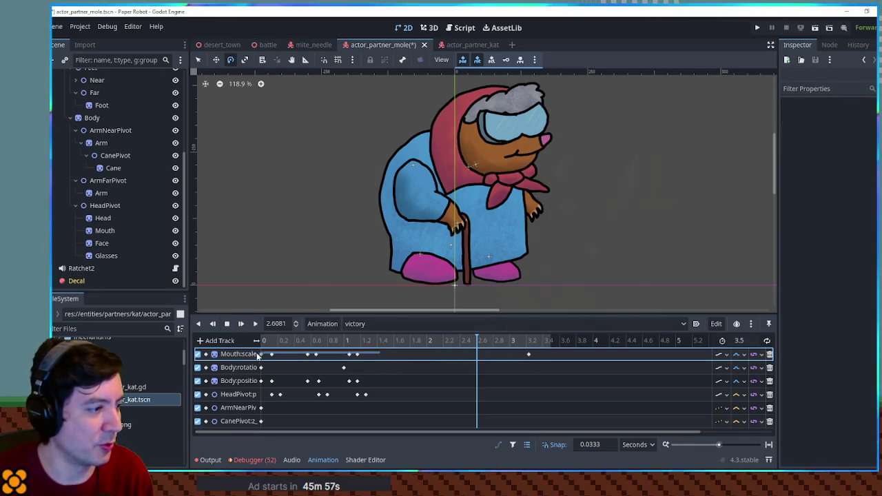
pyautogui.click(391, 341)
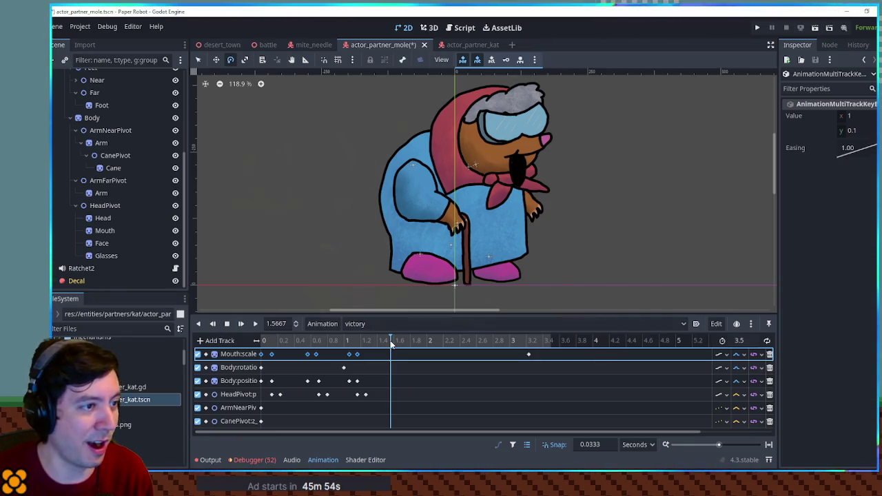
pyautogui.moveTo(417, 340)
pyautogui.mouseDown()
pyautogui.moveTo(531, 341)
pyautogui.moveTo(342, 341)
pyautogui.moveTo(423, 340)
pyautogui.mouseUp()
pyautogui.moveTo(381, 377); pyautogui.dragTo(256, 403)
pyautogui.hotkey('ctrl', 'd')
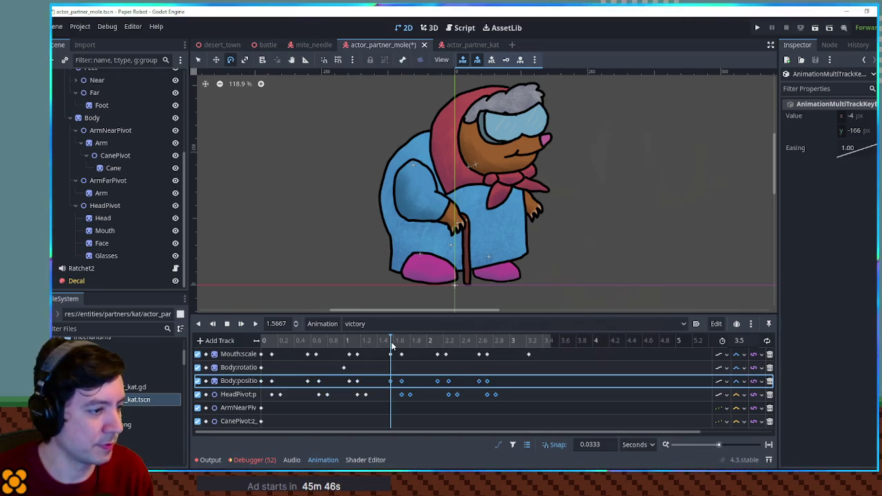
pyautogui.click(255, 324)
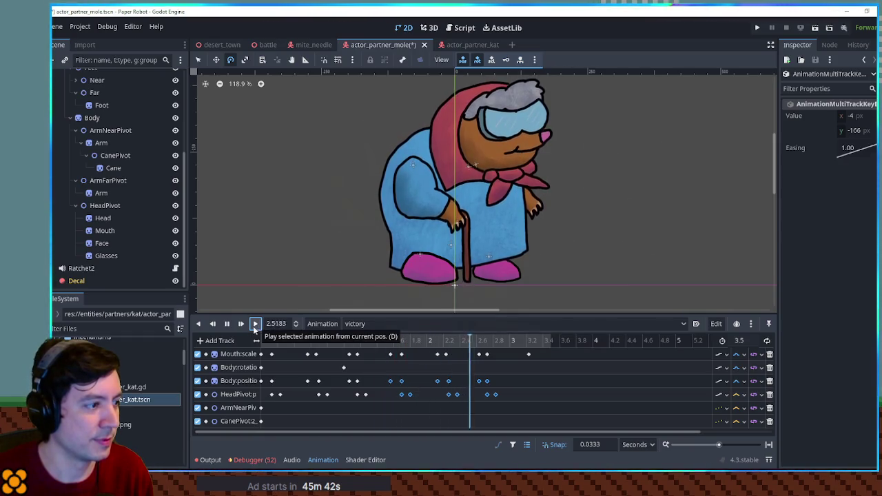
pyautogui.click(227, 324)
# - Shift the later key group slightly earlier and move a Body:rotation key to about 1.83 s at -7°
pyautogui.moveTo(415, 349); pyautogui.dragTo(386, 399)
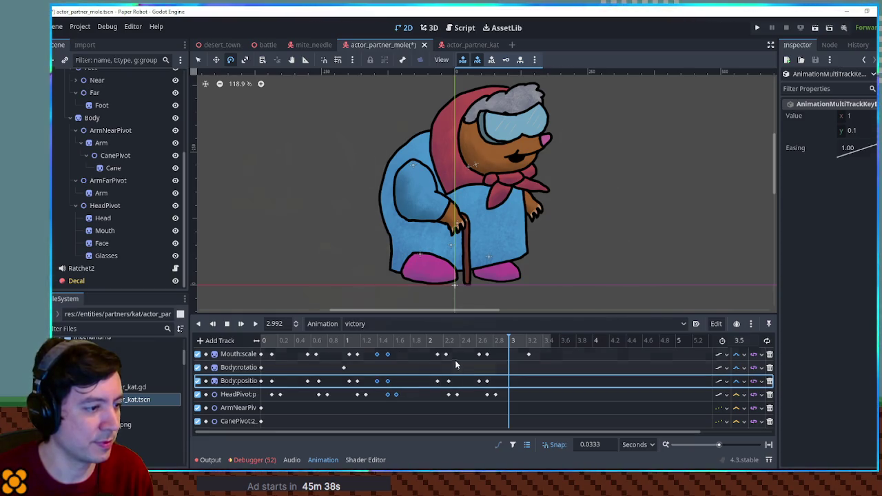
pyautogui.moveTo(498, 351); pyautogui.dragTo(423, 412)
pyautogui.moveTo(495, 395); pyautogui.dragTo(484, 397)
pyautogui.click(520, 386)
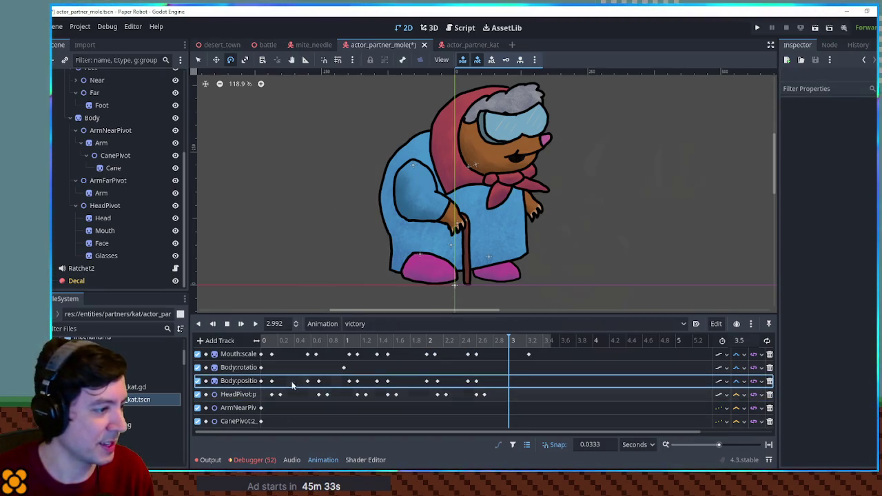
pyautogui.click(343, 369)
pyautogui.moveTo(406, 371); pyautogui.dragTo(412, 368)
pyautogui.click(870, 129)
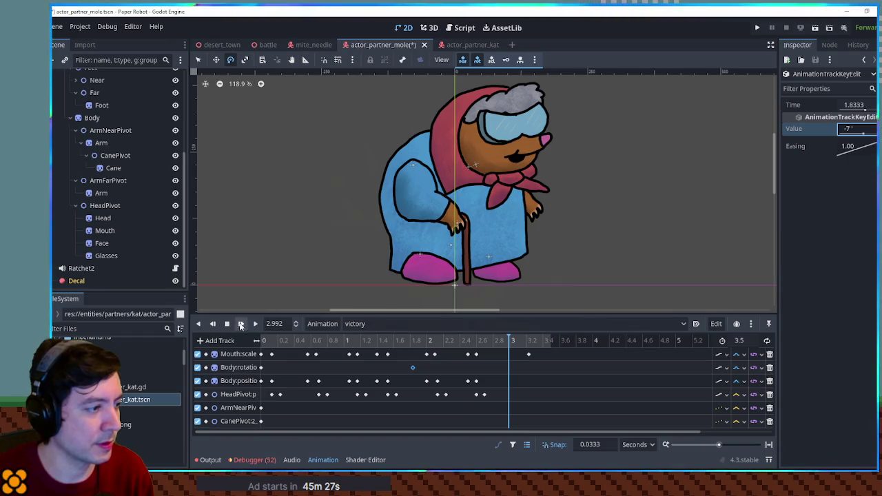
# - Shift the repeated bob keys one step earlier and move the last Mouth:scale key from 3.23 s to 2.77 s
pyautogui.click(241, 324)
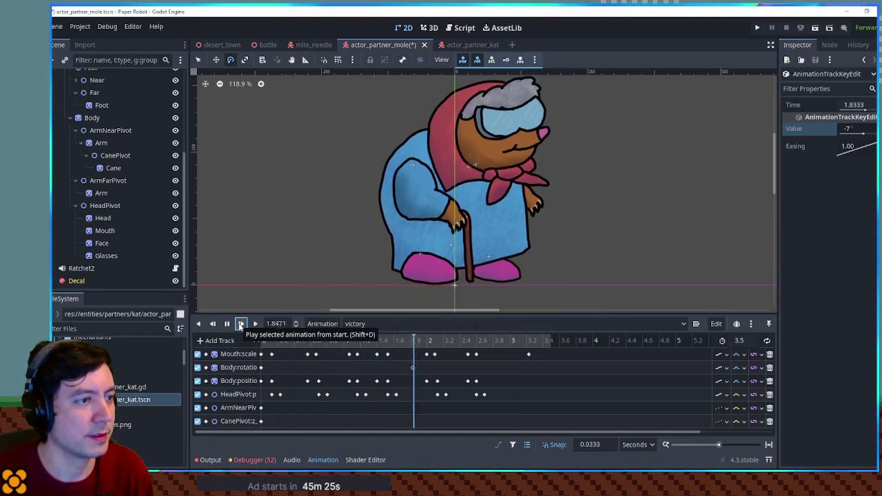
pyautogui.click(227, 324)
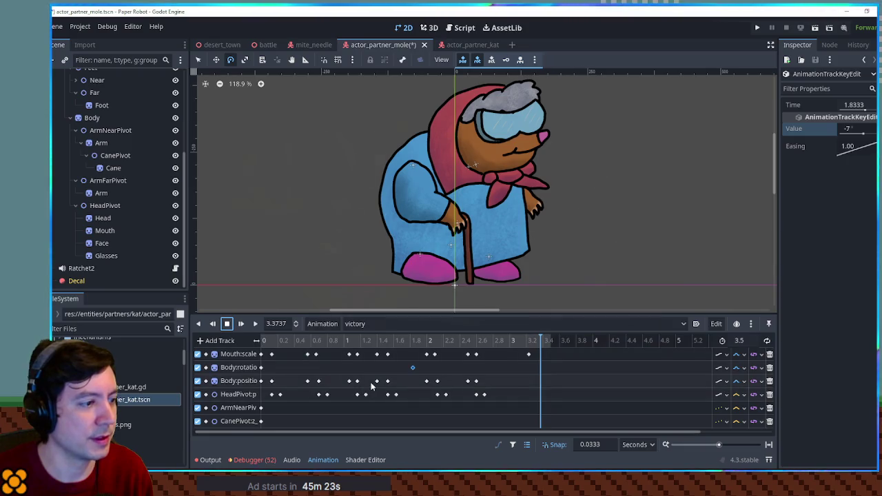
pyautogui.moveTo(337, 350)
pyautogui.mouseDown()
pyautogui.moveTo(401, 399)
pyautogui.moveTo(386, 395)
pyautogui.mouseUp()
pyautogui.moveTo(411, 353)
pyautogui.mouseDown()
pyautogui.moveTo(491, 402)
pyautogui.moveTo(466, 395)
pyautogui.mouseUp()
pyautogui.click(241, 323)
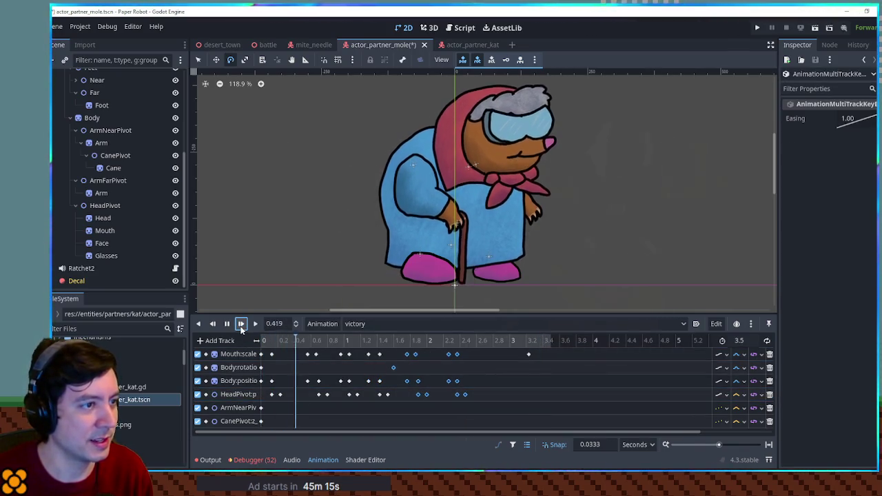
pyautogui.click(227, 327)
pyautogui.moveTo(529, 354); pyautogui.dragTo(522, 359)
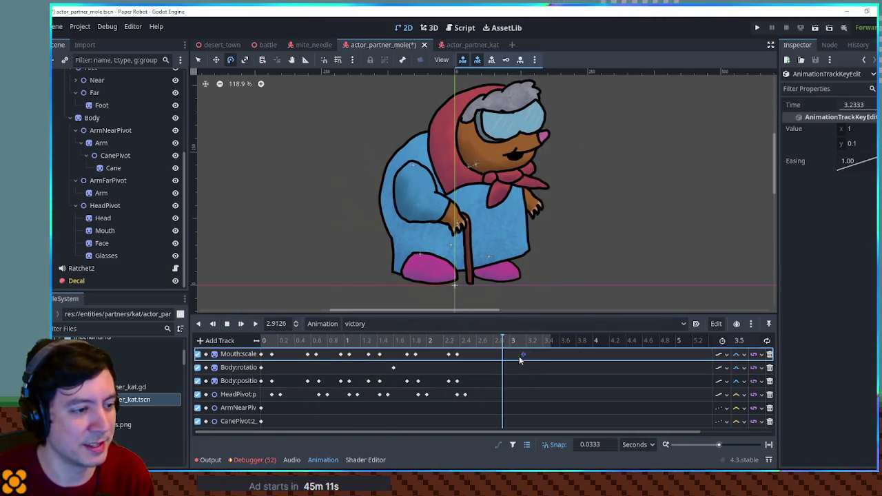
pyautogui.click(246, 328)
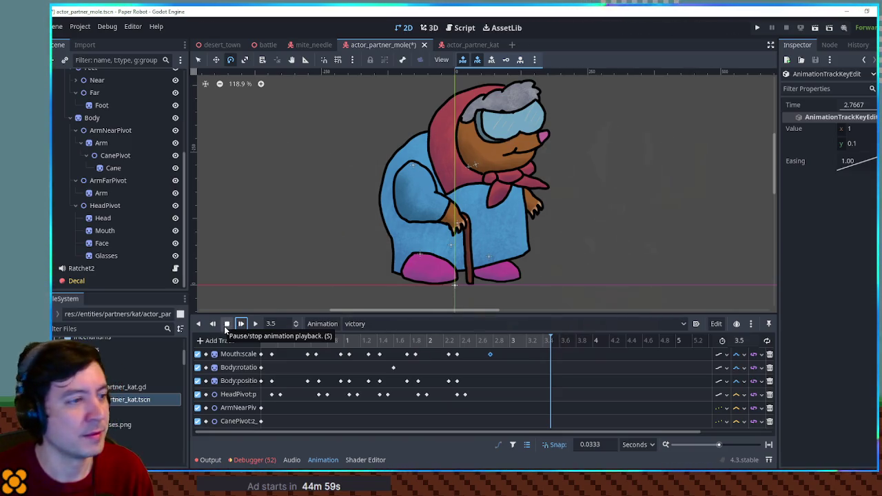
pyautogui.click(224, 325)
pyautogui.click(241, 324)
pyautogui.moveTo(310, 348)
pyautogui.mouseDown()
pyautogui.moveTo(401, 346)
pyautogui.moveTo(258, 352)
pyautogui.mouseUp()
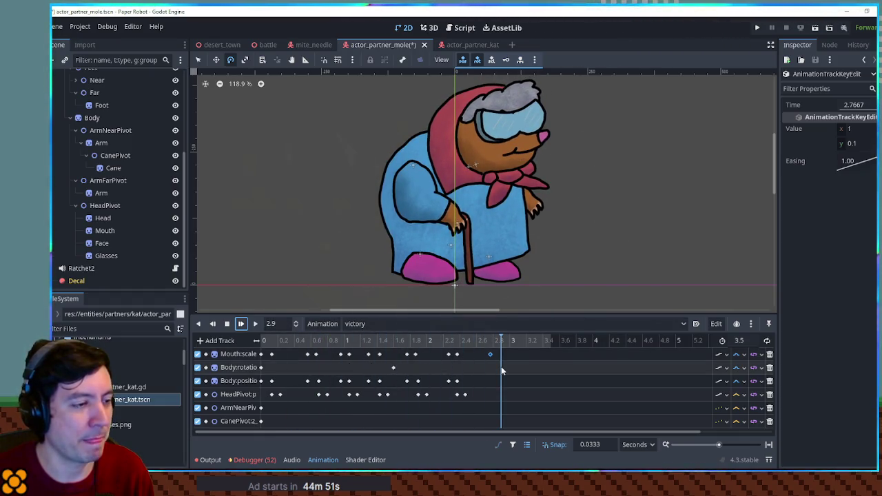
pyautogui.moveTo(502, 371); pyautogui.dragTo(242, 369)
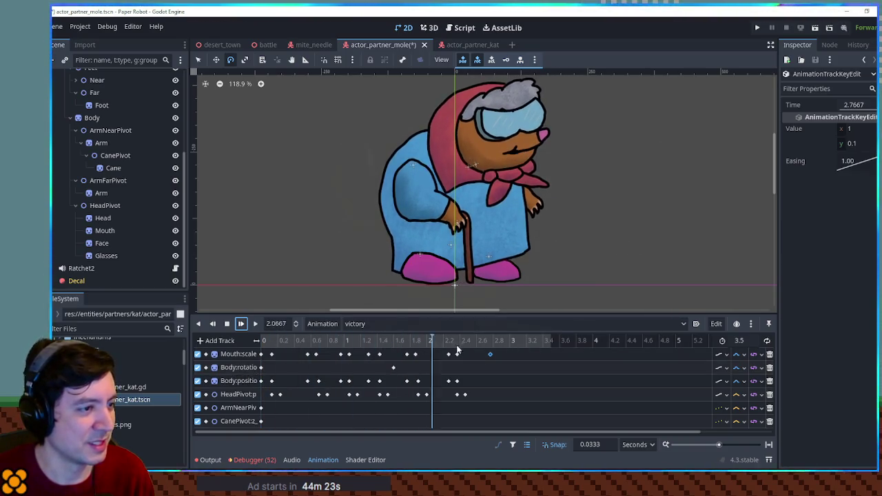
pyautogui.click(315, 340)
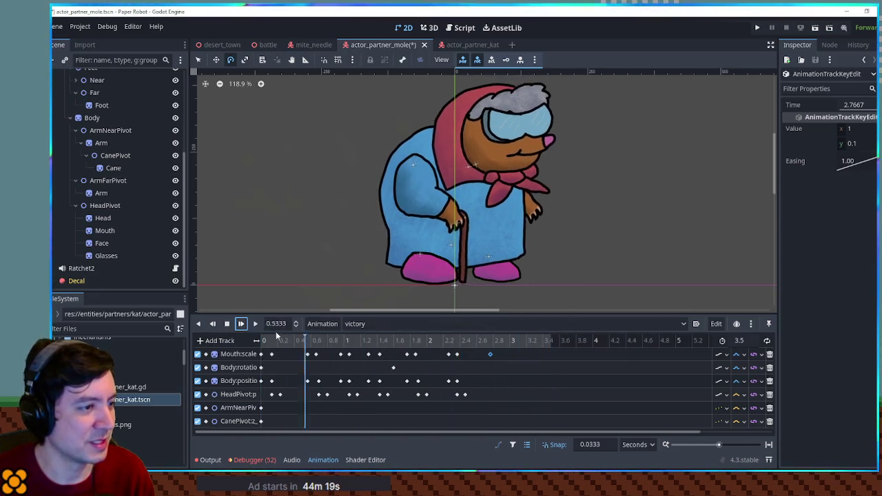
pyautogui.moveTo(310, 341); pyautogui.dragTo(205, 340)
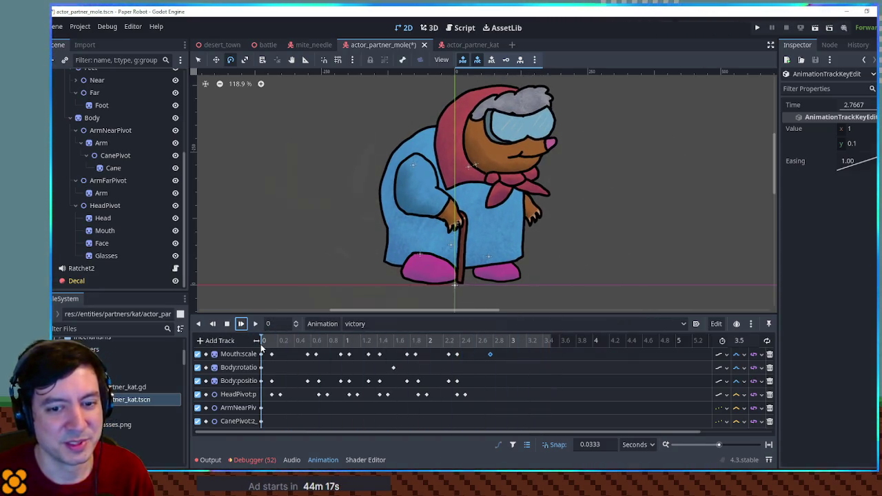
pyautogui.moveTo(288, 343)
pyautogui.mouseDown()
pyautogui.moveTo(348, 341)
pyautogui.moveTo(215, 342)
pyautogui.mouseUp()
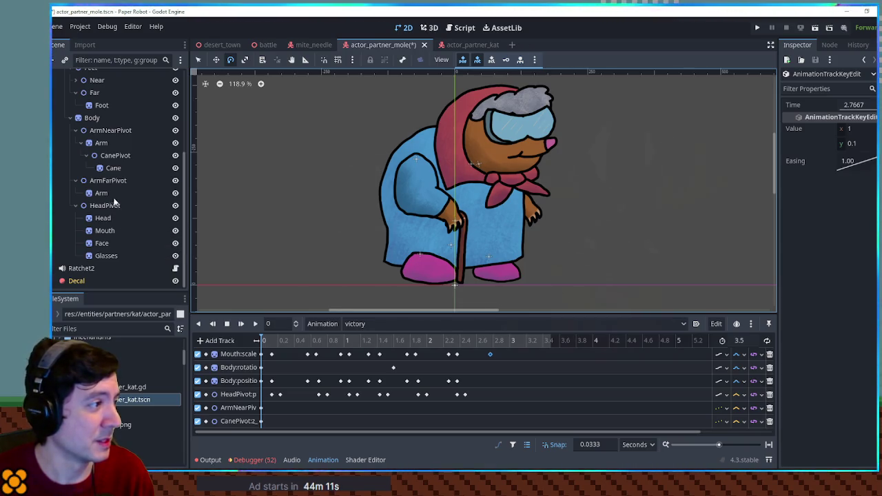
pyautogui.click(114, 155)
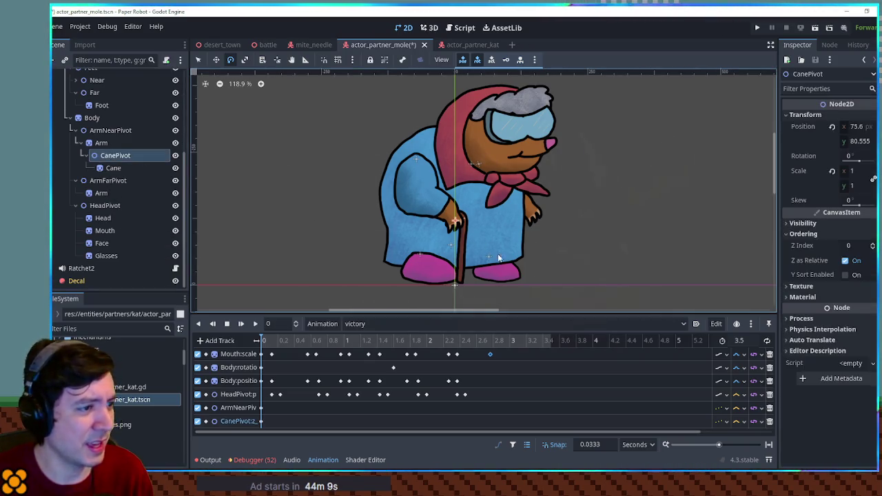
pyautogui.moveTo(523, 259)
pyautogui.mouseDown()
pyautogui.moveTo(506, 265)
pyautogui.moveTo(510, 207)
pyautogui.moveTo(478, 185)
pyautogui.moveTo(441, 235)
pyautogui.moveTo(467, 201)
pyautogui.moveTo(417, 199)
pyautogui.moveTo(475, 219)
pyautogui.moveTo(450, 241)
pyautogui.moveTo(503, 224)
pyautogui.moveTo(452, 188)
pyautogui.moveTo(486, 214)
pyautogui.moveTo(478, 191)
pyautogui.moveTo(493, 220)
pyautogui.moveTo(446, 240)
pyautogui.moveTo(476, 255)
pyautogui.moveTo(475, 184)
pyautogui.moveTo(510, 213)
pyautogui.moveTo(461, 231)
pyautogui.moveTo(399, 219)
pyautogui.moveTo(485, 234)
pyautogui.moveTo(503, 213)
pyautogui.moveTo(446, 210)
pyautogui.moveTo(451, 219)
pyautogui.moveTo(439, 228)
pyautogui.moveTo(476, 233)
pyautogui.mouseUp()
pyautogui.moveTo(471, 195)
pyautogui.mouseDown()
pyautogui.moveTo(427, 199)
pyautogui.moveTo(432, 221)
pyautogui.moveTo(516, 226)
pyautogui.moveTo(413, 224)
pyautogui.moveTo(503, 262)
pyautogui.moveTo(477, 186)
pyautogui.moveTo(451, 269)
pyautogui.moveTo(509, 212)
pyautogui.moveTo(415, 206)
pyautogui.moveTo(488, 240)
pyautogui.mouseUp()
pyautogui.moveTo(467, 195); pyautogui.dragTo(419, 205)
pyautogui.moveTo(497, 236)
pyautogui.mouseDown()
pyautogui.moveTo(391, 235)
pyautogui.moveTo(500, 244)
pyautogui.moveTo(491, 182)
pyautogui.moveTo(494, 232)
pyautogui.moveTo(473, 233)
pyautogui.moveTo(476, 215)
pyautogui.moveTo(453, 190)
pyautogui.moveTo(476, 206)
pyautogui.moveTo(469, 210)
pyautogui.moveTo(498, 197)
pyautogui.moveTo(477, 225)
pyautogui.moveTo(486, 227)
pyautogui.moveTo(446, 218)
pyautogui.moveTo(454, 227)
pyautogui.moveTo(482, 221)
pyautogui.moveTo(441, 175)
pyautogui.moveTo(486, 239)
pyautogui.moveTo(462, 244)
pyautogui.moveTo(487, 200)
pyautogui.moveTo(461, 185)
pyautogui.moveTo(482, 167)
pyautogui.moveTo(441, 164)
pyautogui.moveTo(387, 211)
pyautogui.moveTo(475, 249)
pyautogui.moveTo(455, 172)
pyautogui.moveTo(405, 184)
pyautogui.moveTo(450, 240)
pyautogui.moveTo(442, 181)
pyautogui.moveTo(437, 239)
pyautogui.moveTo(486, 228)
pyautogui.moveTo(451, 249)
pyautogui.moveTo(480, 227)
pyautogui.mouseUp()
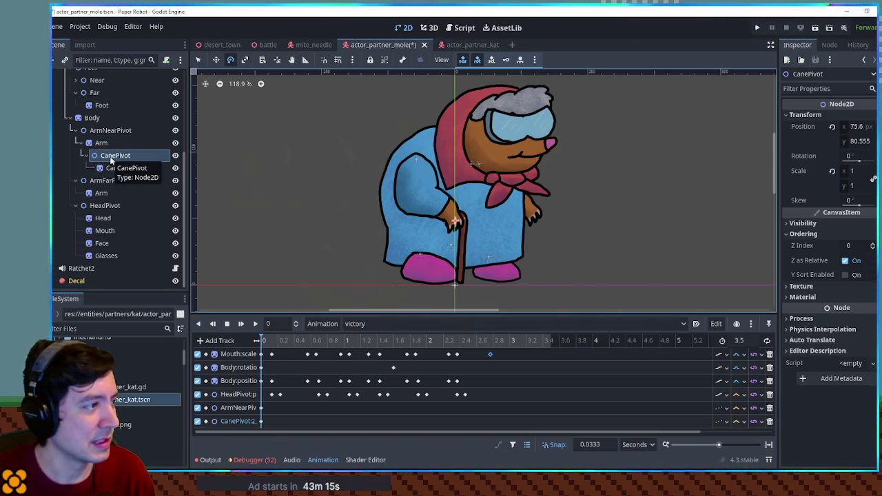
# - Add a CanePivot position track to the victory animation with a key at 2.4667 s
pyautogui.press('Insert')
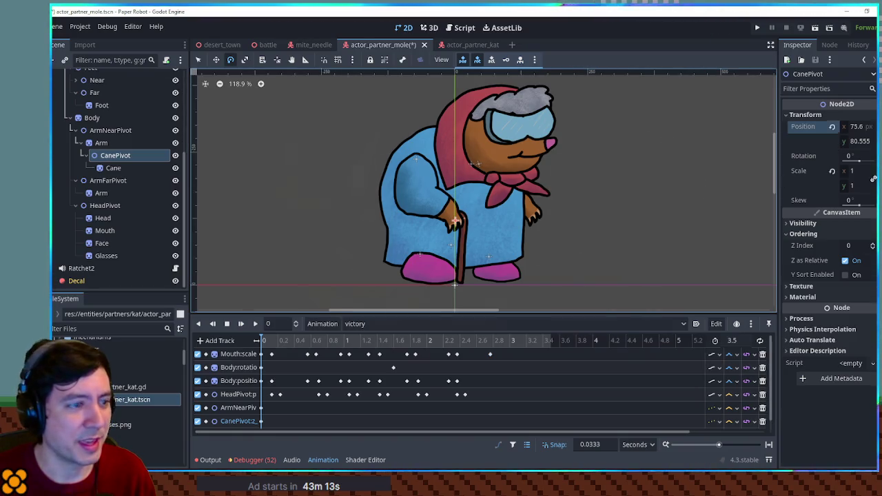
pyautogui.scroll(-1, 326, 408)
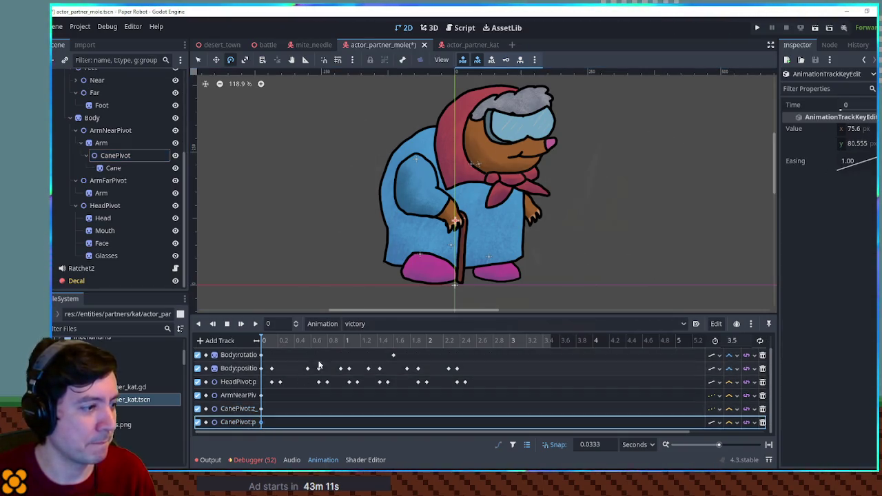
pyautogui.moveTo(339, 341)
pyautogui.mouseDown()
pyautogui.moveTo(324, 341)
pyautogui.moveTo(339, 342)
pyautogui.mouseUp()
pyautogui.click(465, 340)
pyautogui.press('Insert')
pyautogui.click(730, 422)
pyautogui.click(741, 448)
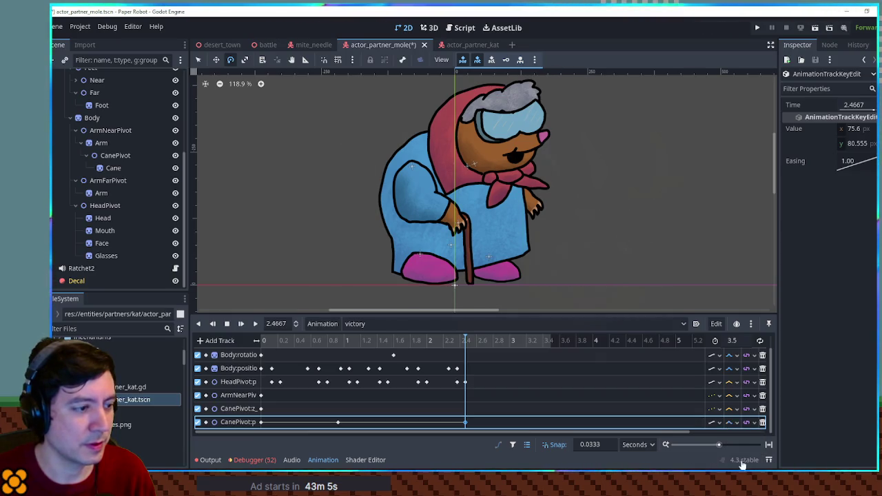
pyautogui.click(397, 417)
# - Insert a cane key at 1.7 s with y 30.555, preview it, and switch to desert_town
pyautogui.rightClick(401, 423)
pyautogui.click(427, 431)
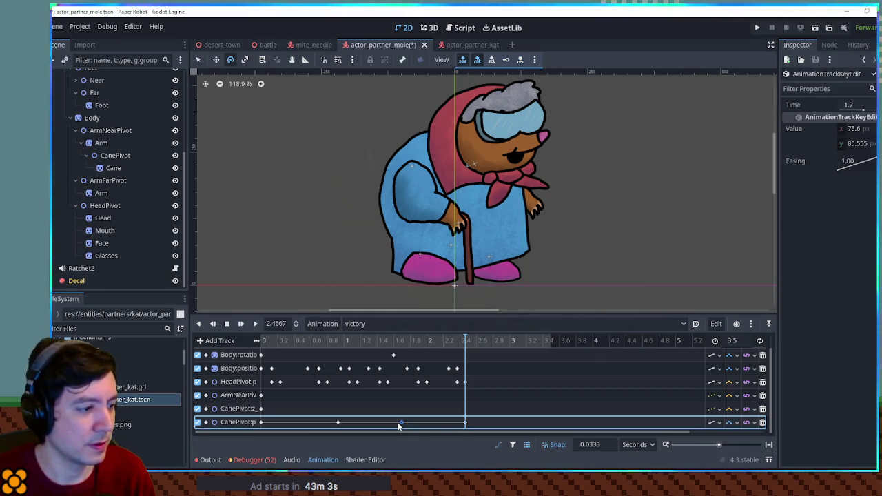
pyautogui.click(858, 146)
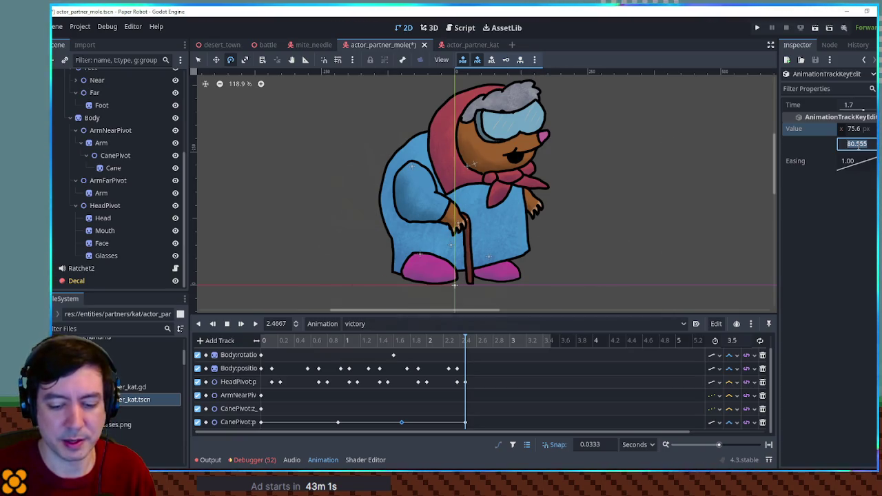
pyautogui.write('30.555')
pyautogui.press('Return')
pyautogui.click(241, 324)
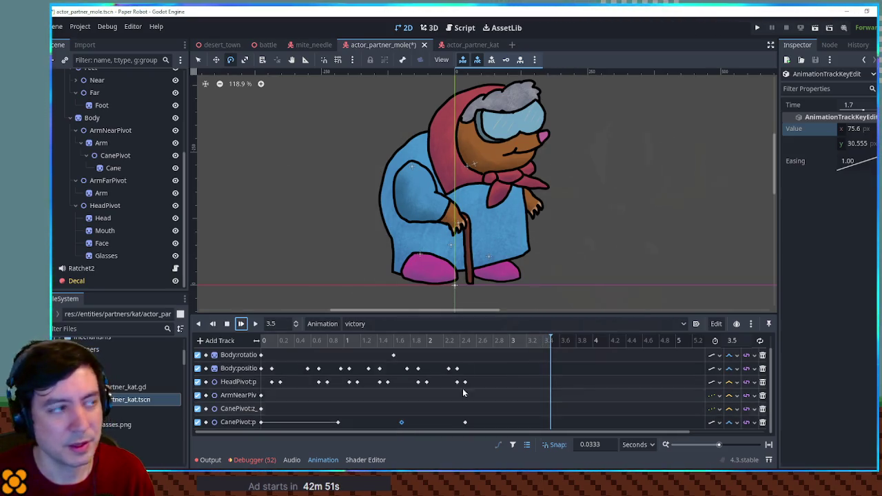
pyautogui.click(223, 48)
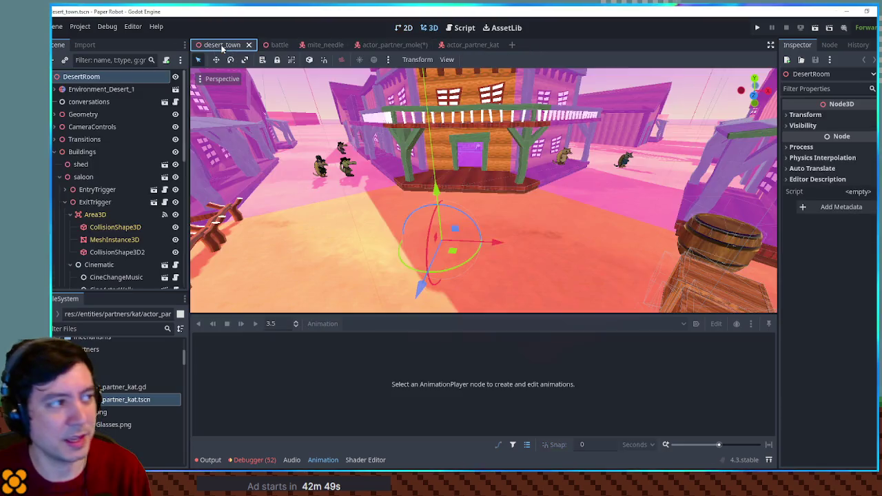
pyautogui.press('F6')
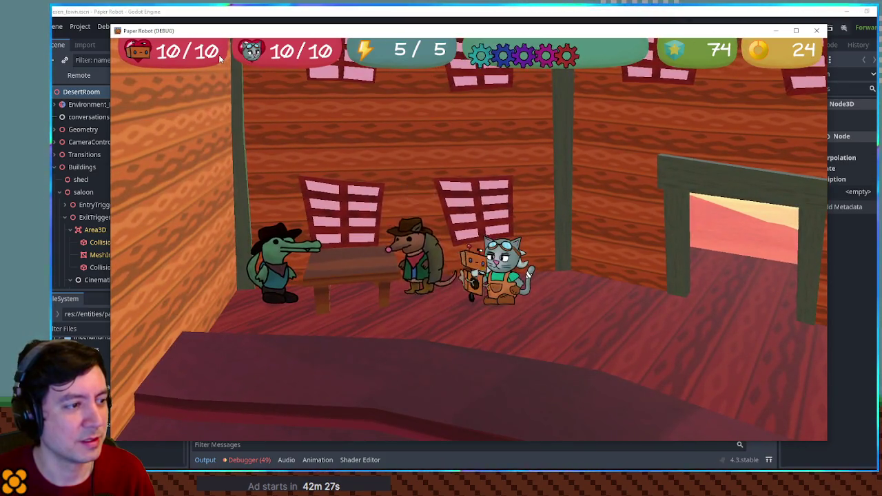
pyautogui.press('space')
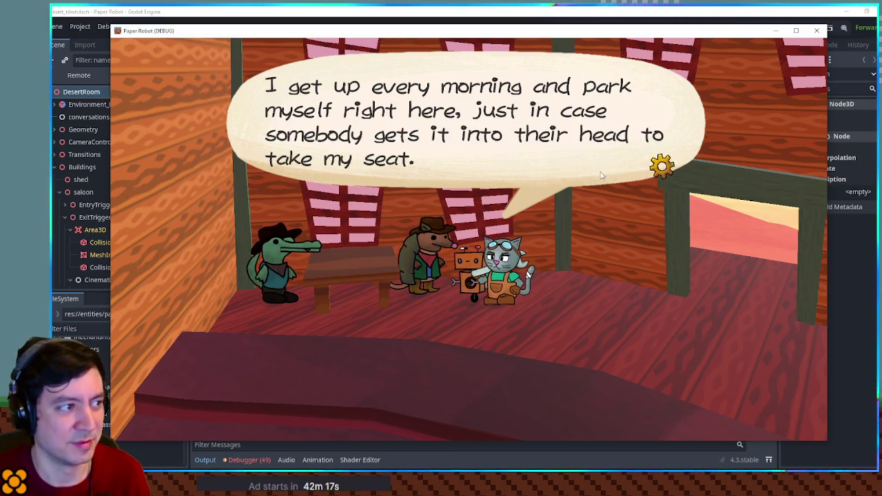
pyautogui.click(624, 322)
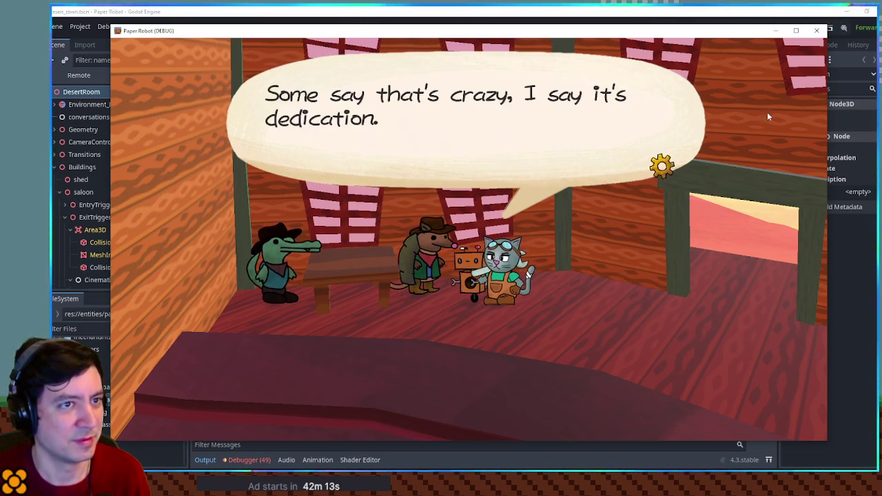
pyautogui.click(818, 32)
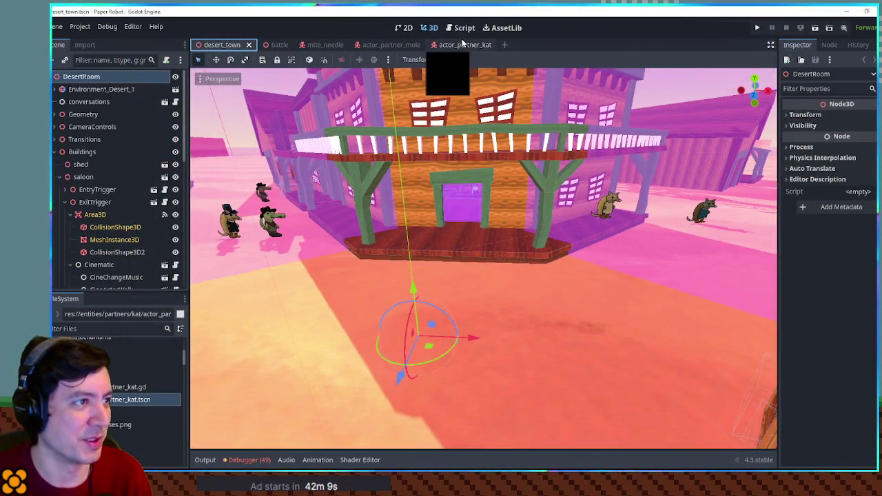
# - In the mole scene's 2D view, set the 1.7 s CanePivot key's y to -269.445 and preview the victory animation
pyautogui.click(376, 44)
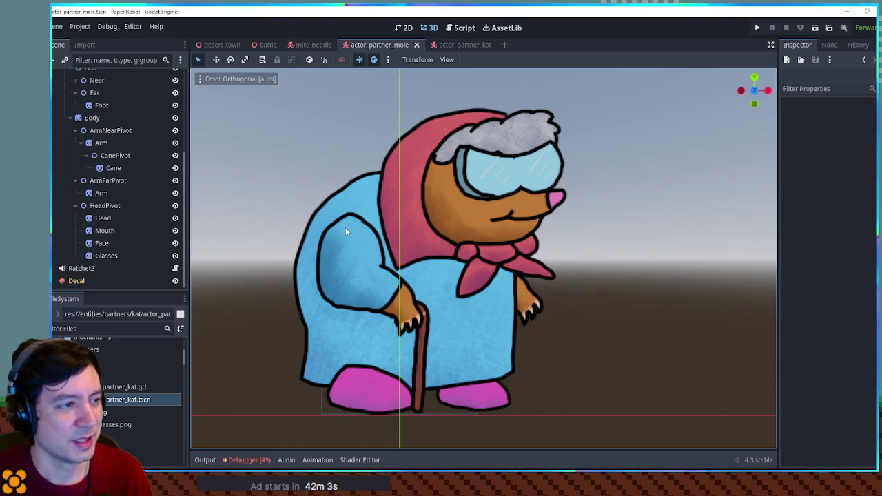
pyautogui.scroll(5, 124, 173)
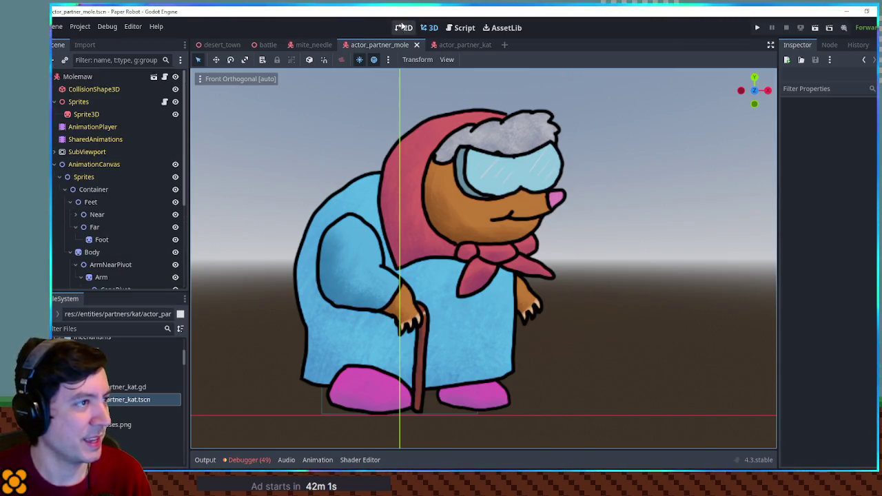
pyautogui.hotkey('ctrl', 'F1')
pyautogui.click(92, 127)
pyautogui.moveTo(303, 340)
pyautogui.mouseDown()
pyautogui.moveTo(424, 345)
pyautogui.moveTo(401, 344)
pyautogui.mouseUp()
pyautogui.scroll(-1, 383, 380)
pyautogui.click(402, 421)
pyautogui.click(872, 143)
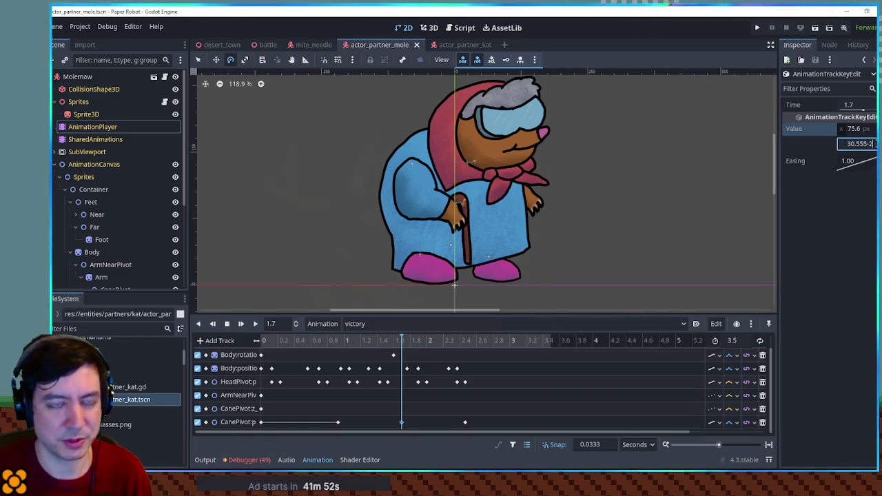
pyautogui.moveTo(297, 340)
pyautogui.mouseDown()
pyautogui.moveTo(463, 341)
pyautogui.moveTo(392, 341)
pyautogui.moveTo(408, 342)
pyautogui.mouseUp()
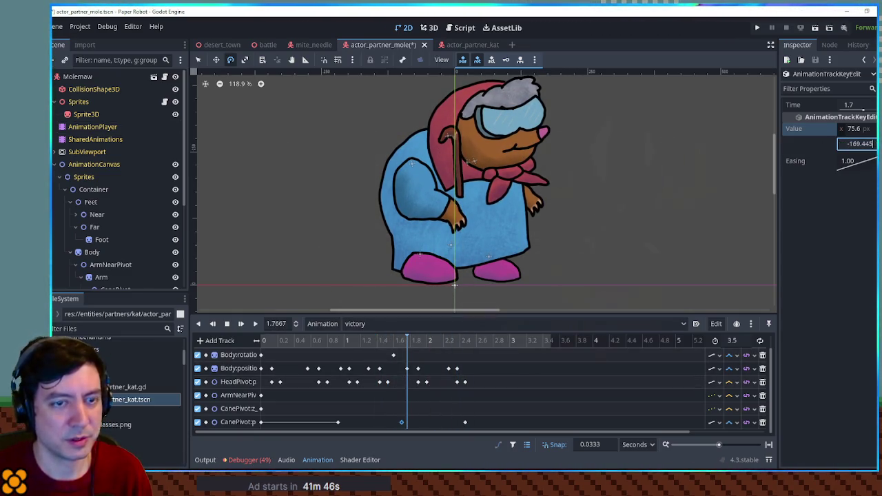
pyautogui.moveTo(398, 341)
pyautogui.mouseDown()
pyautogui.moveTo(313, 341)
pyautogui.moveTo(503, 341)
pyautogui.moveTo(228, 342)
pyautogui.mouseUp()
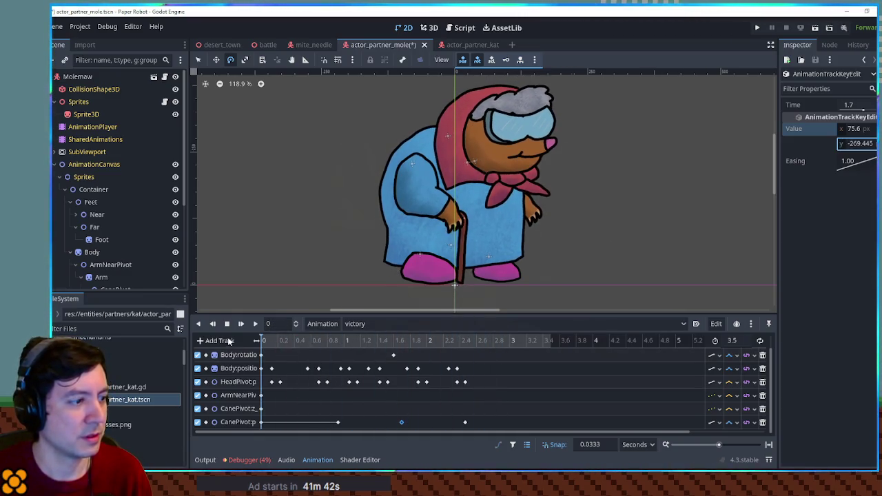
pyautogui.click(255, 324)
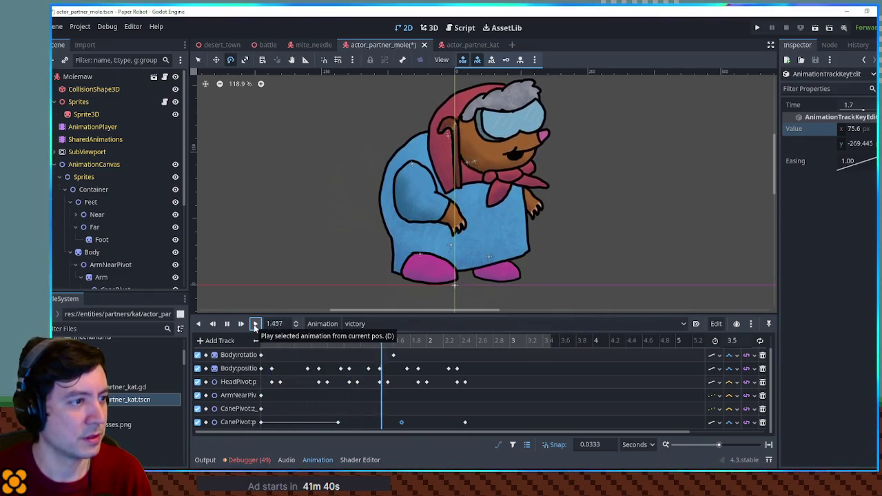
pyautogui.click(227, 323)
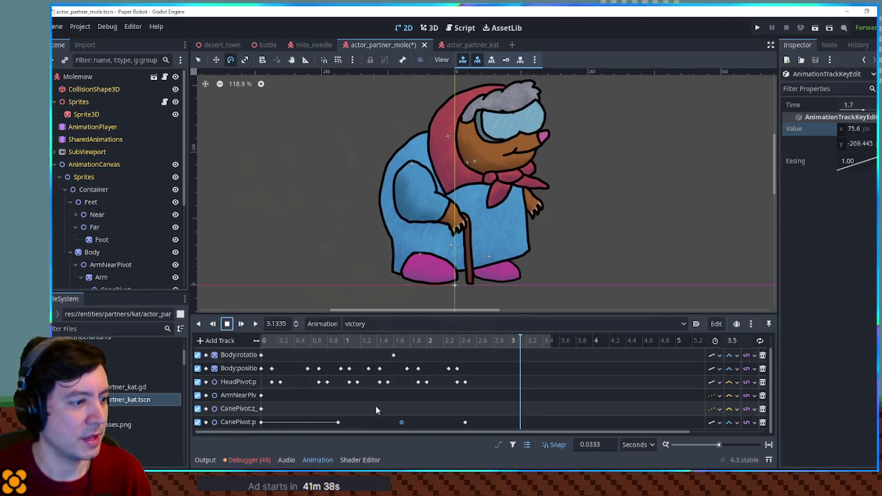
# - Review the CanePivot keys at 0.9333 s and 2.4667 s, previewing the victory animation forward and backward
pyautogui.click(401, 423)
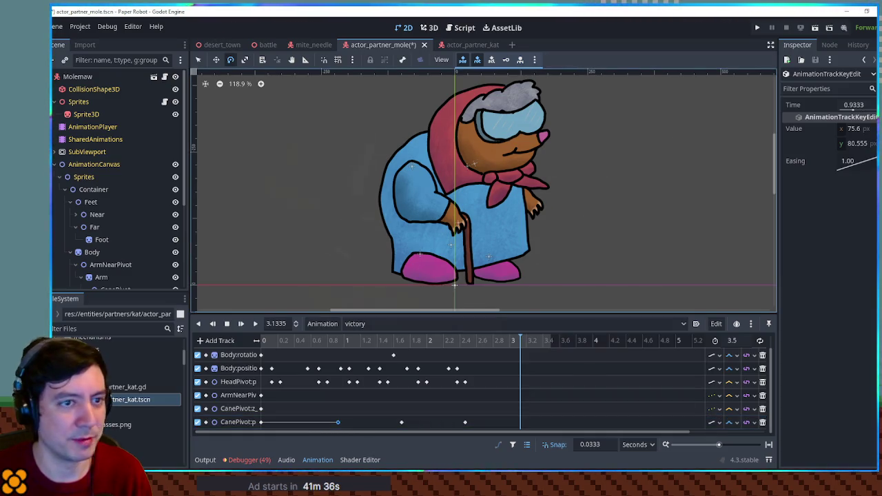
pyautogui.moveTo(305, 340)
pyautogui.mouseDown()
pyautogui.moveTo(360, 345)
pyautogui.moveTo(341, 345)
pyautogui.mouseUp()
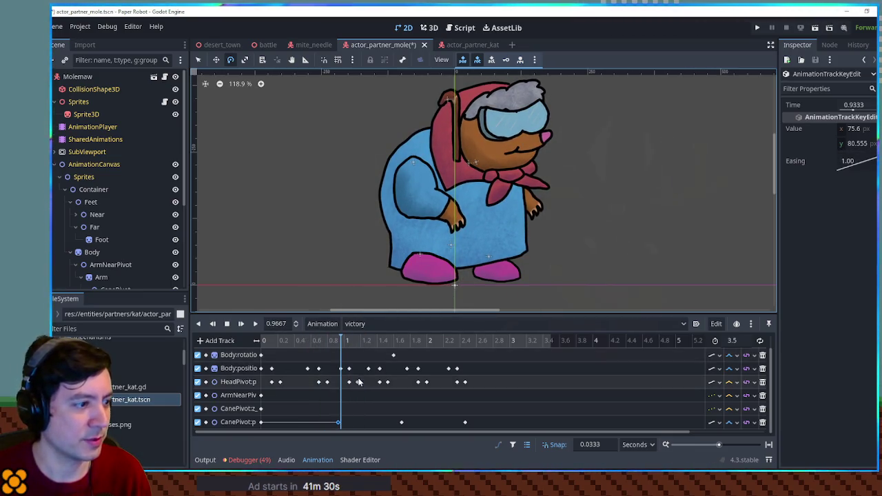
pyautogui.click(467, 340)
pyautogui.click(465, 422)
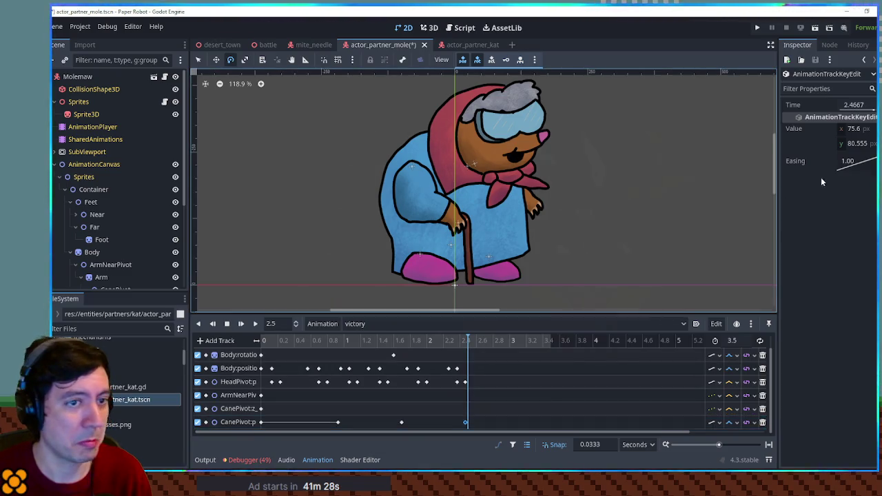
pyautogui.moveTo(331, 340)
pyautogui.mouseDown()
pyautogui.moveTo(322, 339)
pyautogui.moveTo(495, 345)
pyautogui.moveTo(374, 340)
pyautogui.mouseUp()
pyautogui.click(337, 423)
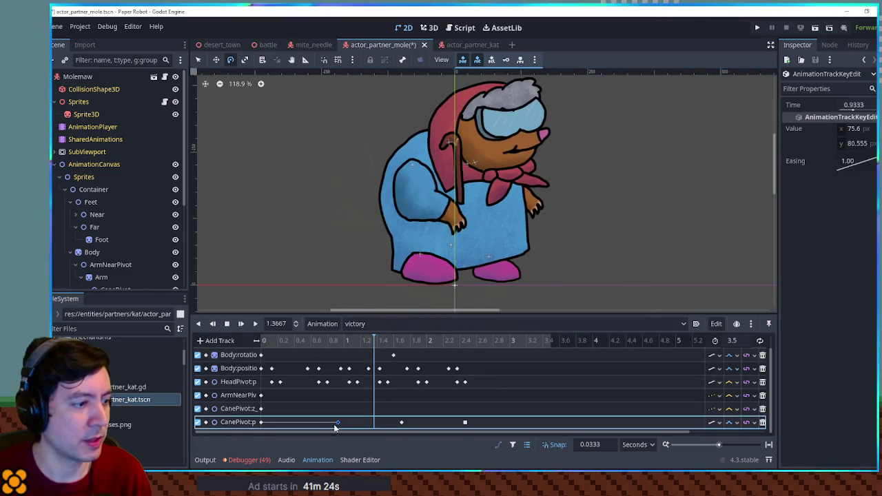
pyautogui.moveTo(347, 341)
pyautogui.mouseDown()
pyautogui.moveTo(309, 340)
pyautogui.moveTo(392, 350)
pyautogui.mouseUp()
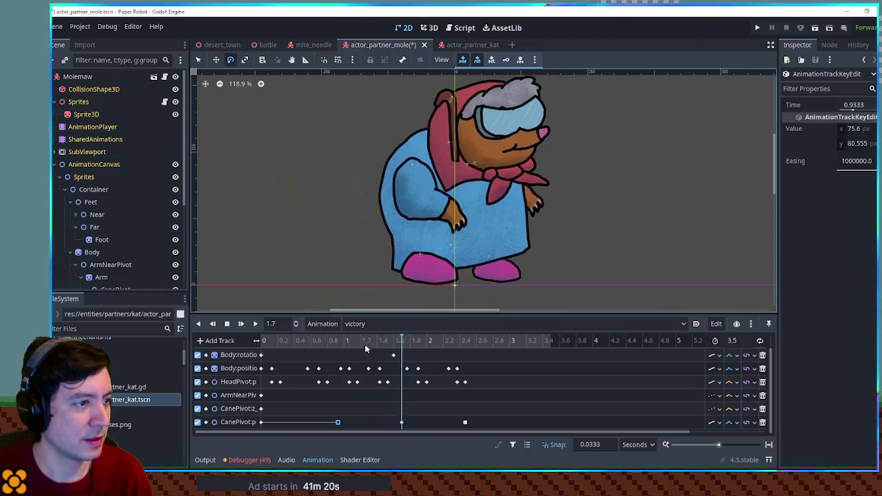
pyautogui.click(254, 323)
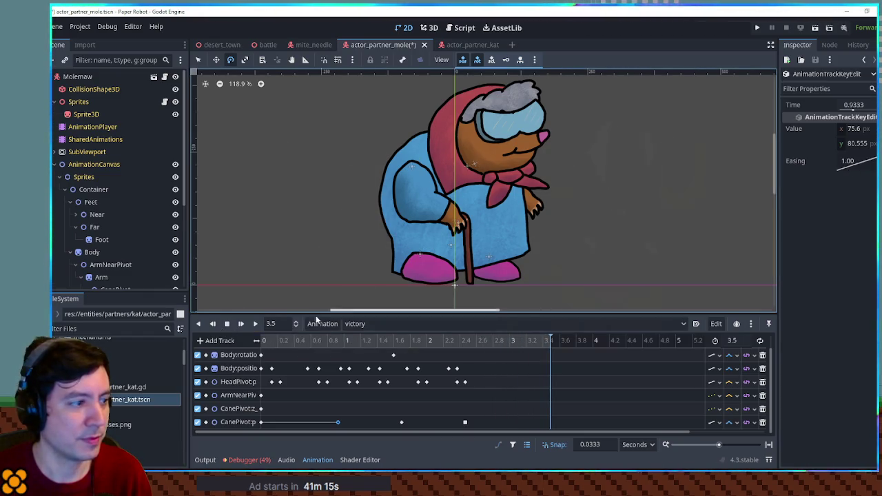
pyautogui.click(254, 324)
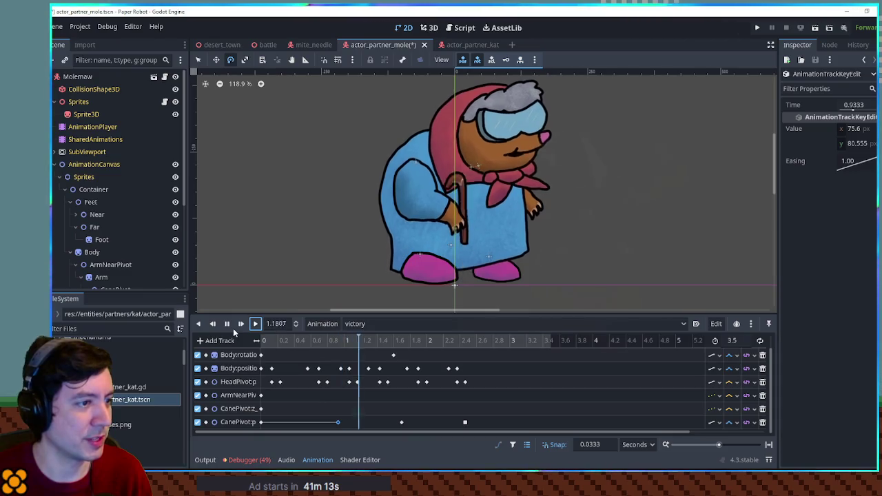
pyautogui.click(215, 326)
pyautogui.click(228, 324)
pyautogui.click(328, 422)
pyautogui.moveTo(344, 340); pyautogui.dragTo(336, 340)
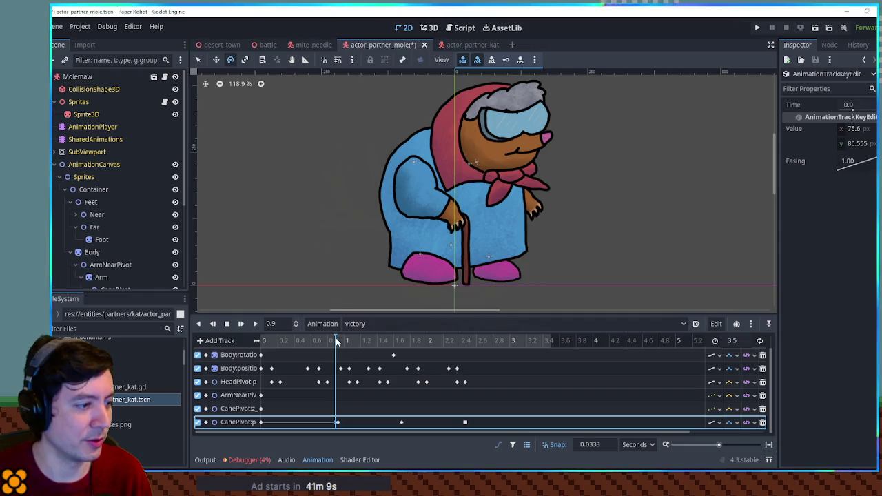
pyautogui.click(241, 324)
pyautogui.click(255, 324)
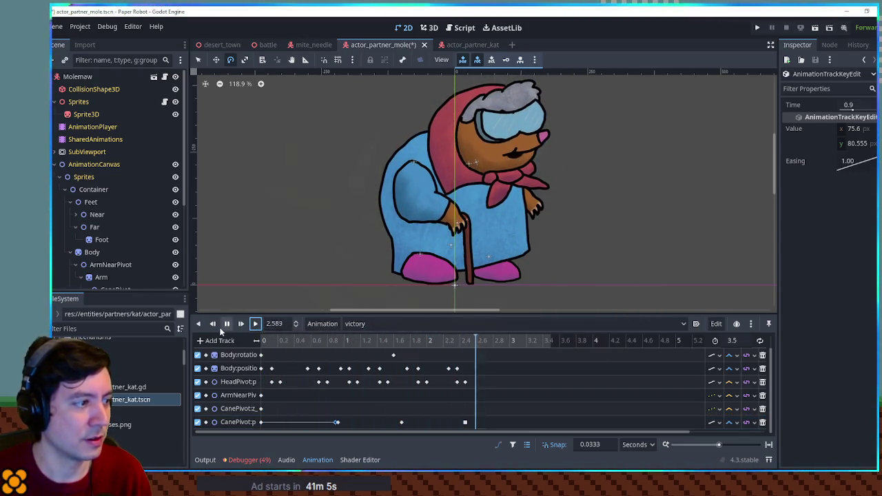
# - Set the last CanePivot key's easing to 1, move it to 2.5 s, and save the mole scene
pyautogui.click(465, 423)
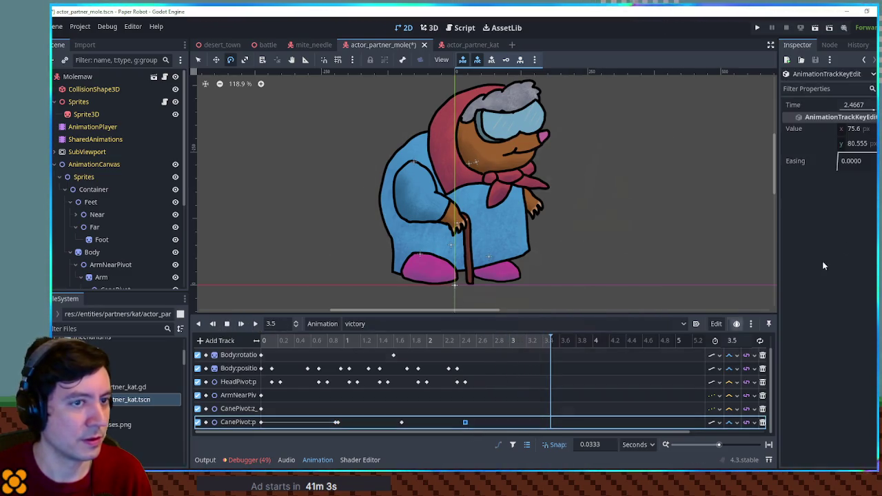
pyautogui.click(850, 168)
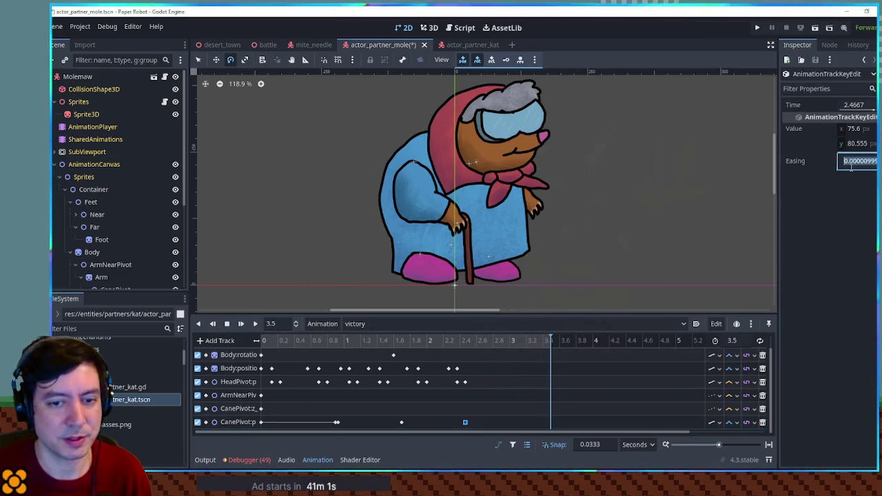
pyautogui.moveTo(477, 339); pyautogui.dragTo(469, 338)
pyautogui.moveTo(465, 422)
pyautogui.mouseDown()
pyautogui.moveTo(474, 415)
pyautogui.moveTo(469, 422)
pyautogui.mouseUp()
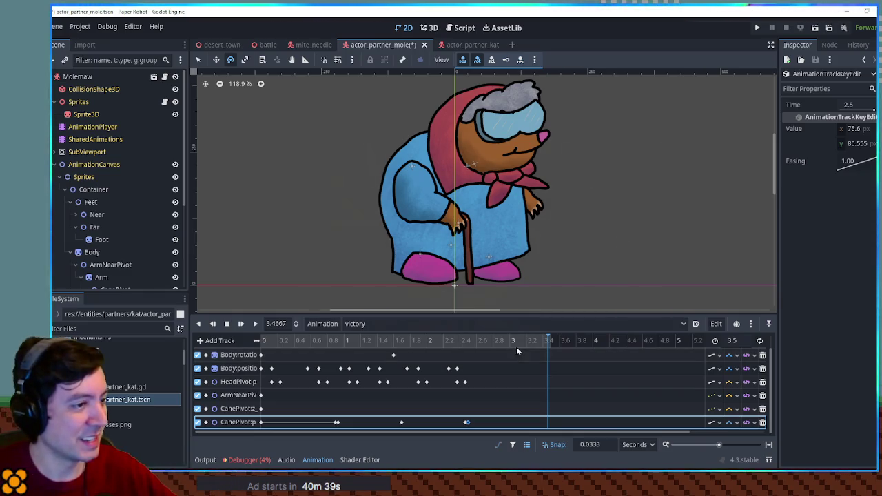
pyautogui.hotkey('ctrl', 's')
# - Run desert_town and walk the robot left and right with the mole following, then close the game
pyautogui.click(217, 45)
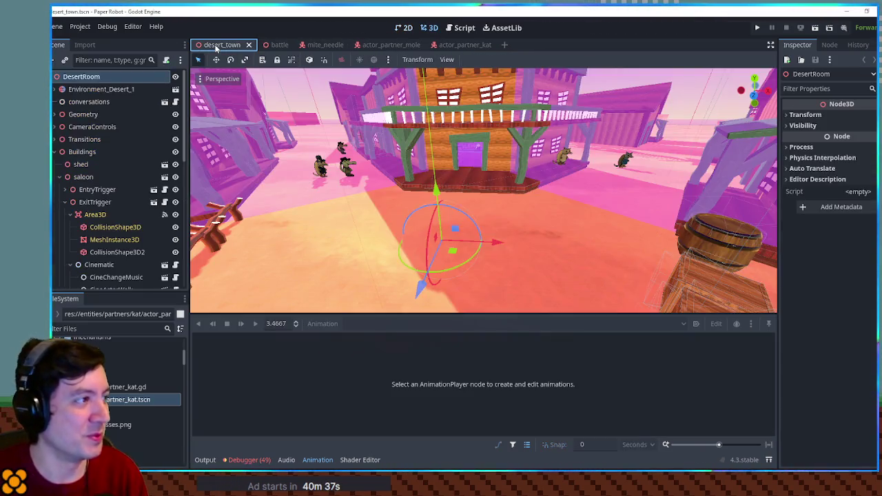
pyautogui.press('F6')
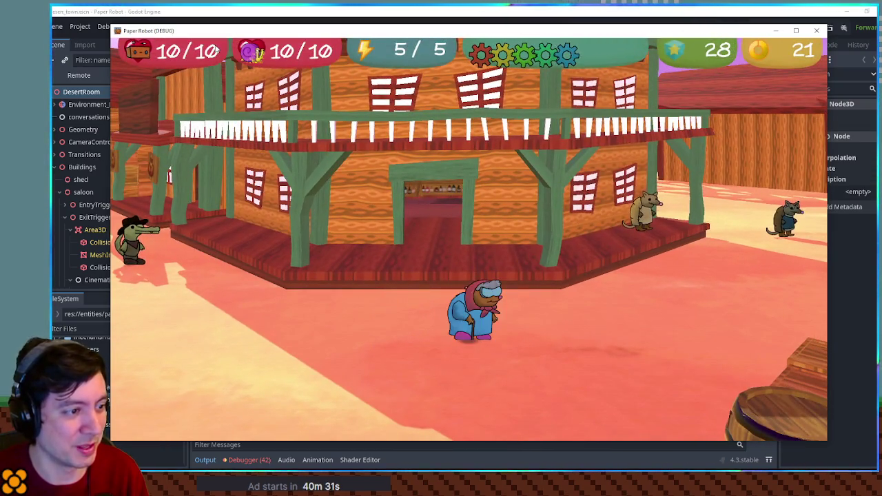
pyautogui.press('a')
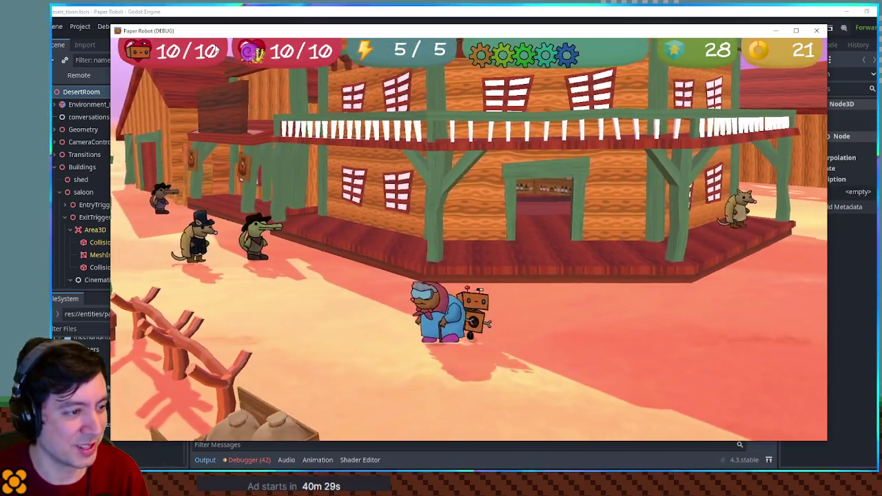
pyautogui.press('d')
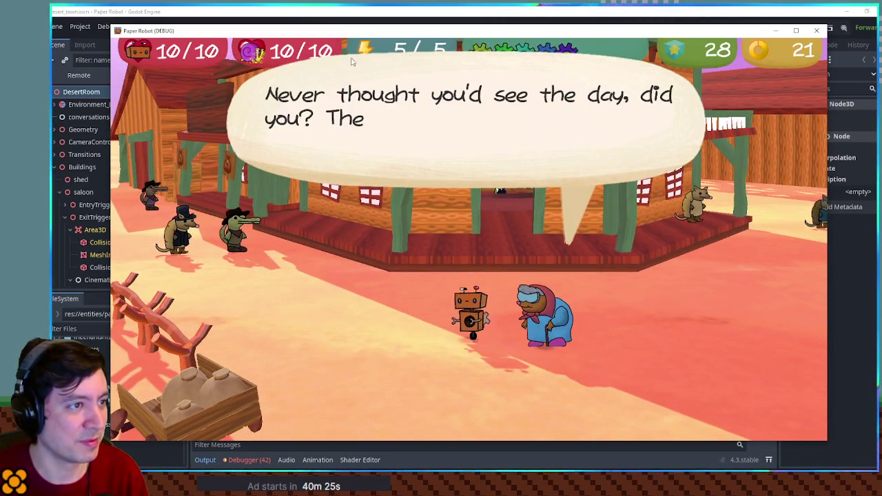
pyautogui.press('F8')
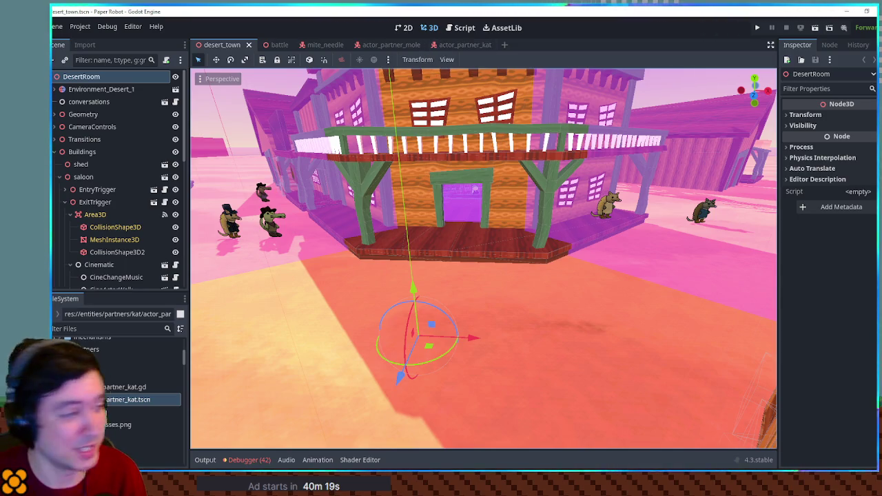
# - Rename the fox partner script to actor_partner_mole.gd and move it into the mole folder
pyautogui.doubleClick(138, 380)
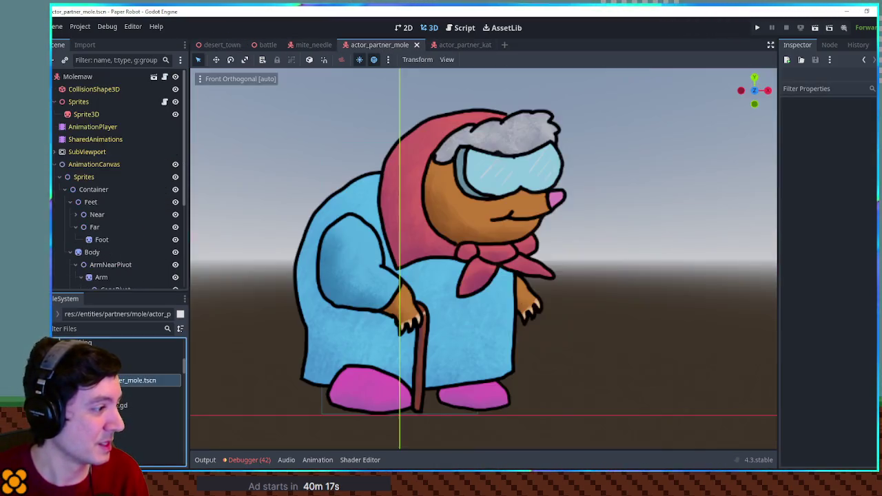
pyautogui.scroll(4, 117, 399)
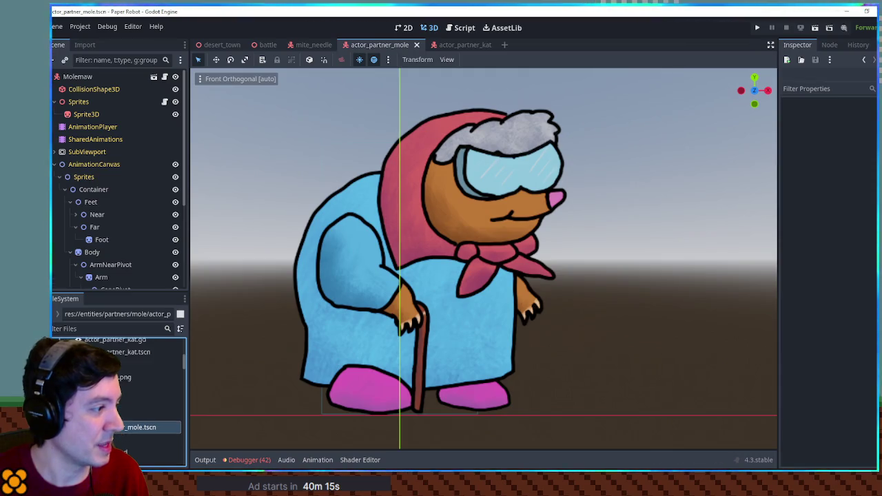
pyautogui.scroll(1, 118, 399)
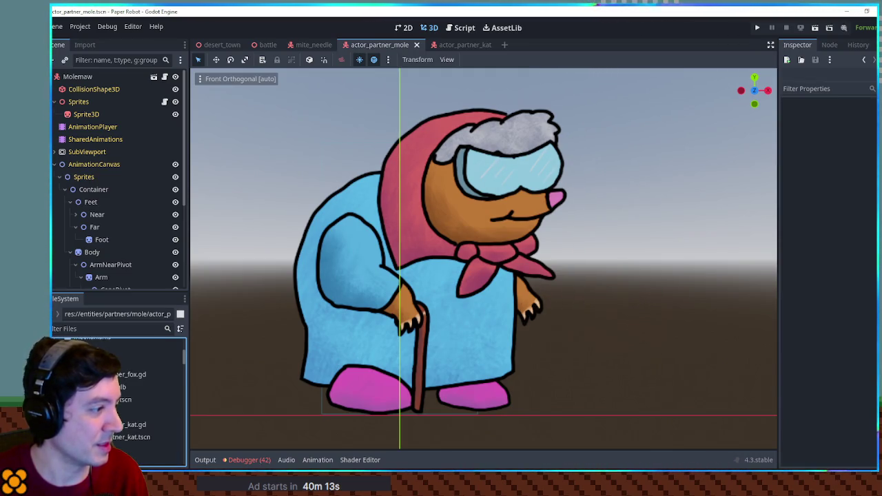
pyautogui.click(138, 374)
pyautogui.press('F2')
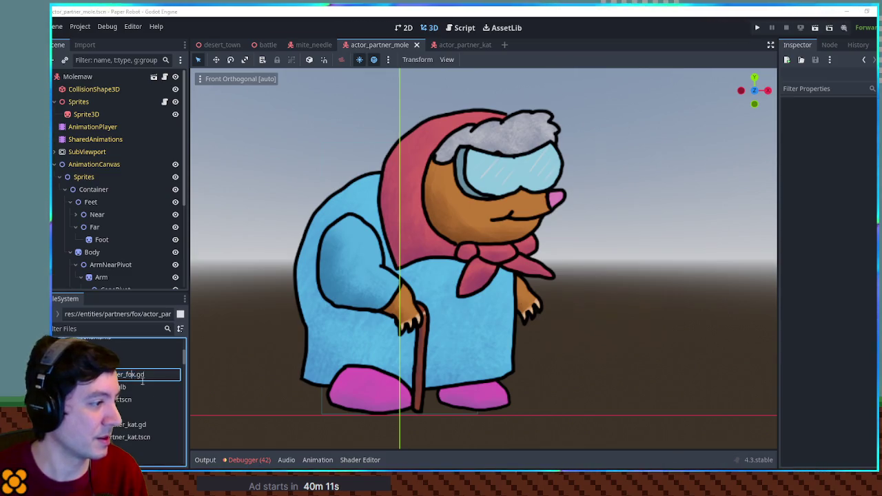
pyautogui.write('actor_partner_mole')
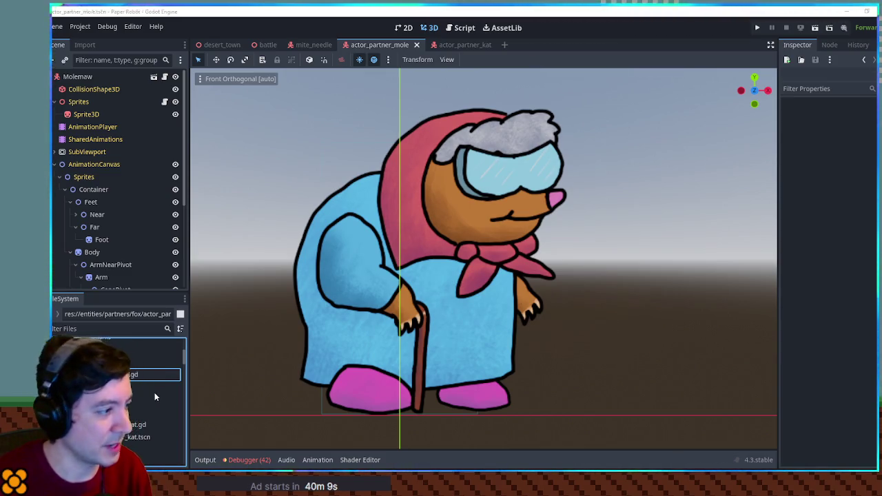
pyautogui.write('e')
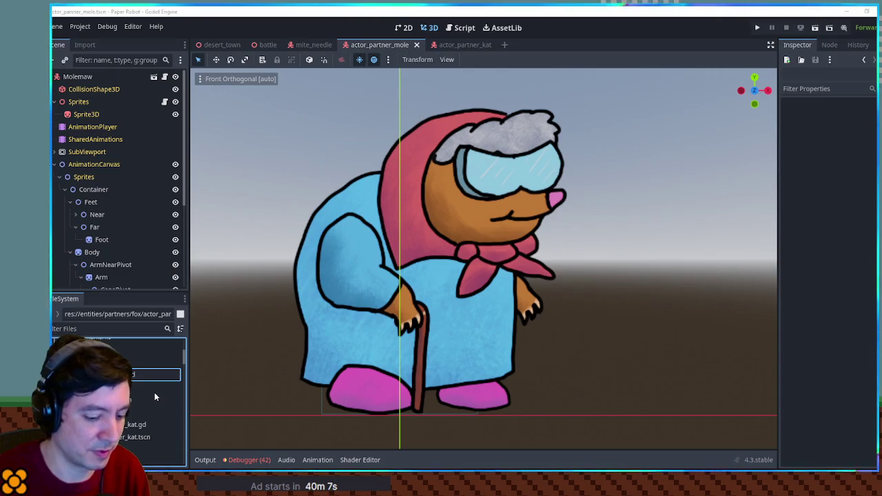
pyautogui.press('Return')
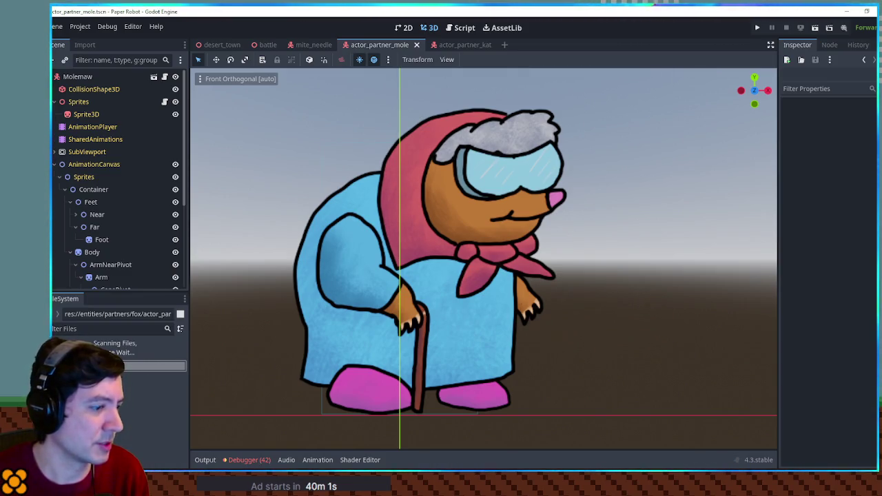
pyautogui.moveTo(114, 346)
pyautogui.mouseDown()
pyautogui.moveTo(124, 427)
pyautogui.moveTo(126, 418)
pyautogui.mouseUp()
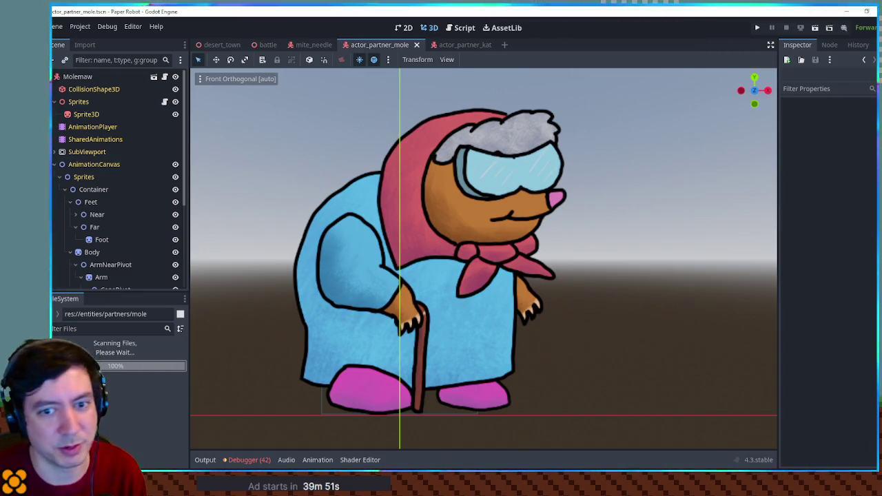
# - Replace Molemaw's actor_base.gd script with actor_partner_mole.gd and save the mole scene
pyautogui.click(77, 76)
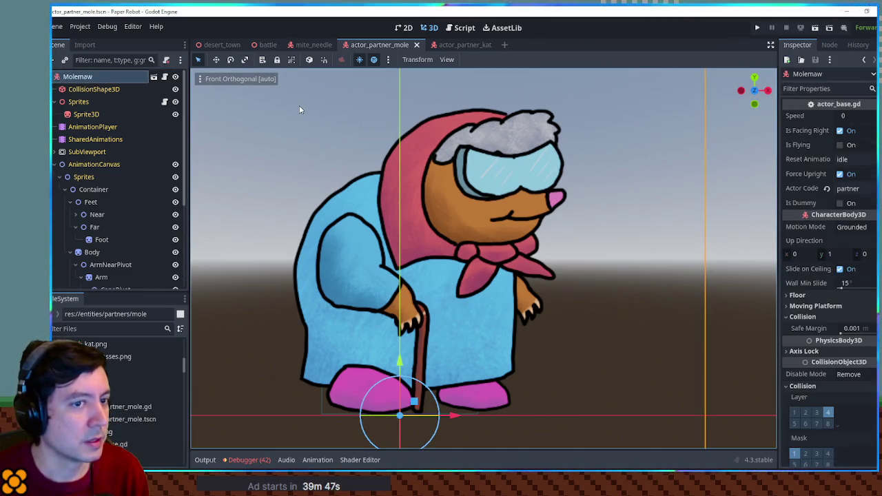
pyautogui.click(165, 60)
pyautogui.moveTo(138, 407)
pyautogui.mouseDown()
pyautogui.moveTo(90, 62)
pyautogui.moveTo(86, 77)
pyautogui.mouseUp()
pyautogui.hotkey('ctrl', 's')
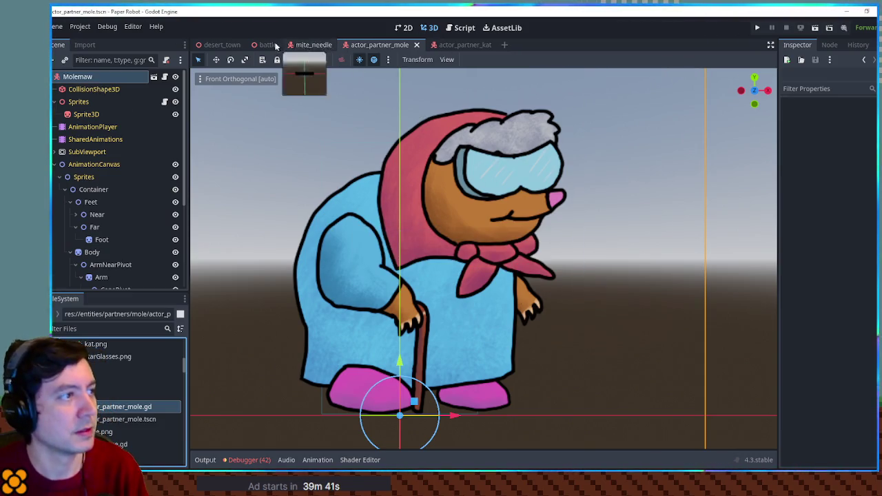
pyautogui.click(222, 45)
# - Test the partner's dig ability in game, then move the dig mountain model file to another folder
pyautogui.press('F6')
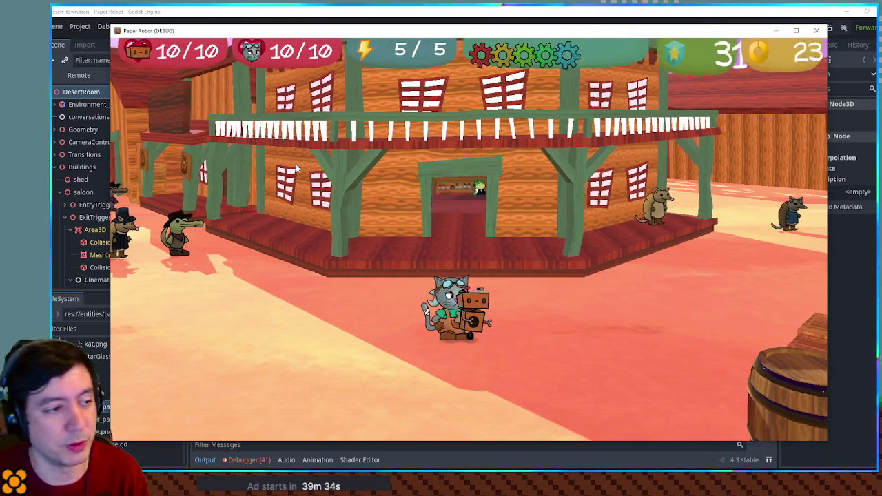
pyautogui.press('e')
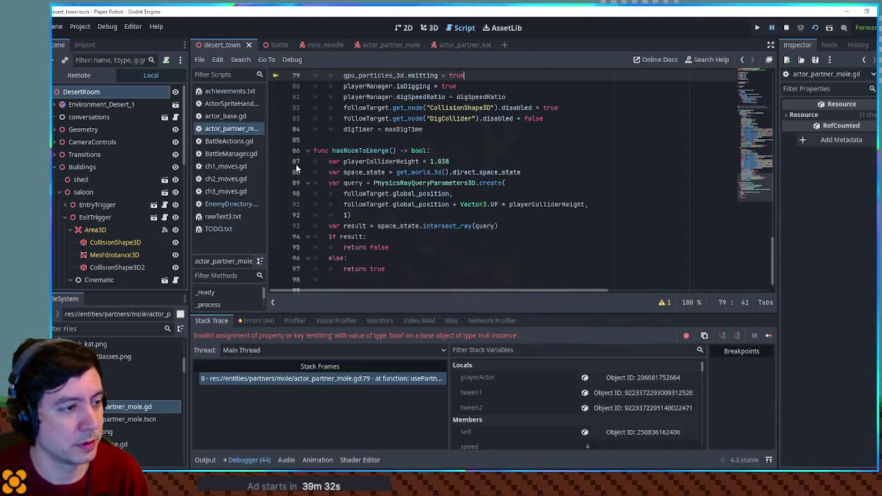
pyautogui.scroll(3, 440, 221)
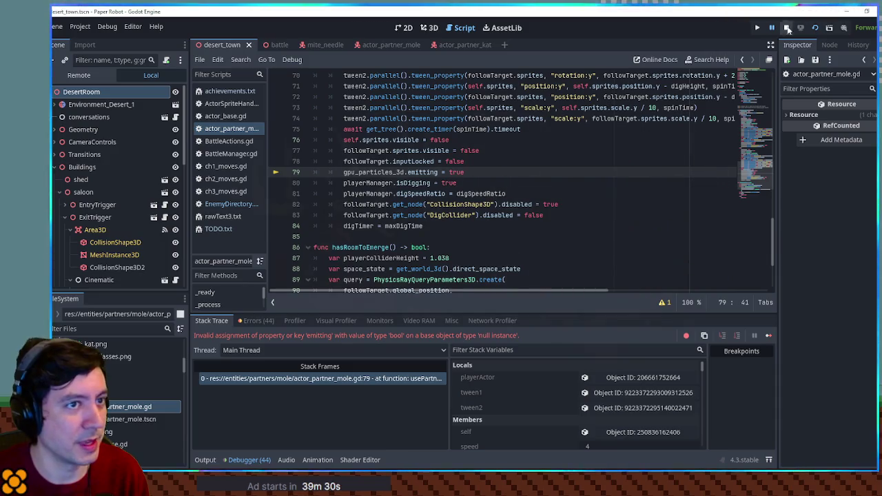
pyautogui.click(787, 28)
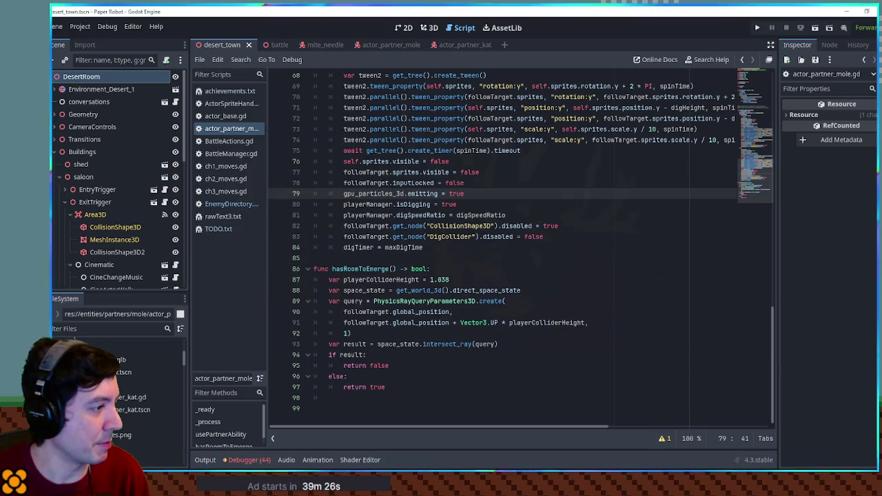
pyautogui.click(145, 359)
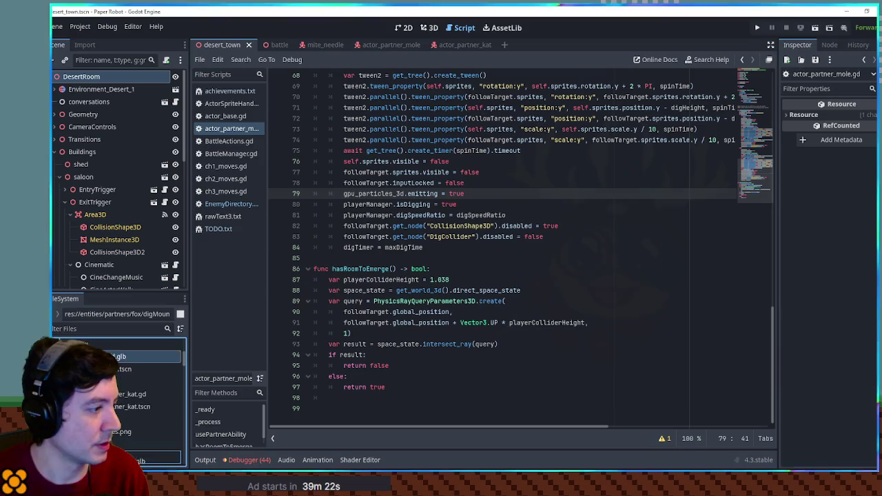
pyautogui.moveTo(113, 401); pyautogui.dragTo(117, 407)
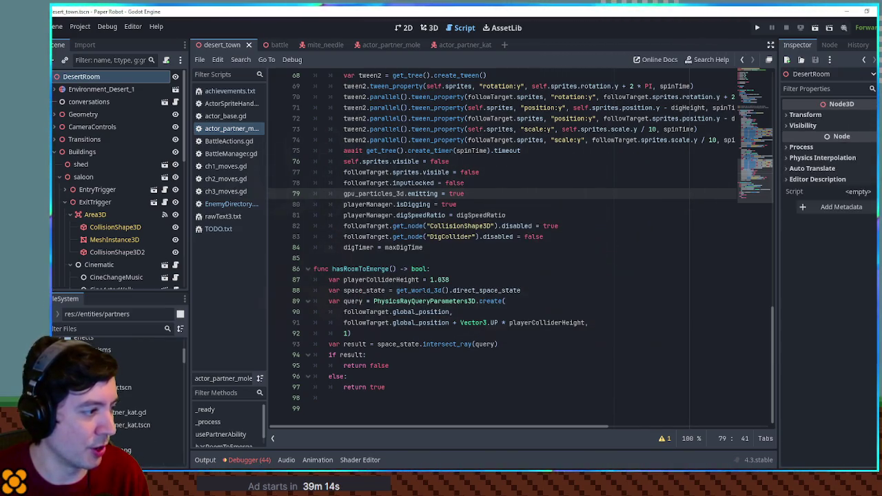
# - Copy the fox's GPUParticles3D node into the mole scene, save, and relaunch the game from desert_town
pyautogui.doubleClick(124, 388)
pyautogui.scroll(-5, 110, 207)
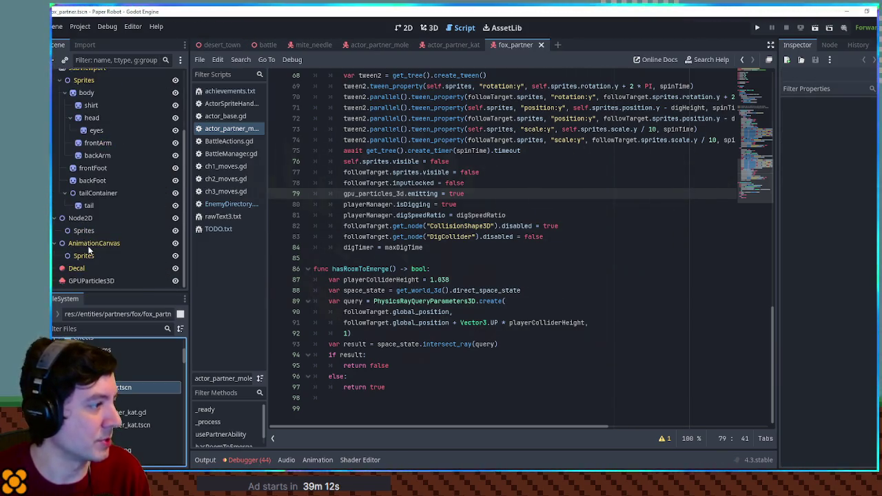
pyautogui.click(88, 280)
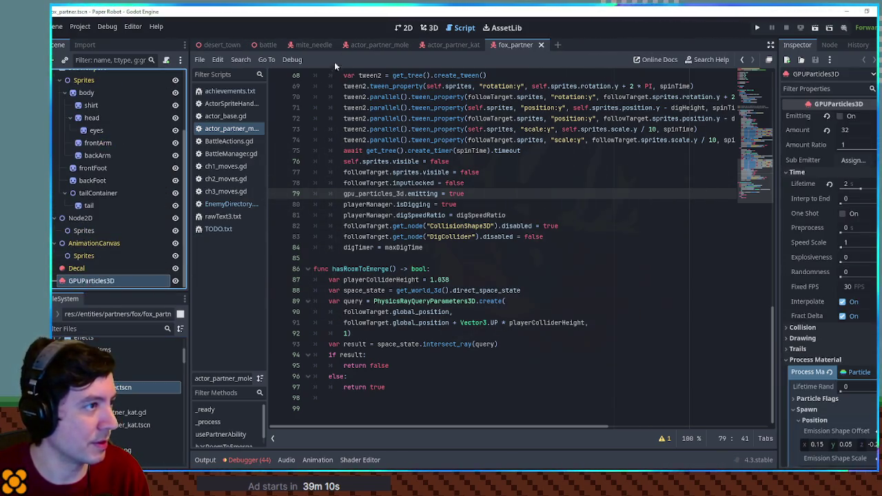
pyautogui.click(379, 45)
pyautogui.hotkey('ctrl', 'v')
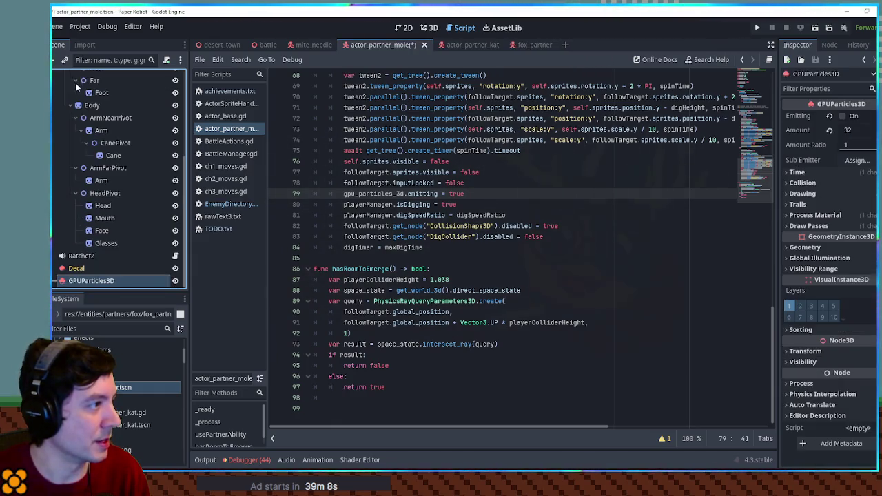
pyautogui.hotkey('ctrl', 's')
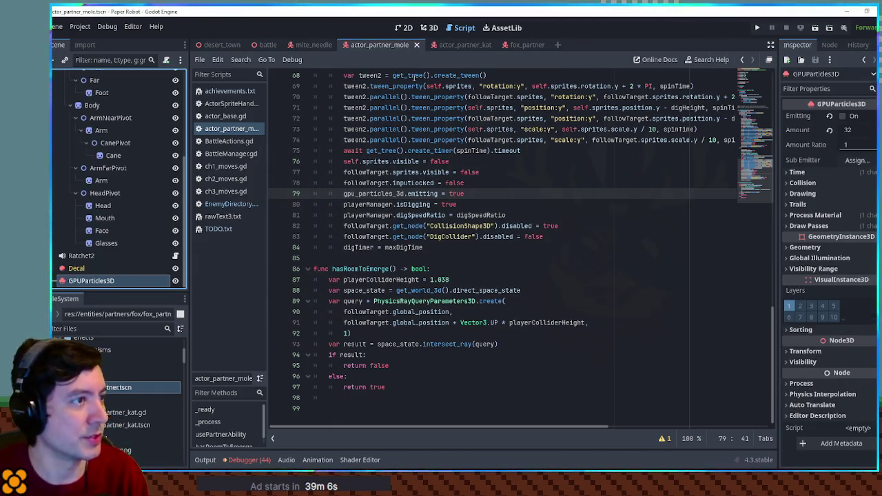
pyautogui.click(219, 48)
pyautogui.press('F6')
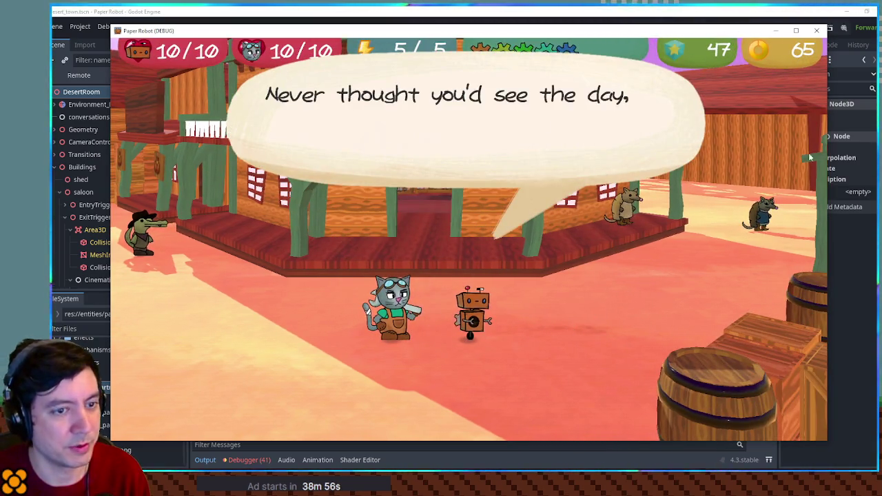
# - Steer the digging mole back and forth across the desert town street toward the saloon and barrels
pyautogui.click(816, 31)
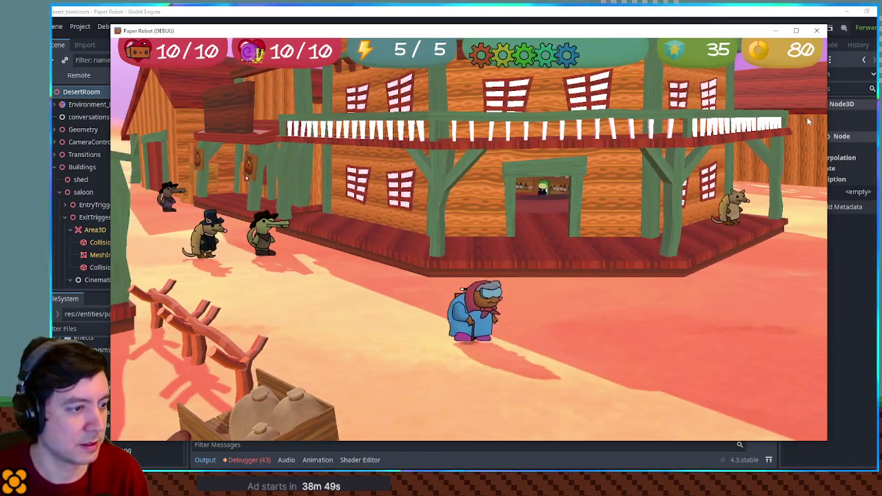
pyautogui.press('d')
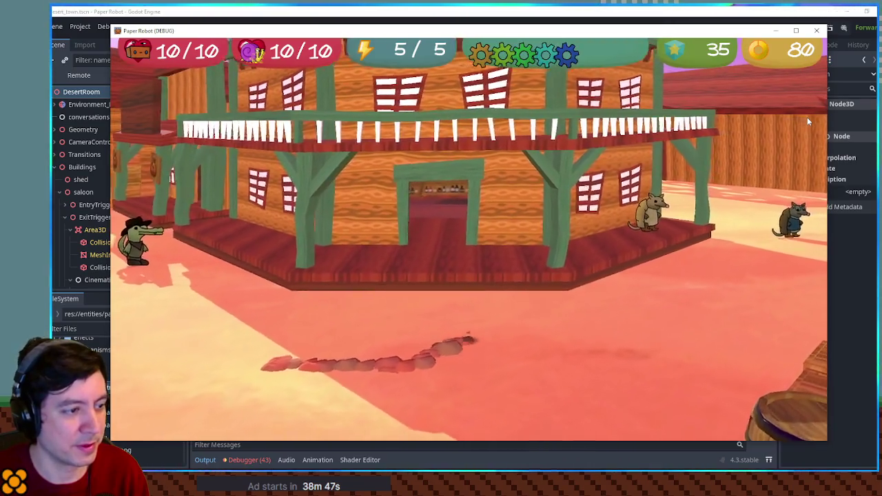
pyautogui.press('a')
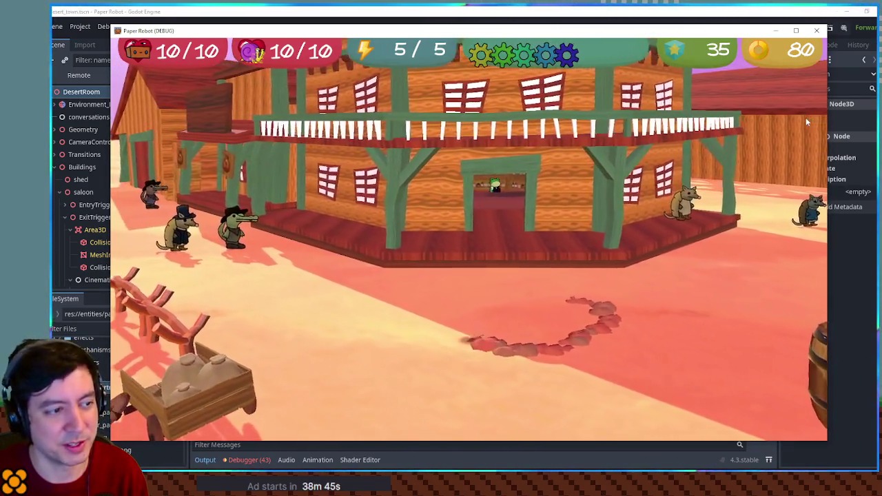
pyautogui.press('a')
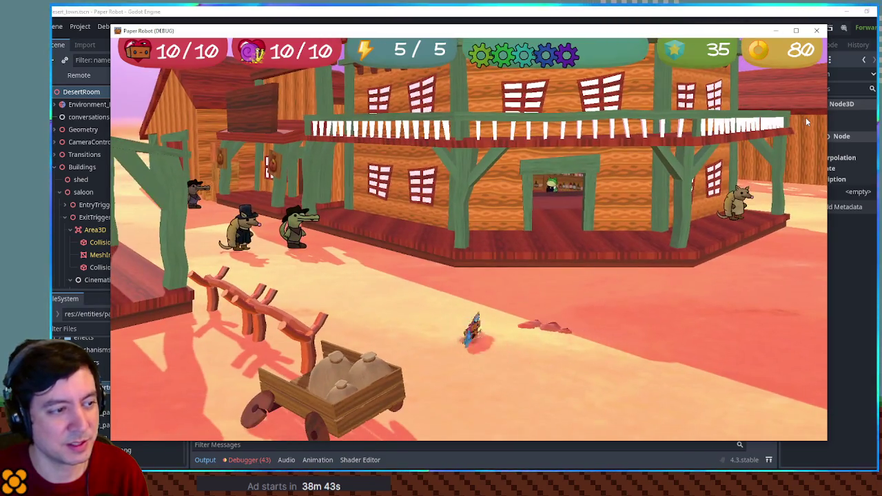
pyautogui.press('s')
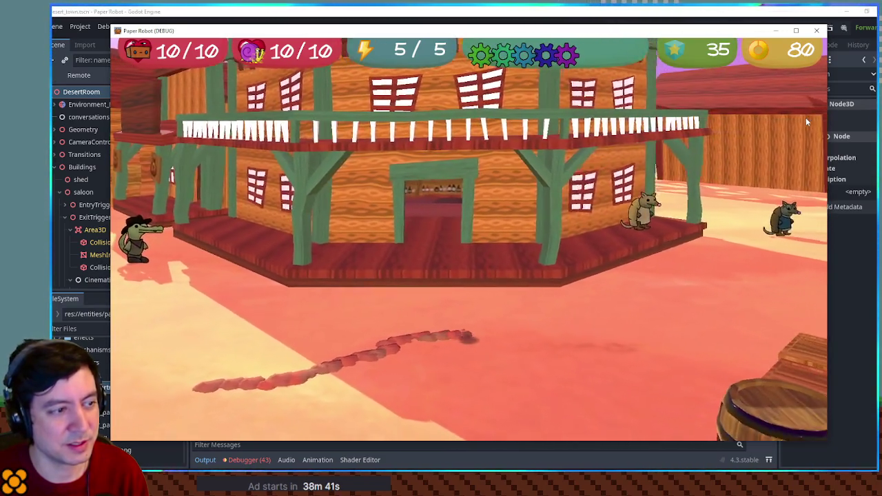
pyautogui.press('a')
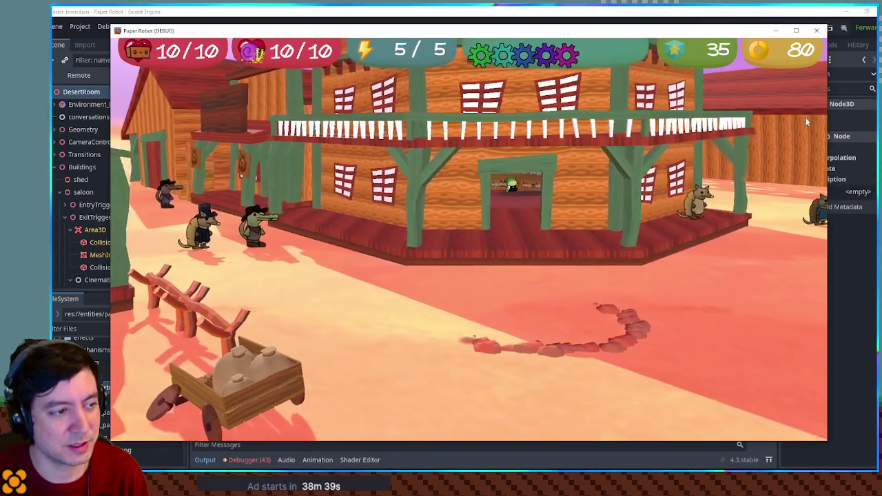
pyautogui.press('w')
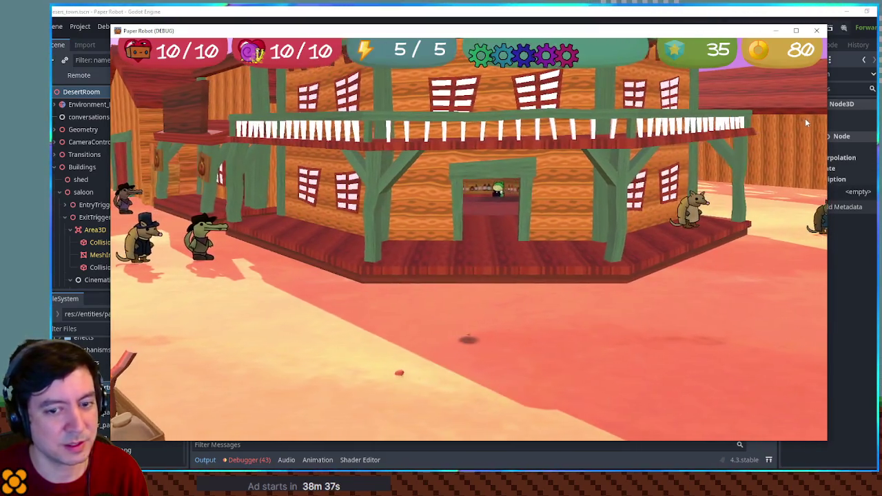
pyautogui.press('s')
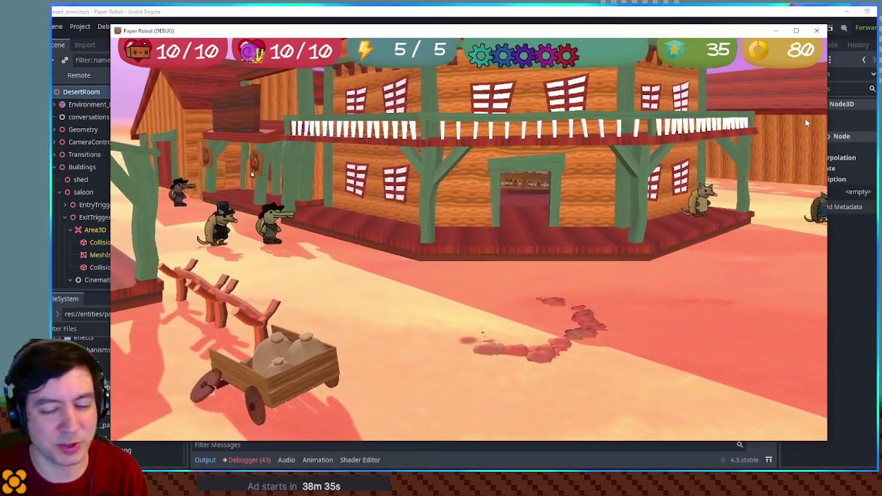
pyautogui.press('d')
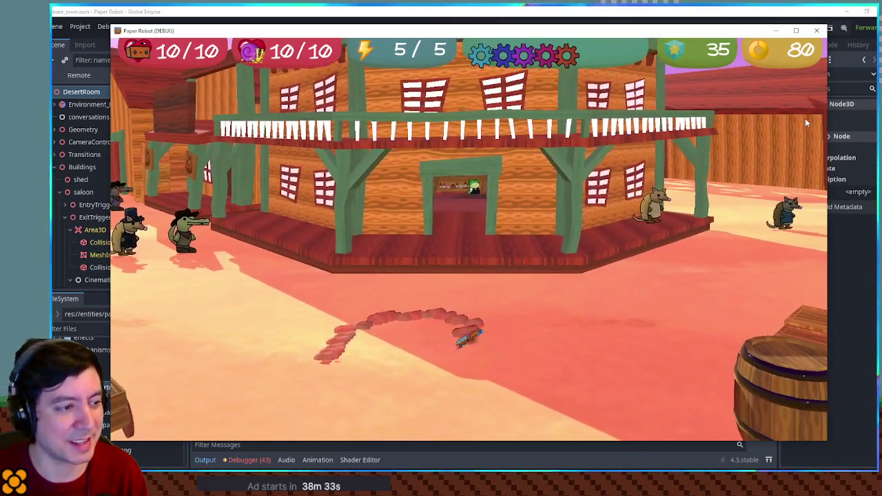
pyautogui.press('d')
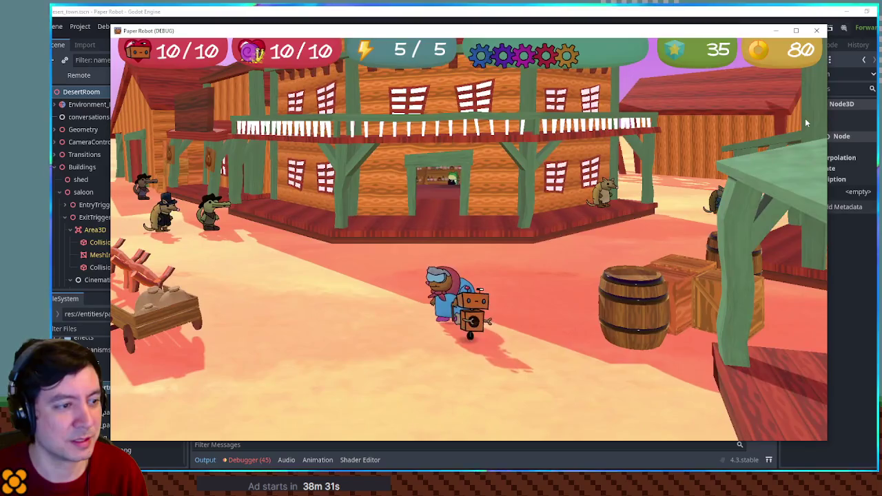
# - Walk the robot with the mole into the saloon shop along its item shelf, then stop the playtest
pyautogui.press('a')
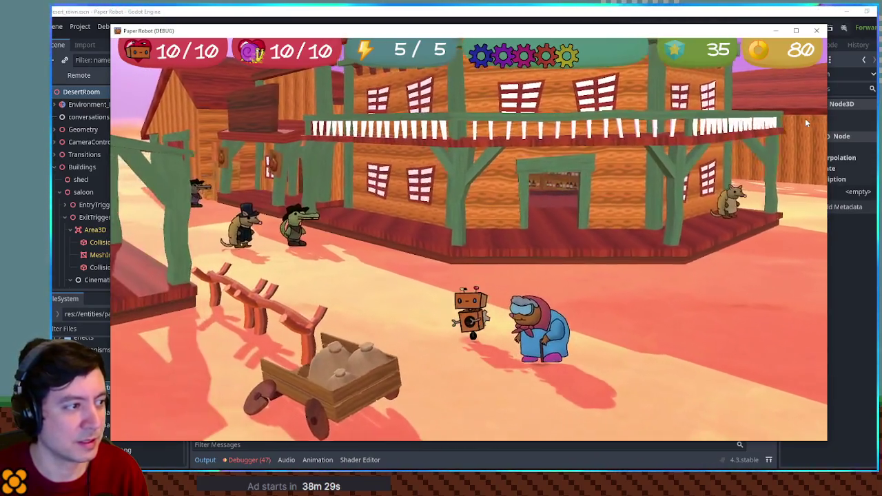
pyautogui.press('w')
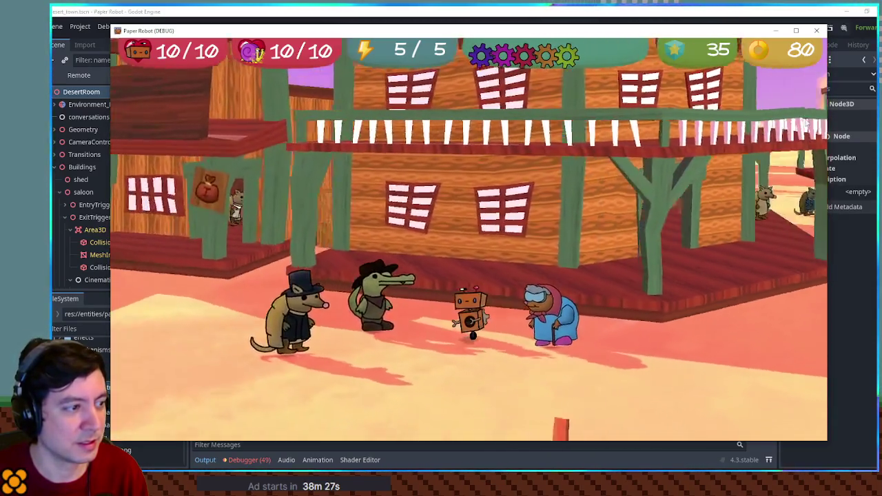
pyautogui.press('w')
pyautogui.press('a')
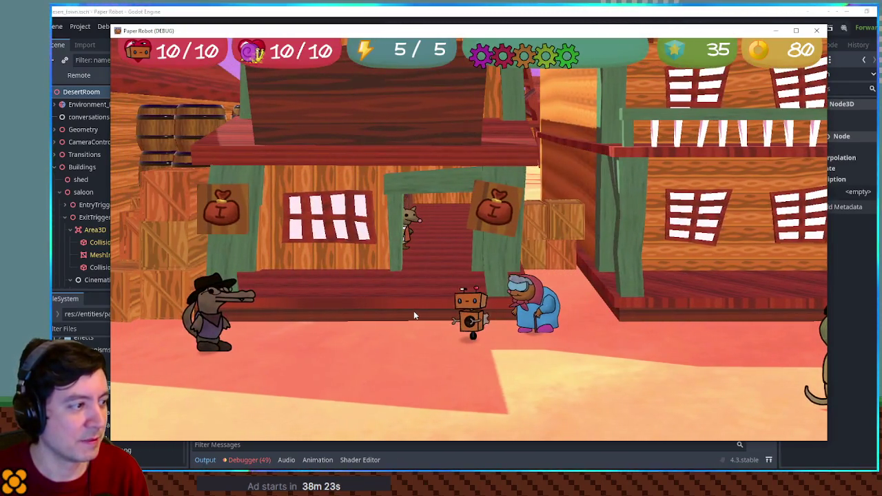
pyautogui.press('w')
pyautogui.press('w')
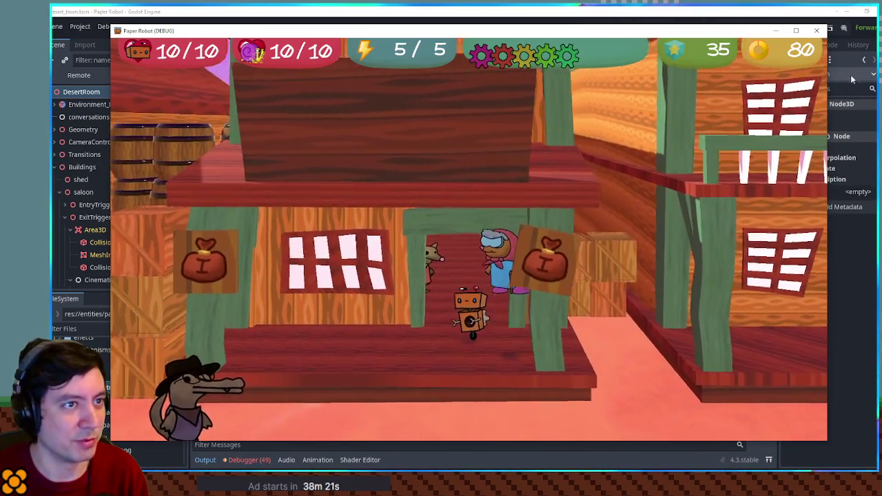
pyautogui.press('d')
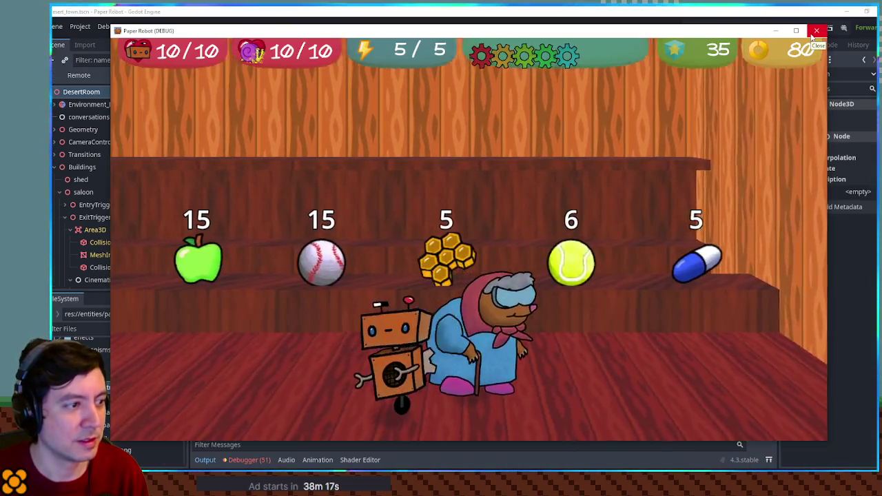
pyautogui.press('a')
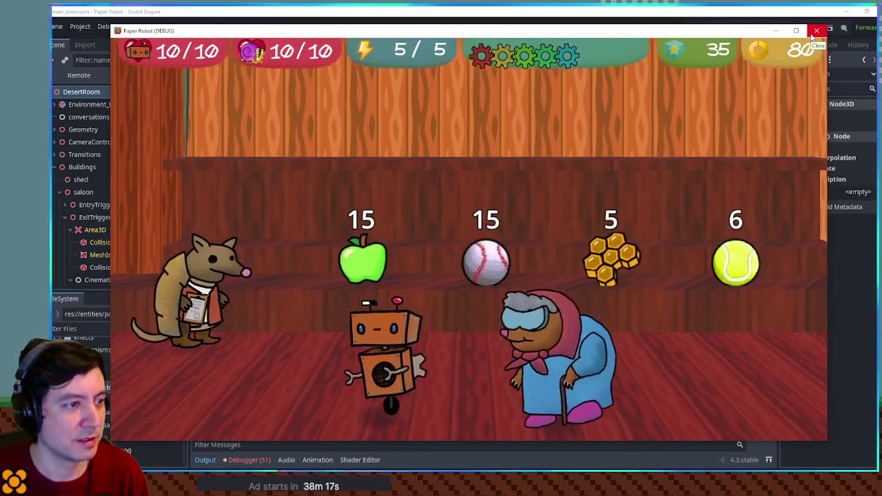
pyautogui.press('d')
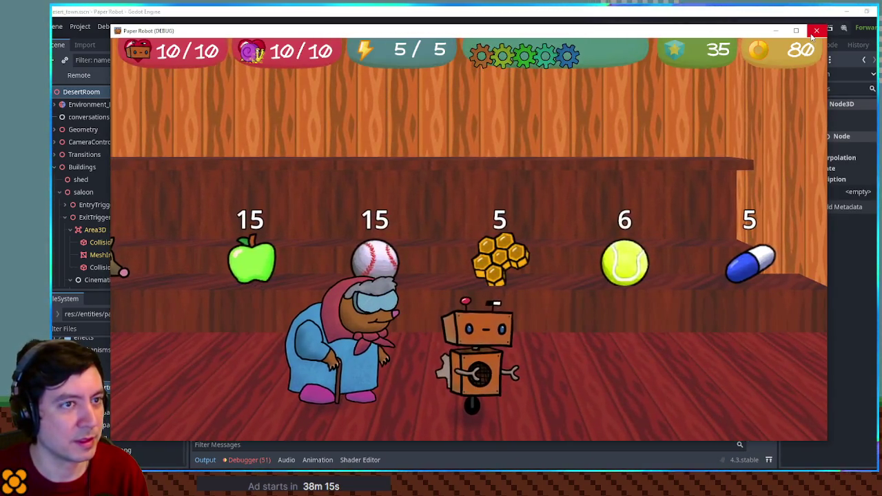
pyautogui.click(814, 31)
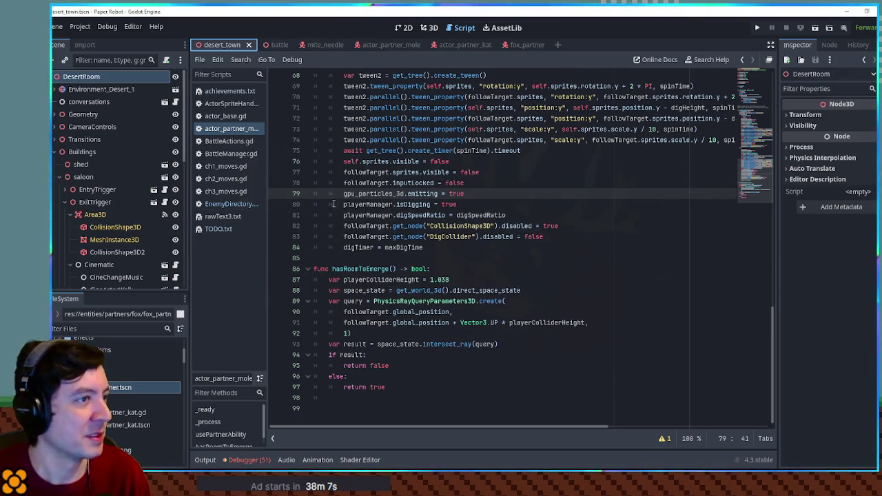
# - Open actor_partner_mole in the 2D view and bring up the AnimationPlayer's victory animation
pyautogui.click(372, 42)
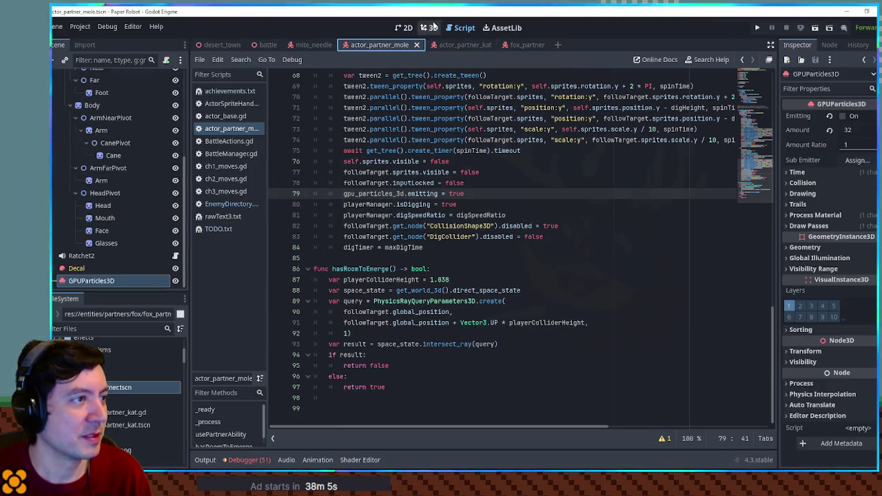
pyautogui.click(404, 28)
pyautogui.scroll(3, 123, 134)
pyautogui.scroll(1, 89, 72)
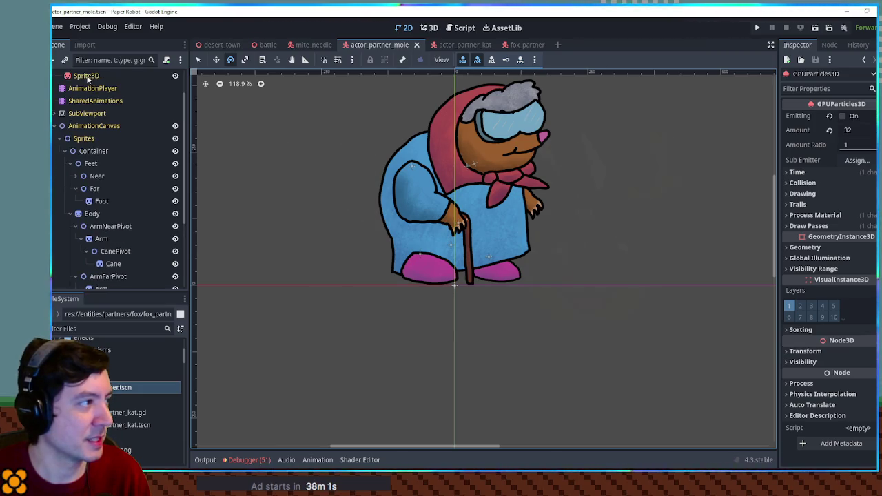
pyautogui.click(92, 88)
pyautogui.moveTo(275, 343)
pyautogui.mouseDown()
pyautogui.moveTo(463, 347)
pyautogui.moveTo(352, 348)
pyautogui.moveTo(451, 353)
pyautogui.moveTo(340, 356)
pyautogui.mouseUp()
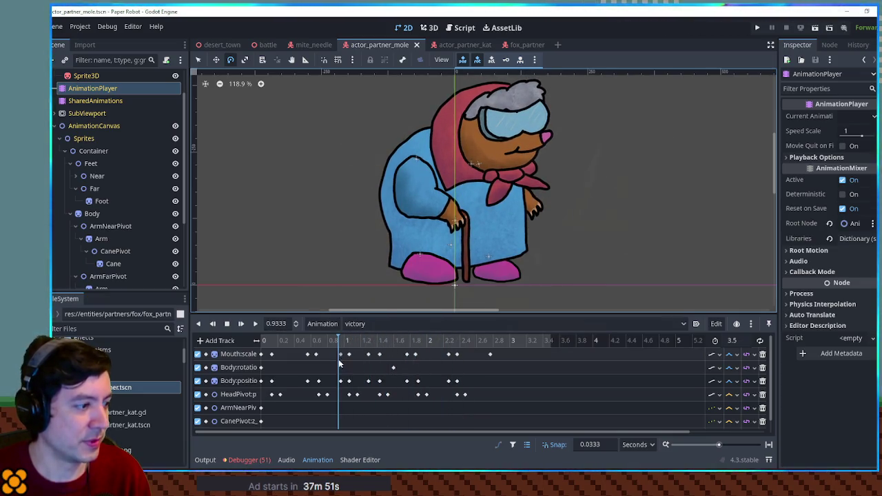
# - Key CanePivot rotation at 0.9333 s and 720° at 2.4667 s, then preview the cane spin
pyautogui.scroll(-1, 352, 410)
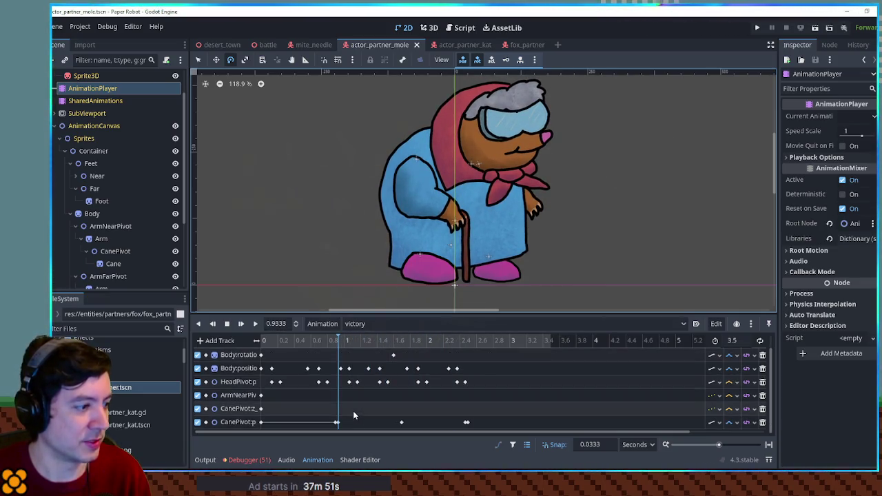
pyautogui.click(115, 250)
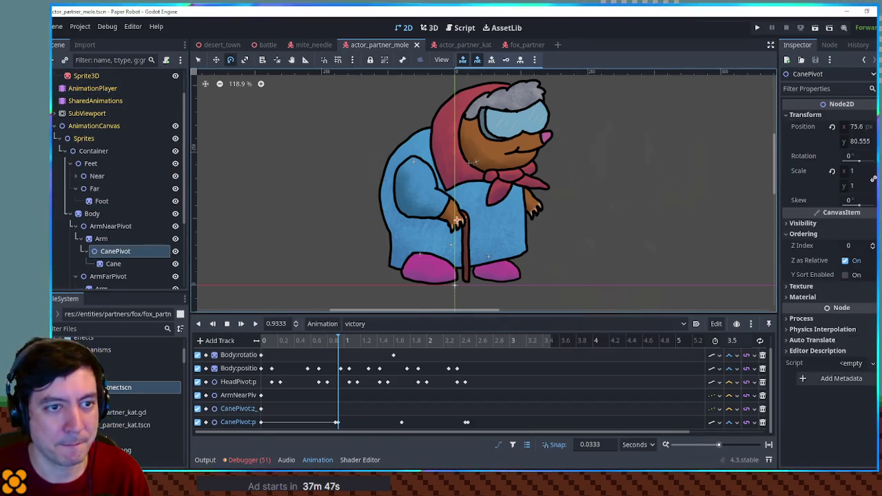
pyautogui.press('k')
pyautogui.scroll(-1, 325, 427)
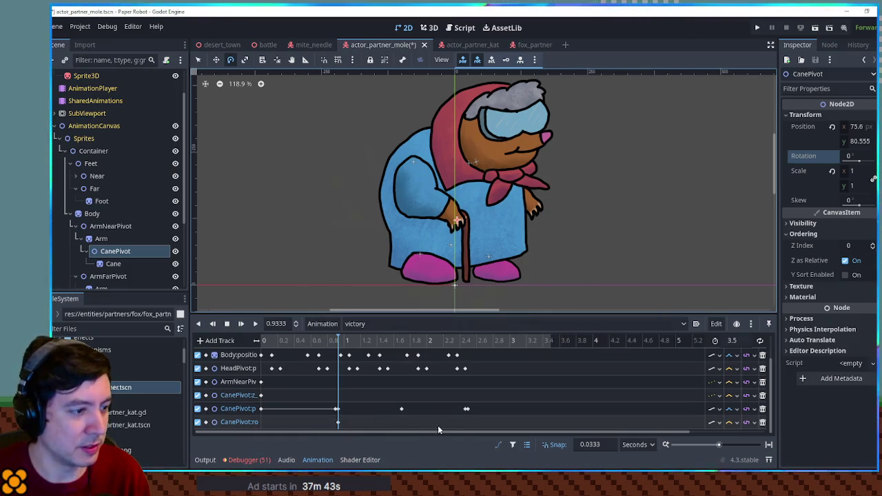
pyautogui.rightClick(463, 423)
pyautogui.click(486, 429)
pyautogui.click(465, 422)
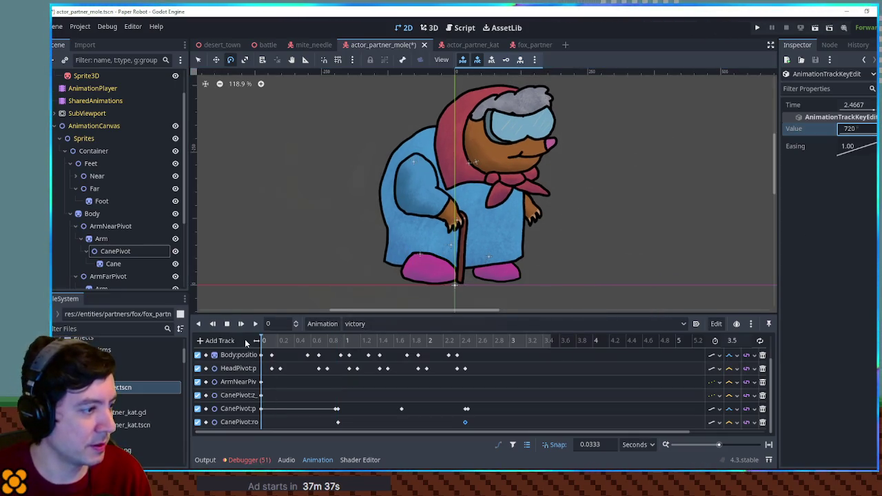
pyautogui.click(255, 323)
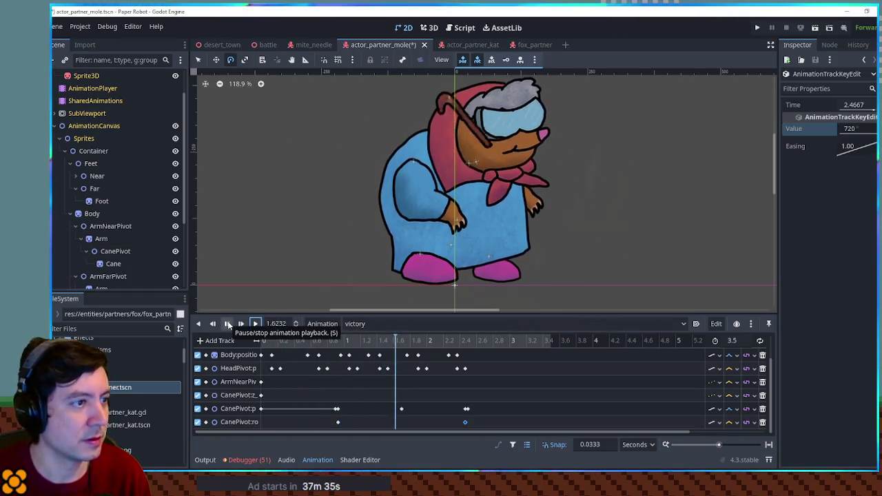
pyautogui.click(227, 324)
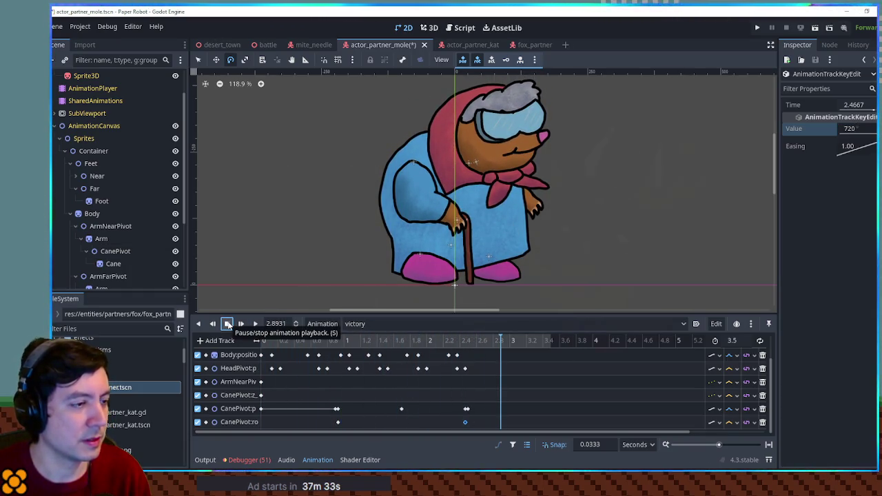
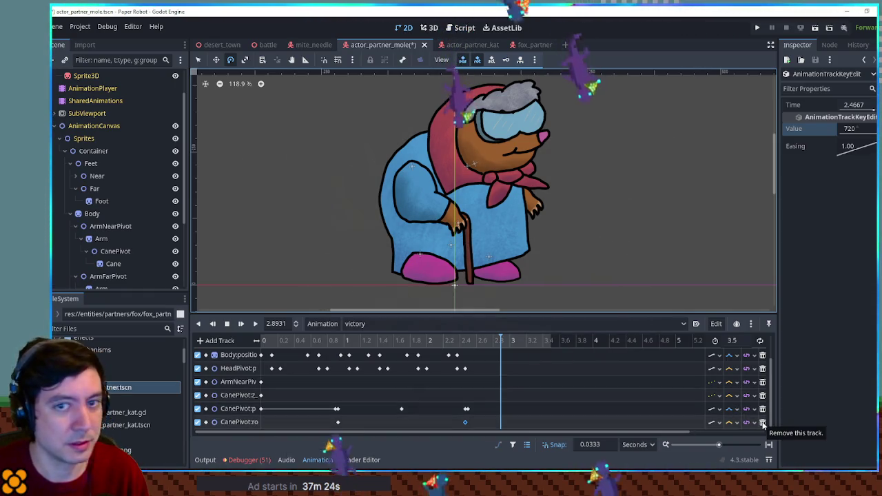
# - Delete the CanePivot rotation track and key the Cane's rotation, with 360 at 2.47 s
pyautogui.click(763, 423)
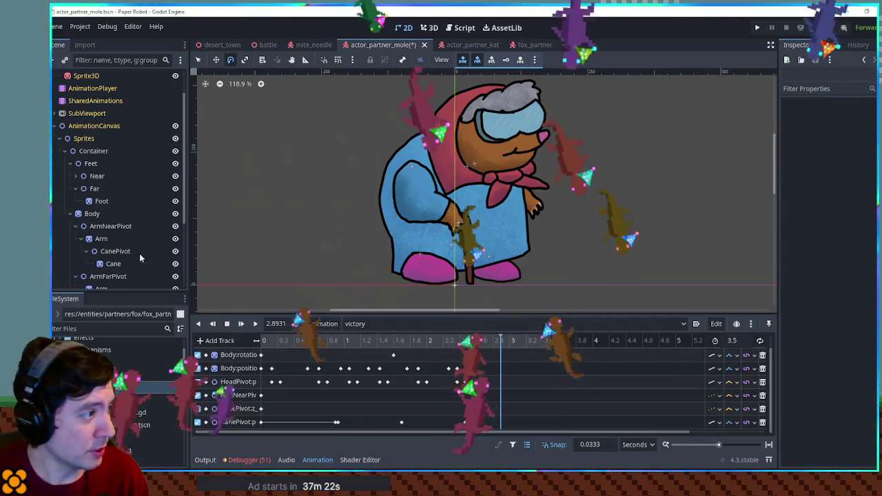
pyautogui.click(114, 263)
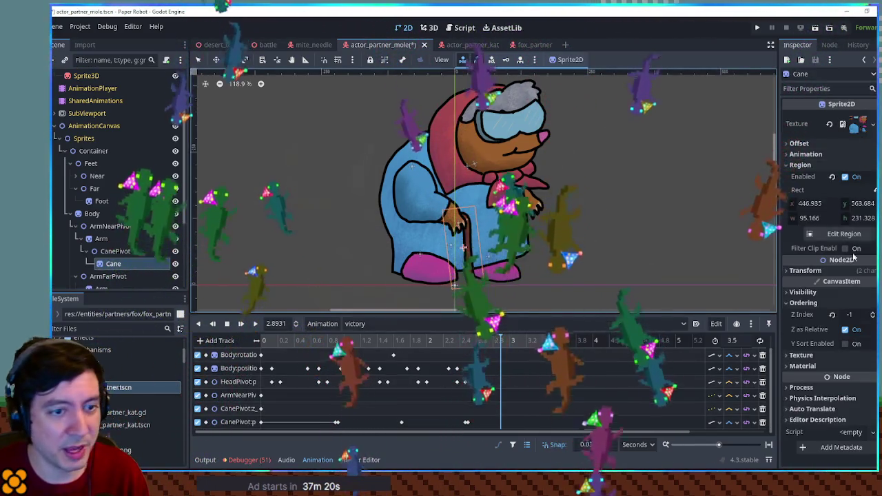
pyautogui.click(857, 248)
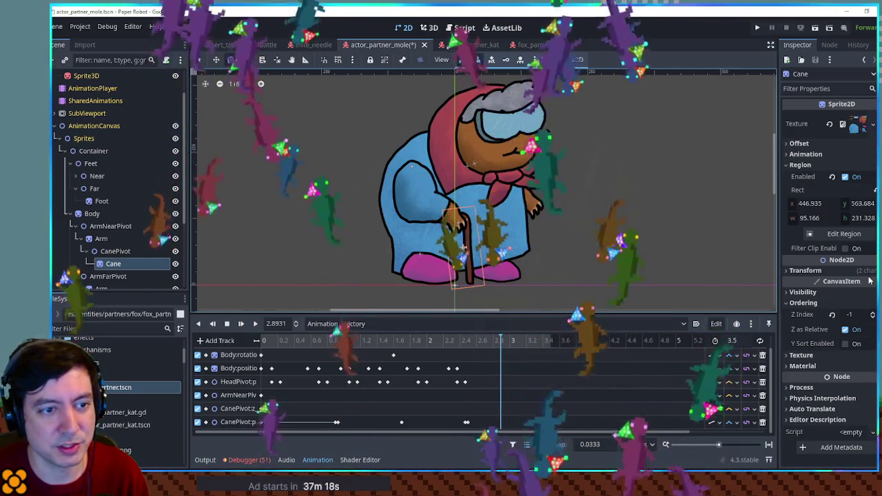
pyautogui.click(805, 270)
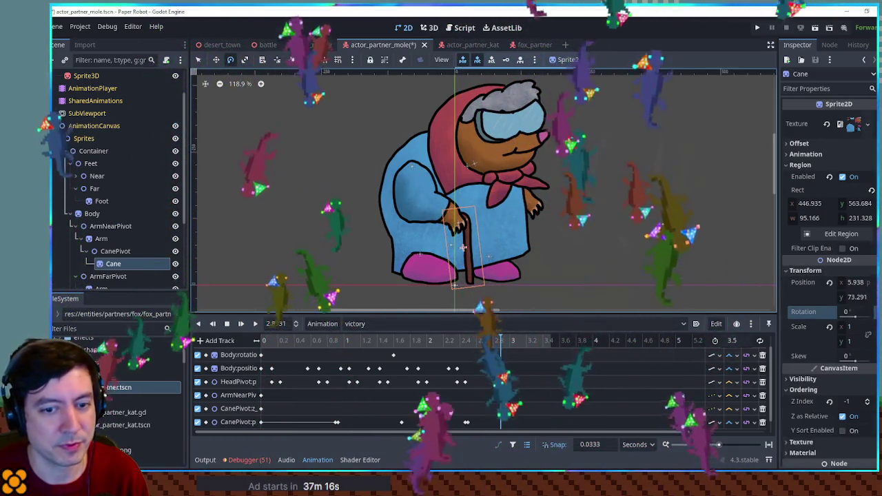
pyautogui.click(870, 311)
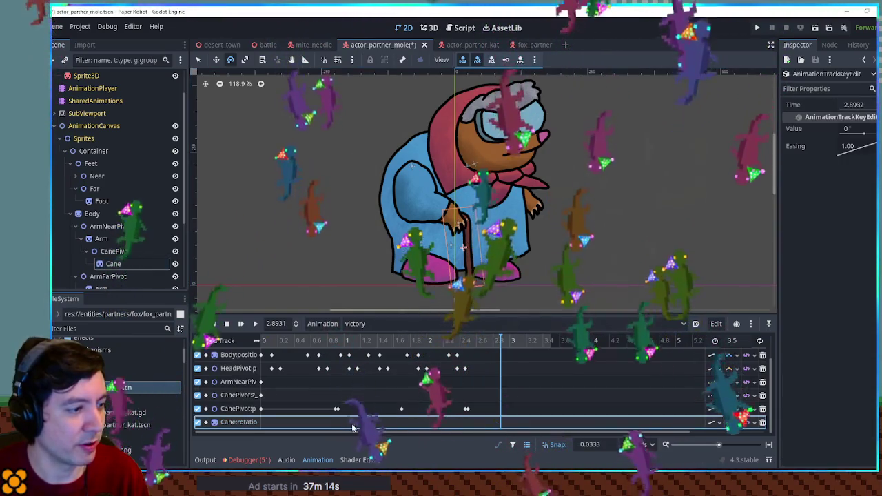
pyautogui.rightClick(467, 387)
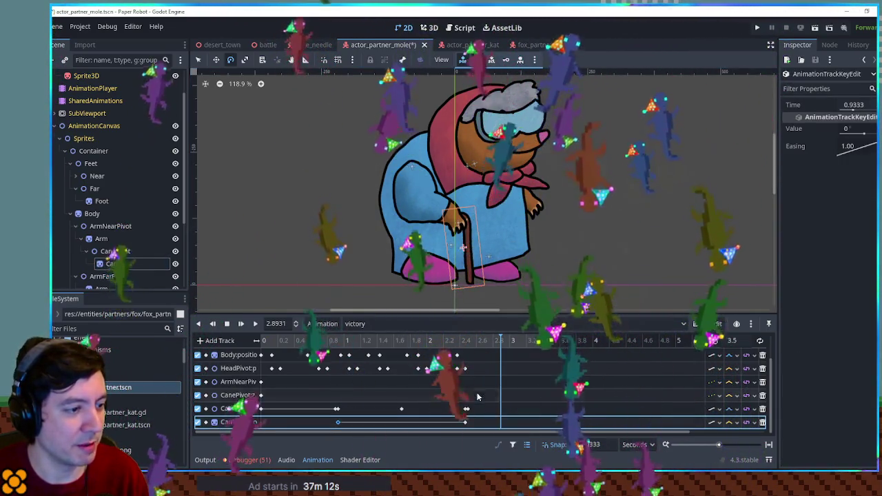
pyautogui.click(478, 396)
pyautogui.click(874, 129)
pyautogui.write('36')
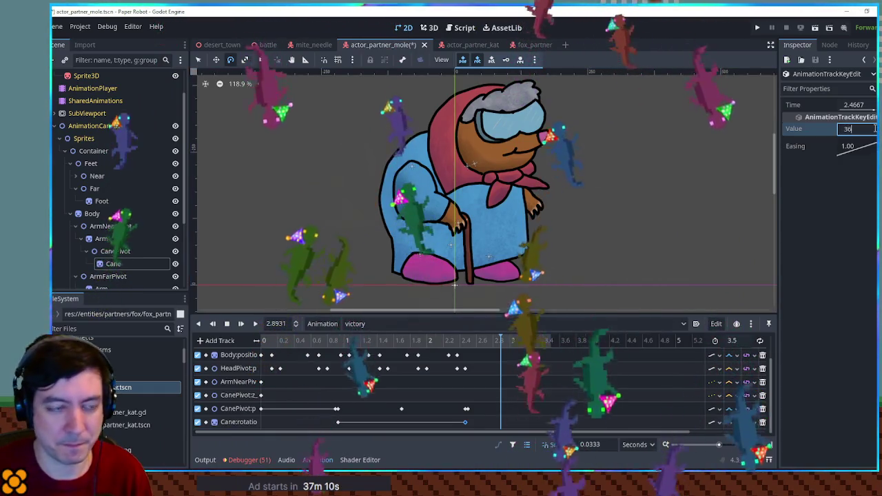
pyautogui.write('0')
pyautogui.press('Return')
# - Preview the spin, change the 2.47 s key to -360, and scrub to review the reversed spin
pyautogui.click(255, 324)
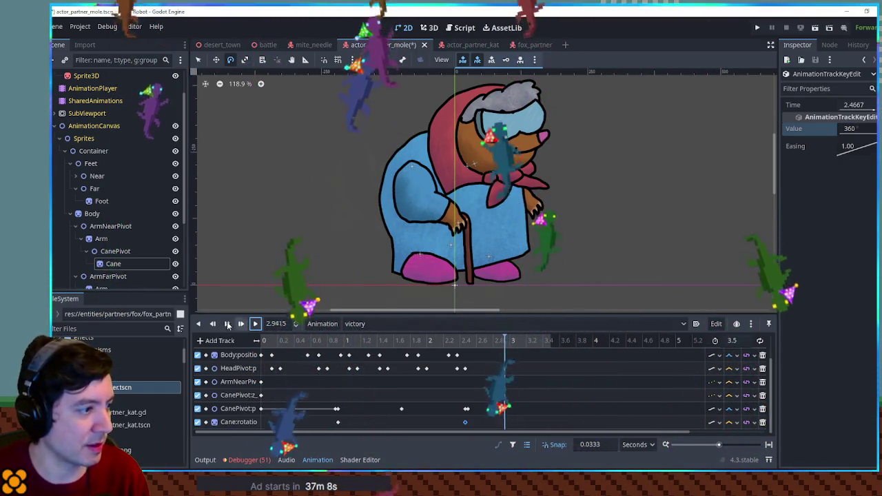
pyautogui.click(227, 323)
pyautogui.click(363, 342)
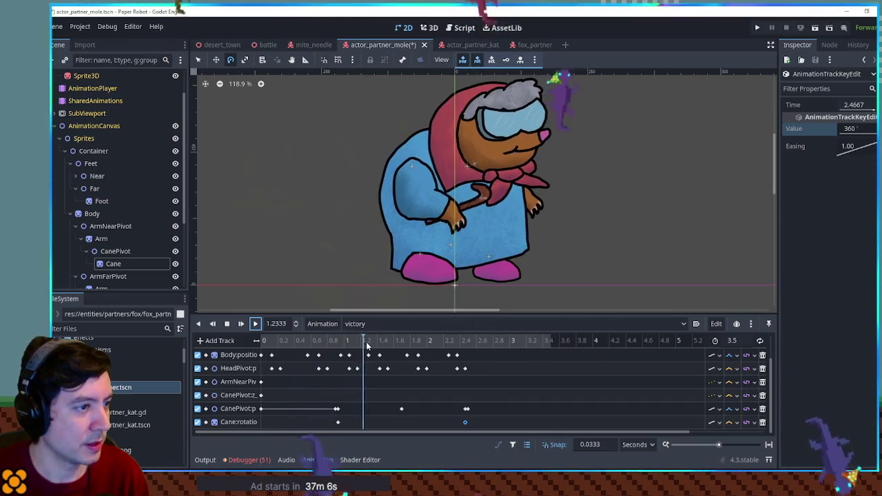
pyautogui.moveTo(417, 353); pyautogui.dragTo(445, 355)
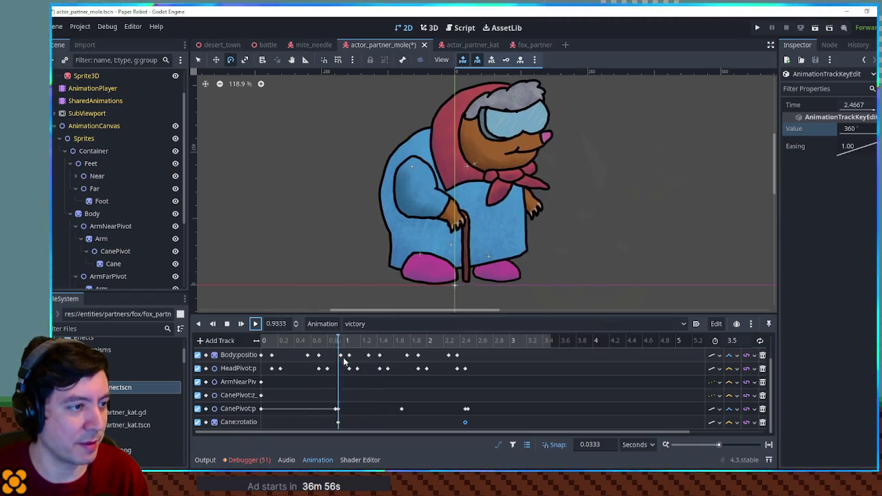
pyautogui.moveTo(338, 367); pyautogui.dragTo(468, 369)
pyautogui.click(866, 128)
pyautogui.write('-360')
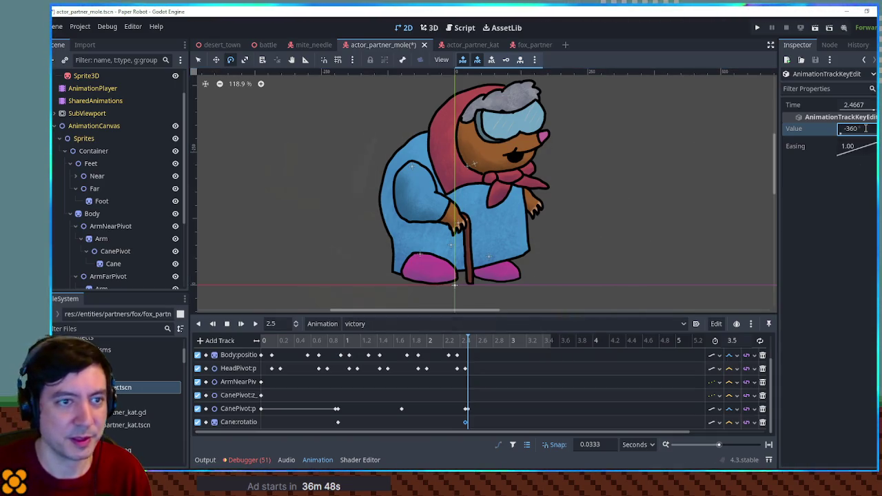
pyautogui.moveTo(266, 342); pyautogui.dragTo(482, 344)
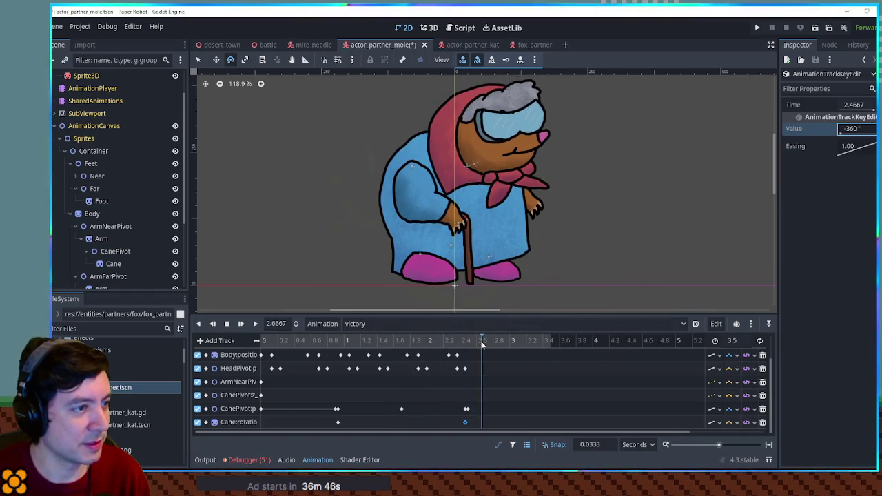
# - Select ArmNearPivot, insert a trial key near 0.97 s, and move the playhead to 0.8 s
pyautogui.click(109, 225)
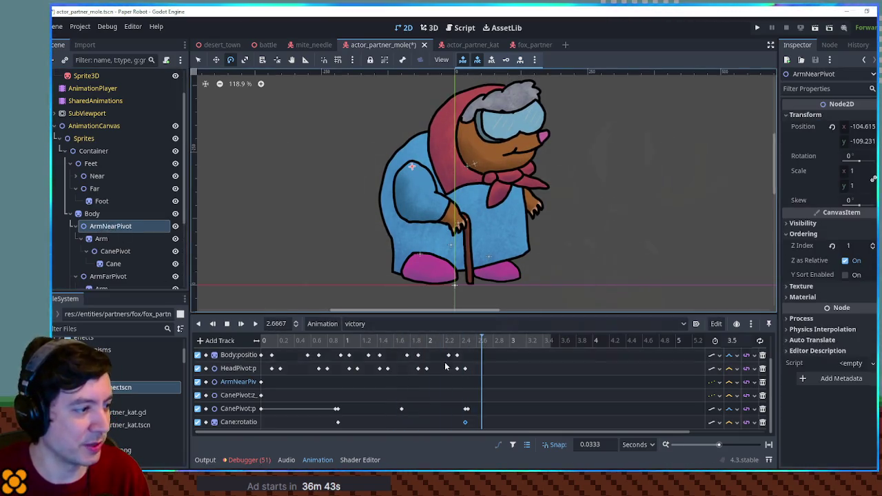
pyautogui.rightClick(340, 379)
pyautogui.click(344, 384)
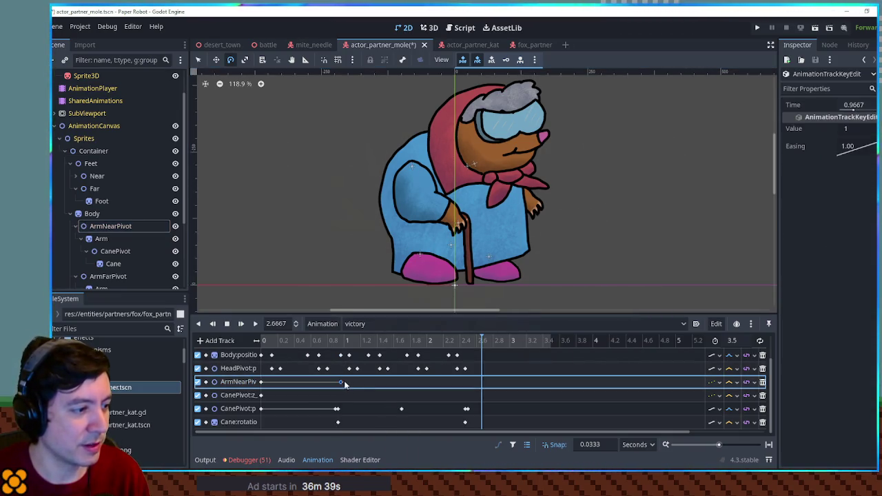
pyautogui.click(731, 381)
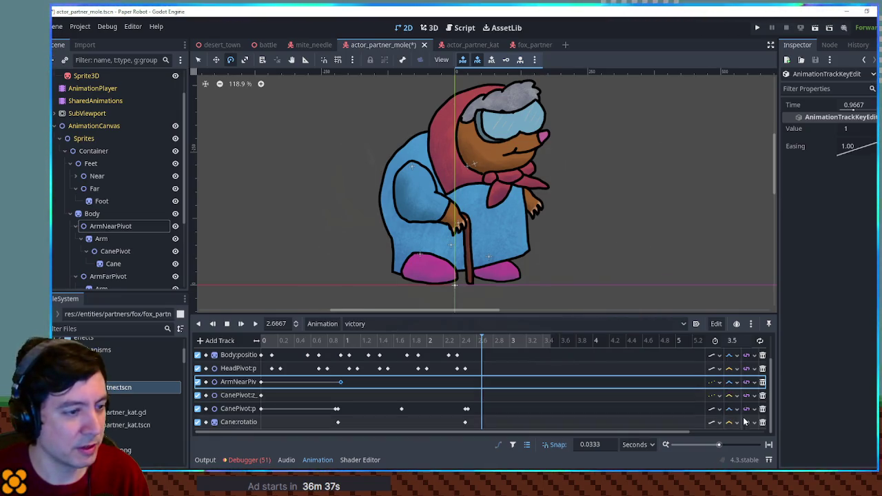
pyautogui.click(329, 342)
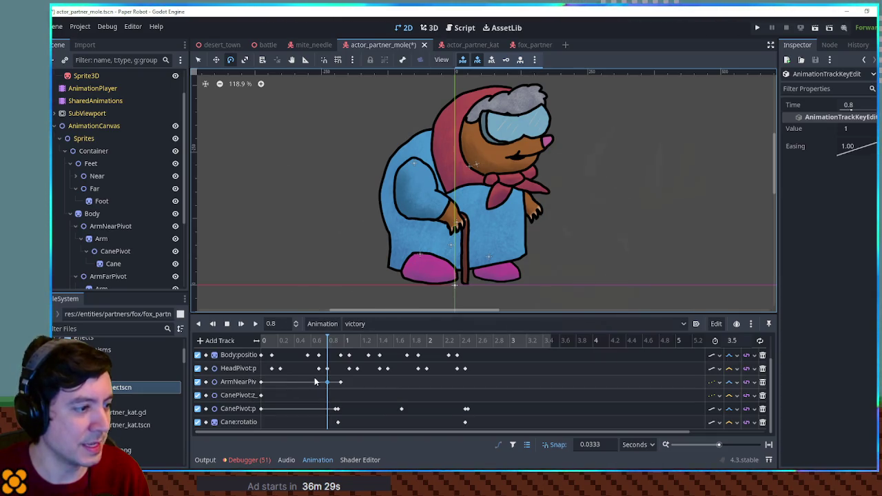
# - Delete the stray arm keys near 0.8 s and reselect ArmNearPivot's rotation property
pyautogui.click(338, 383)
pyautogui.press('Delete')
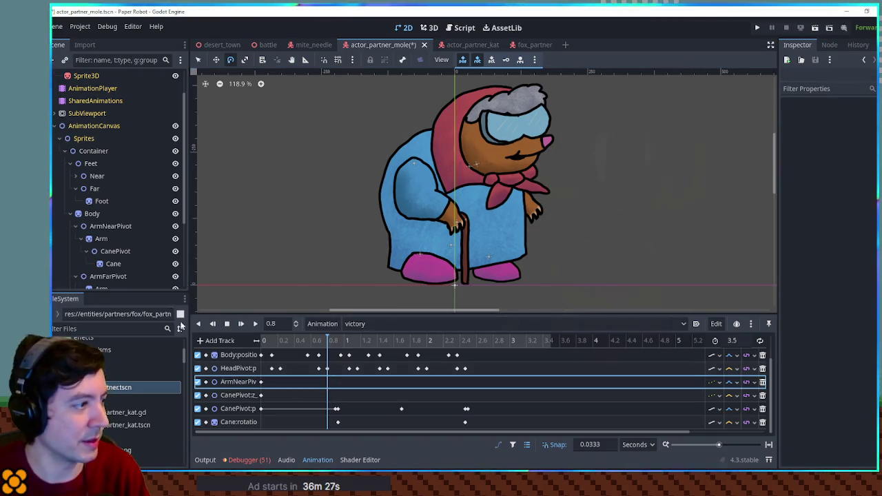
pyautogui.click(110, 226)
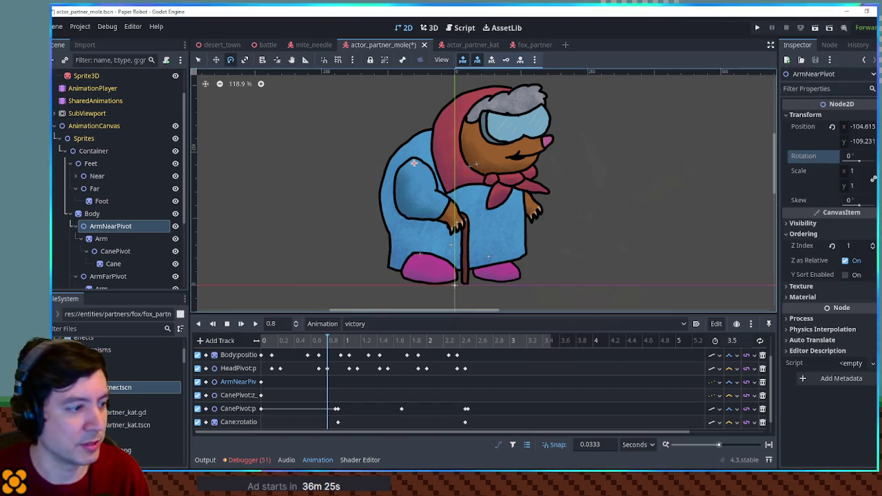
pyautogui.click(873, 156)
# - Add an arm rotation key at 0.8 s and play the victory animation to check it
pyautogui.click(327, 422)
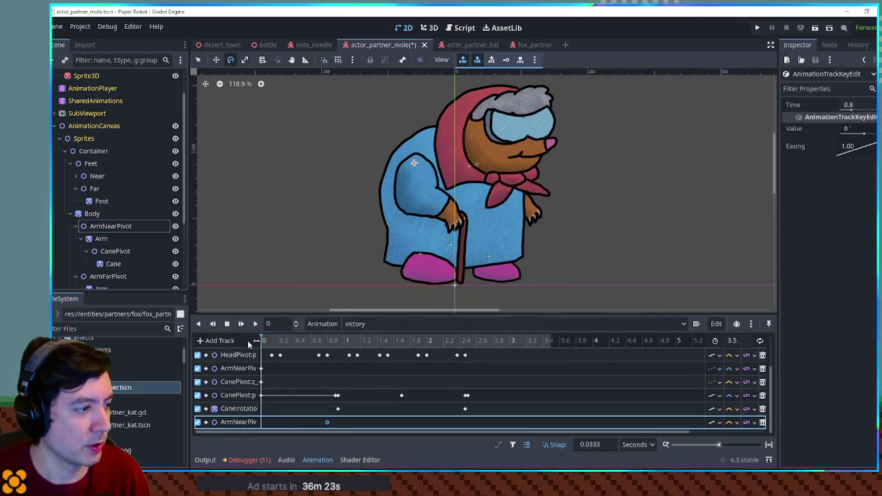
pyautogui.click(345, 340)
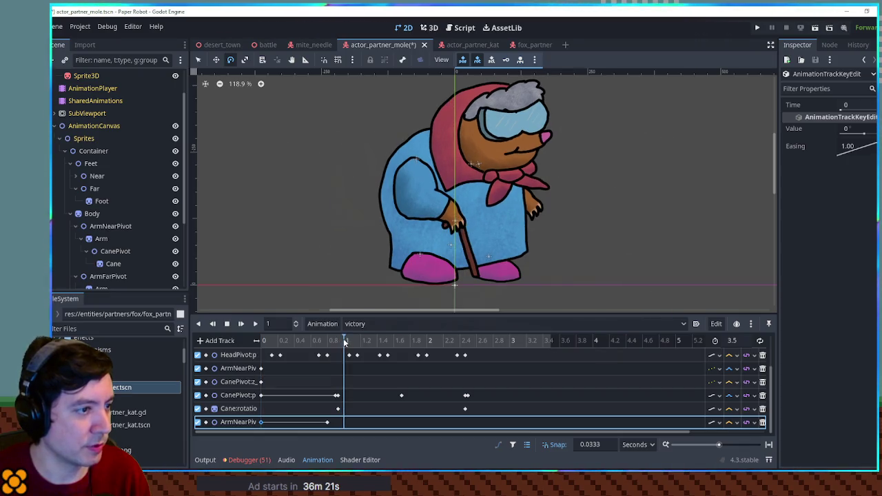
pyautogui.click(327, 422)
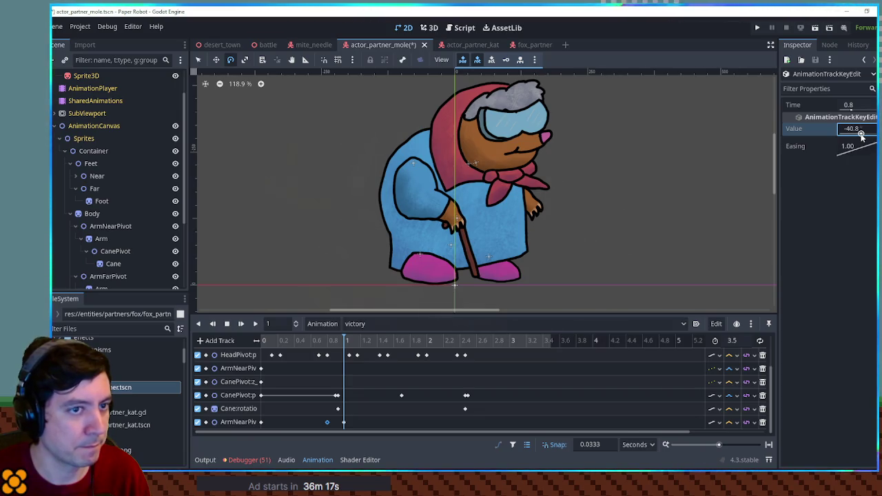
pyautogui.click(328, 340)
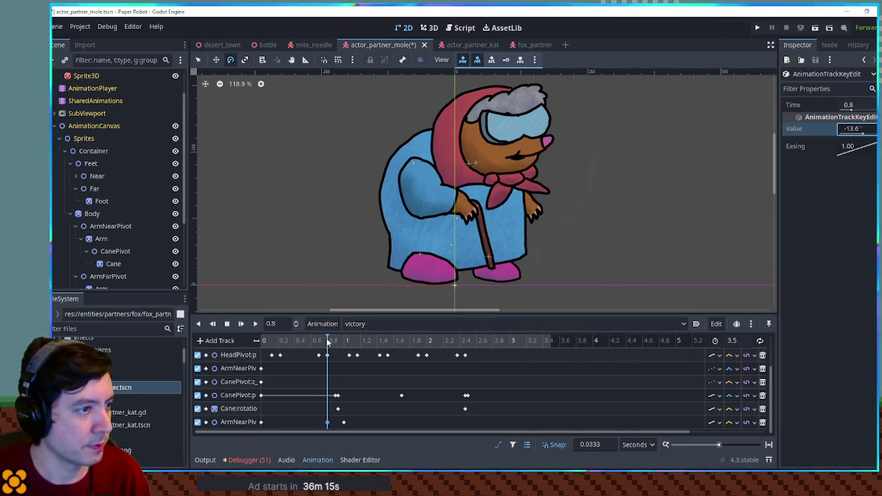
pyautogui.click(345, 421)
pyautogui.click(328, 422)
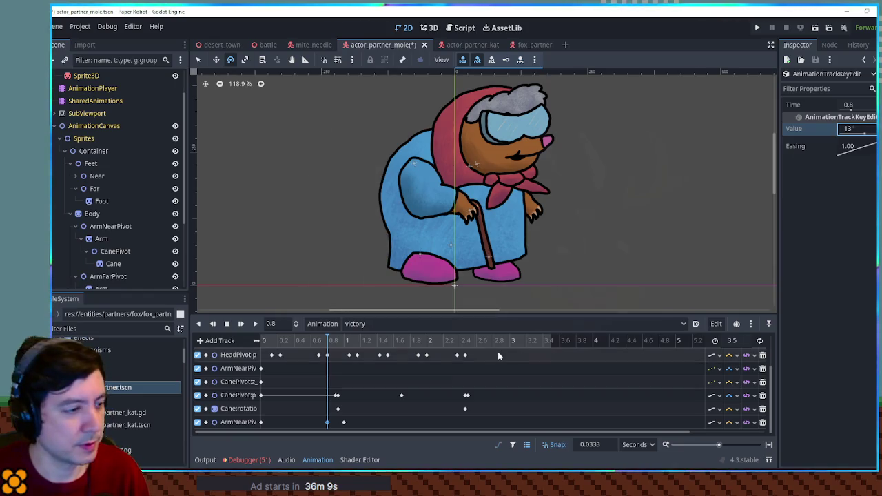
pyautogui.click(265, 339)
pyautogui.click(255, 324)
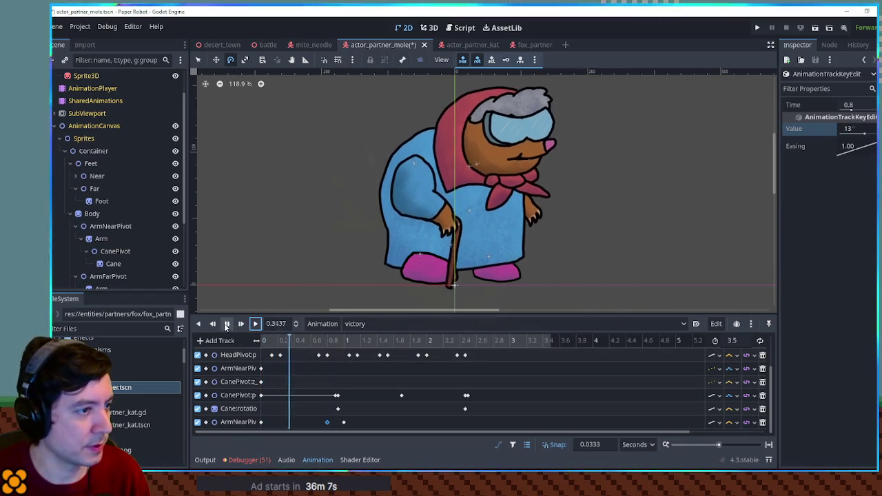
pyautogui.click(226, 324)
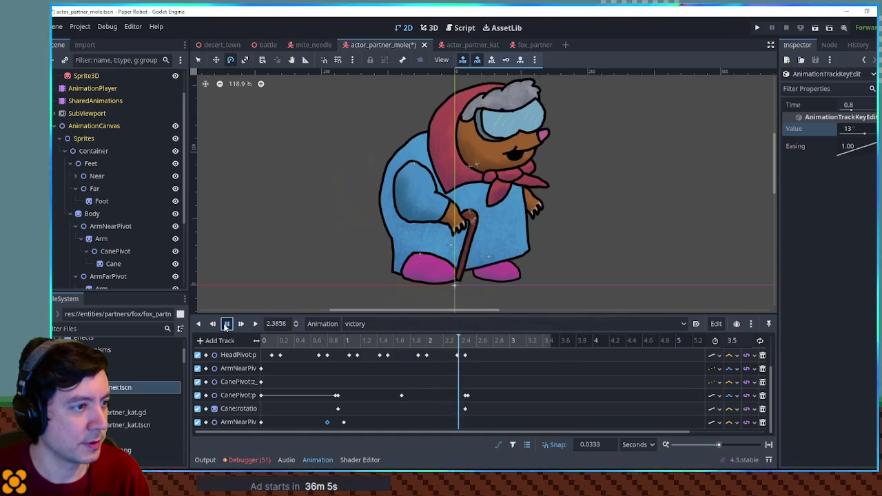
# - Replay the animation and drag the 1 s arm rotation key to about 1.23 s
pyautogui.click(733, 422)
pyautogui.click(751, 452)
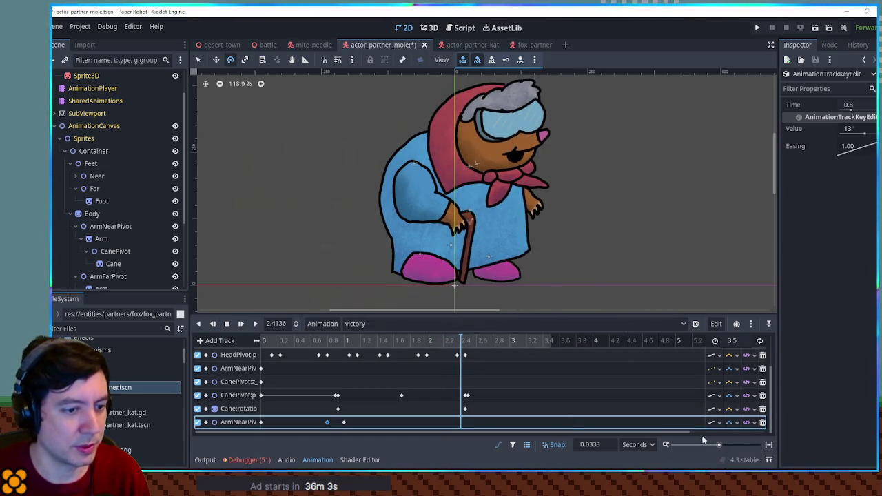
pyautogui.click(265, 342)
pyautogui.click(255, 324)
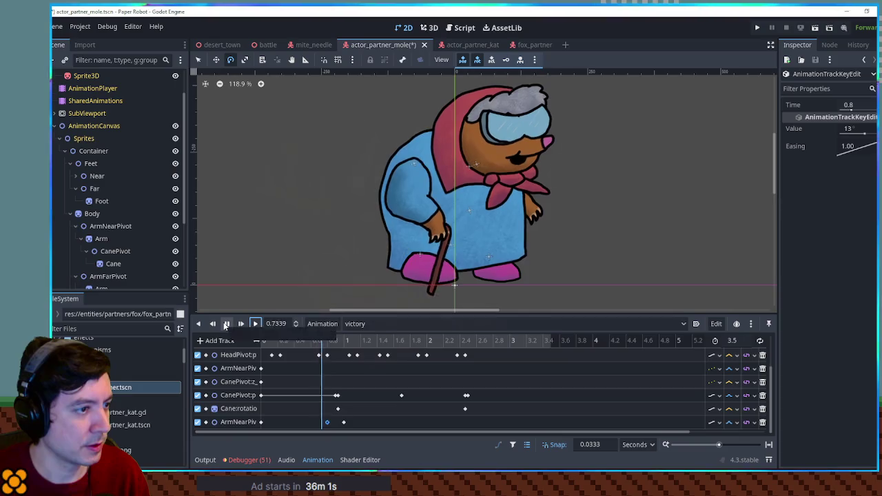
pyautogui.click(226, 324)
pyautogui.click(343, 423)
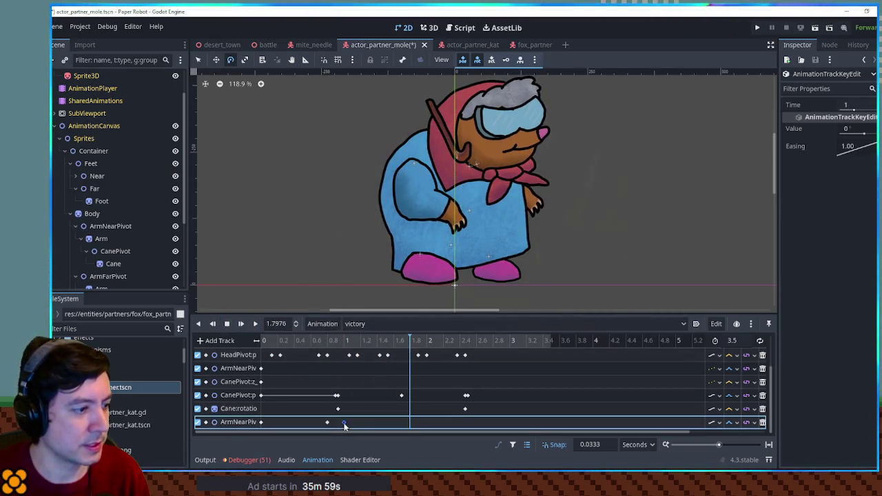
pyautogui.moveTo(378, 425); pyautogui.dragTo(363, 422)
# - Set that key's rotation to -10° and scrub through to preview the arm pose
pyautogui.click(863, 129)
pyautogui.write('-10')
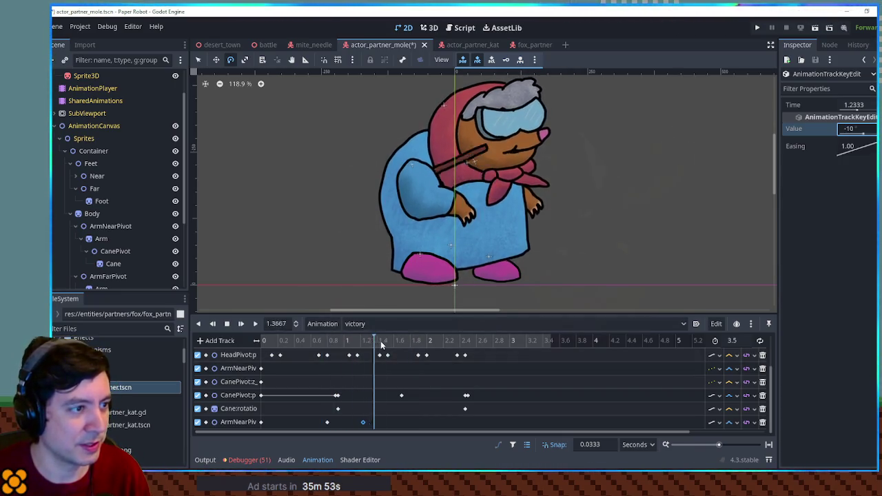
pyautogui.moveTo(404, 343); pyautogui.dragTo(374, 344)
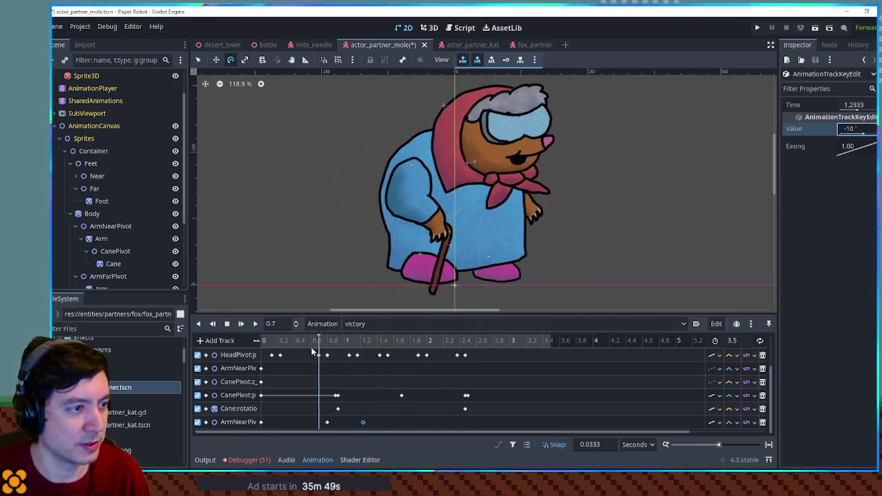
pyautogui.moveTo(421, 352); pyautogui.dragTo(473, 355)
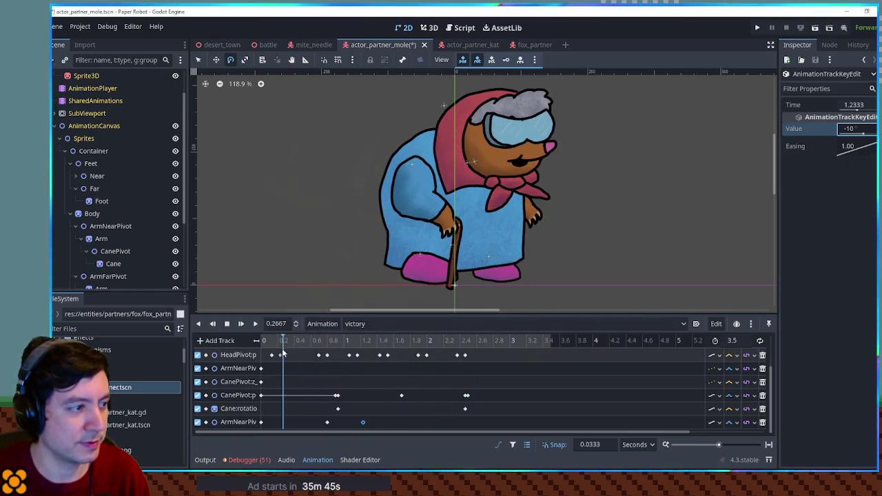
pyautogui.click(225, 327)
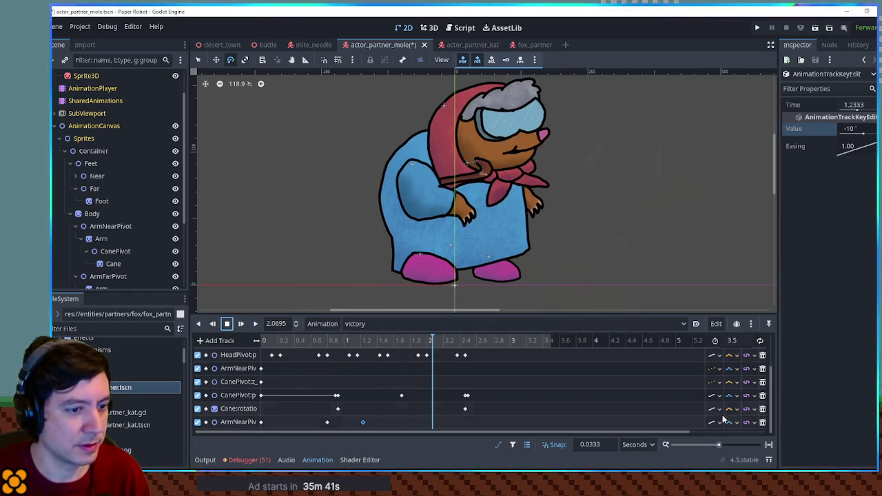
pyautogui.moveTo(431, 340)
pyautogui.mouseDown()
pyautogui.moveTo(258, 343)
pyautogui.moveTo(364, 354)
pyautogui.moveTo(328, 354)
pyautogui.moveTo(465, 357)
pyautogui.mouseUp()
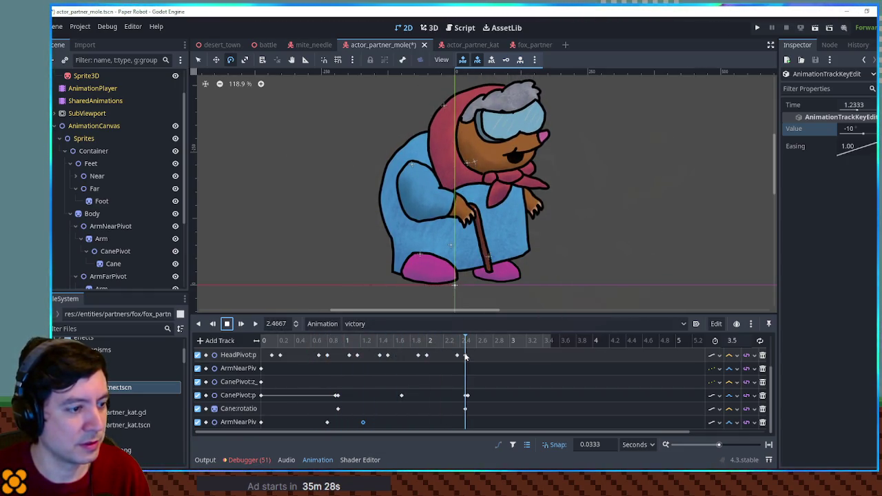
pyautogui.rightClick(467, 422)
# - Insert arm rotation keys at 2.4667, remove an extra one, and duplicate a key at 2.9333
pyautogui.click(482, 395)
pyautogui.rightClick(501, 422)
pyautogui.click(516, 397)
pyautogui.click(502, 422)
pyautogui.press('Delete')
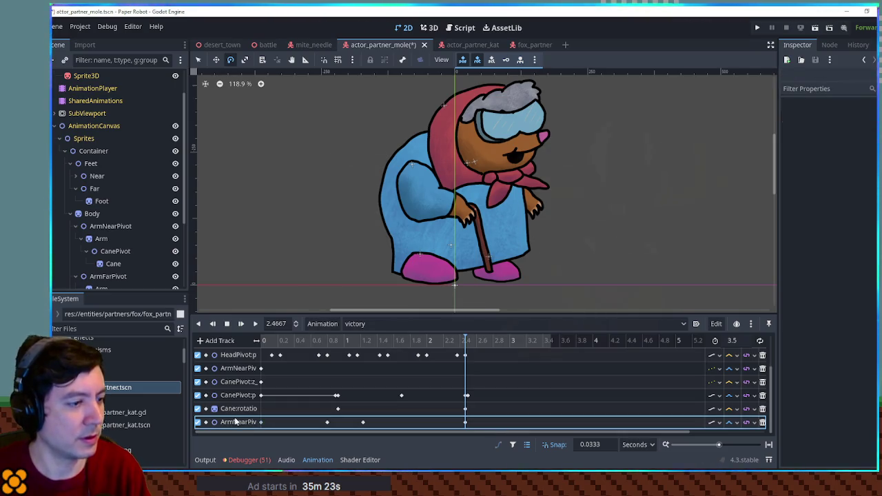
pyautogui.click(259, 424)
pyautogui.click(503, 340)
pyautogui.hotkey('ctrl', 'd')
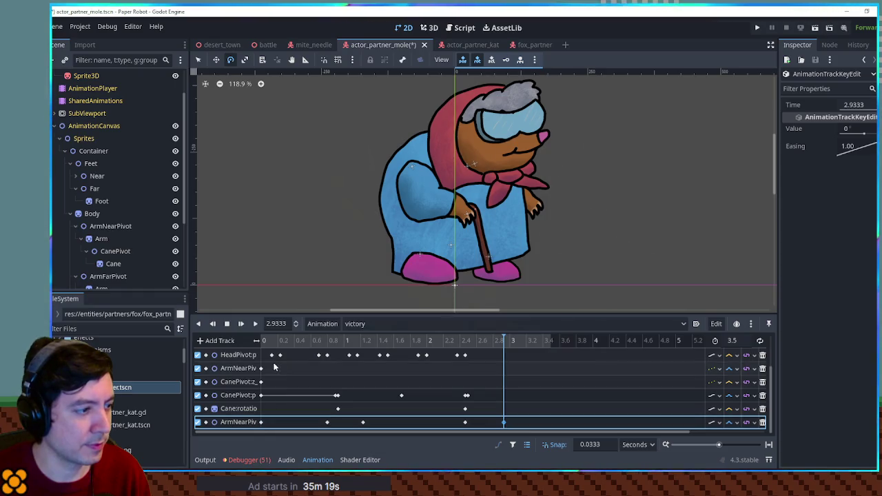
# - Move the -10° arm key earlier to 1.0333 and play to check the timing
pyautogui.click(240, 323)
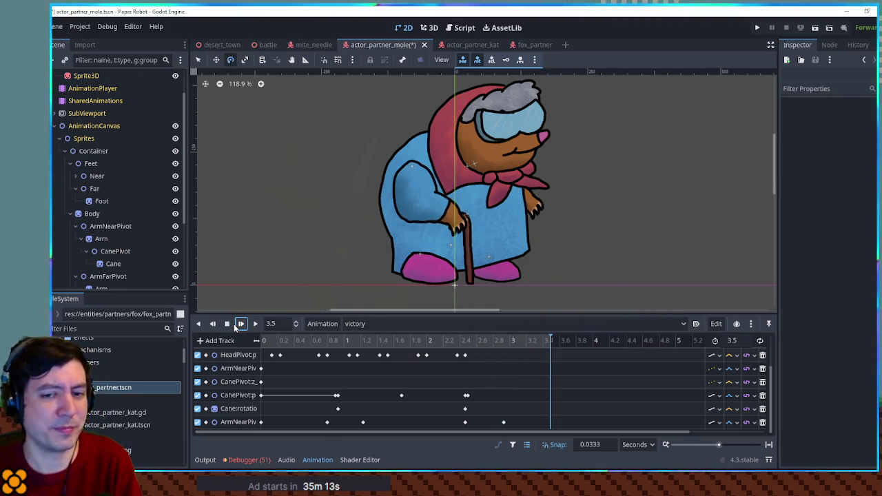
pyautogui.moveTo(298, 341); pyautogui.dragTo(364, 346)
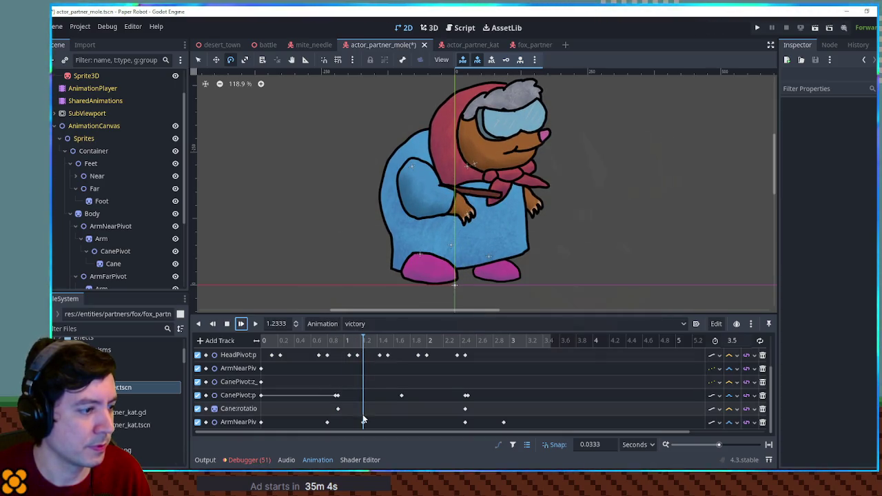
pyautogui.moveTo(362, 422); pyautogui.dragTo(346, 423)
pyautogui.click(278, 340)
pyautogui.click(240, 323)
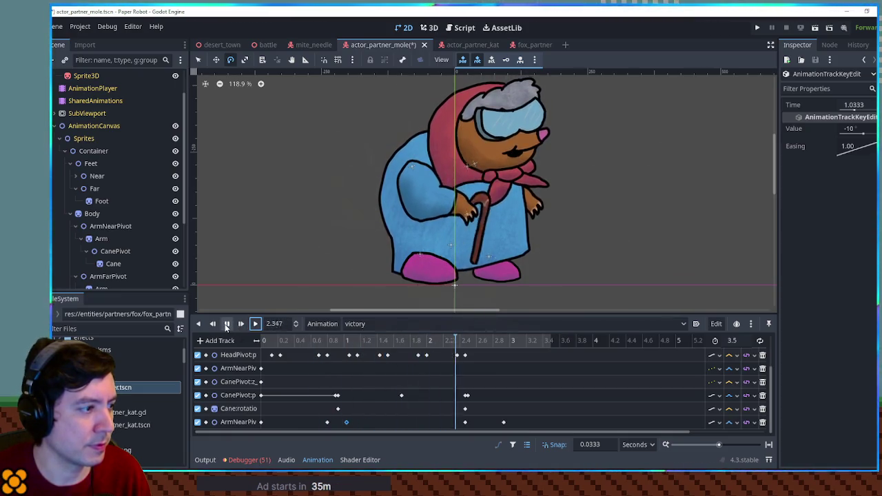
pyautogui.click(465, 423)
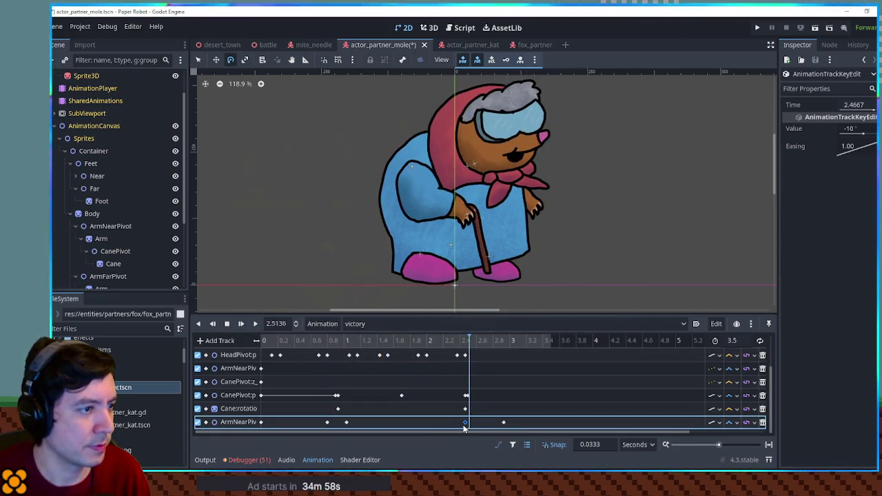
pyautogui.moveTo(461, 345); pyautogui.dragTo(443, 344)
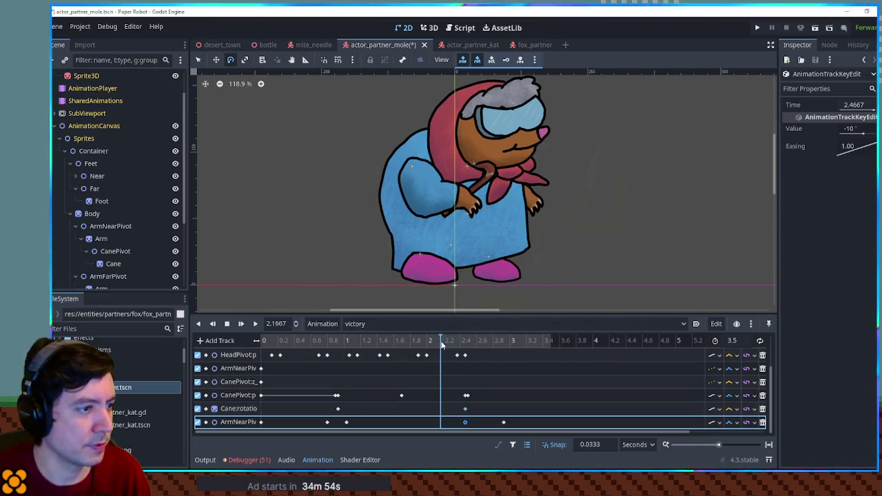
# - Insert arm keys around 2.1667 and shift them later, placing a -17.2° tilt near 2.33 s
pyautogui.hotkey('ctrl', 'd')
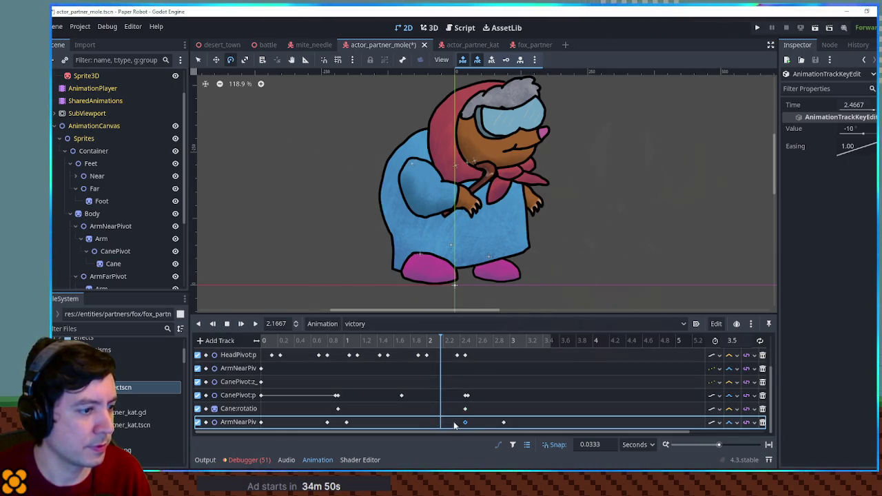
pyautogui.rightClick(441, 423)
pyautogui.click(456, 392)
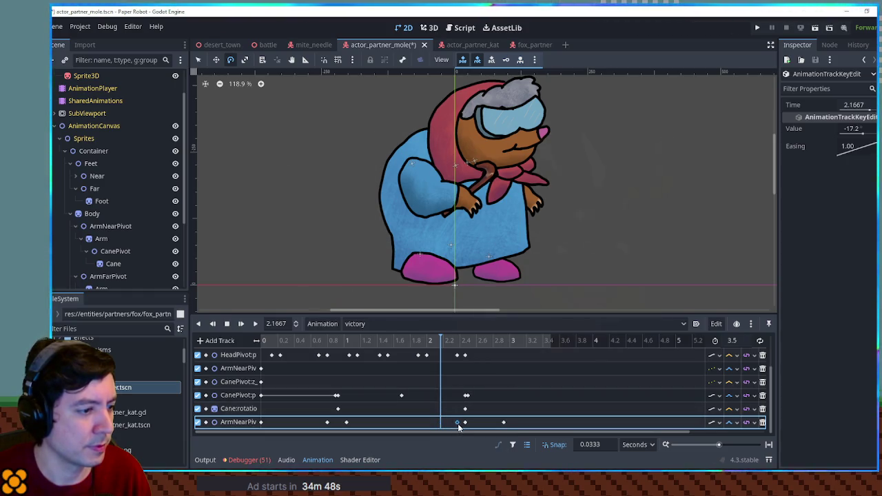
pyautogui.moveTo(458, 427); pyautogui.dragTo(474, 427)
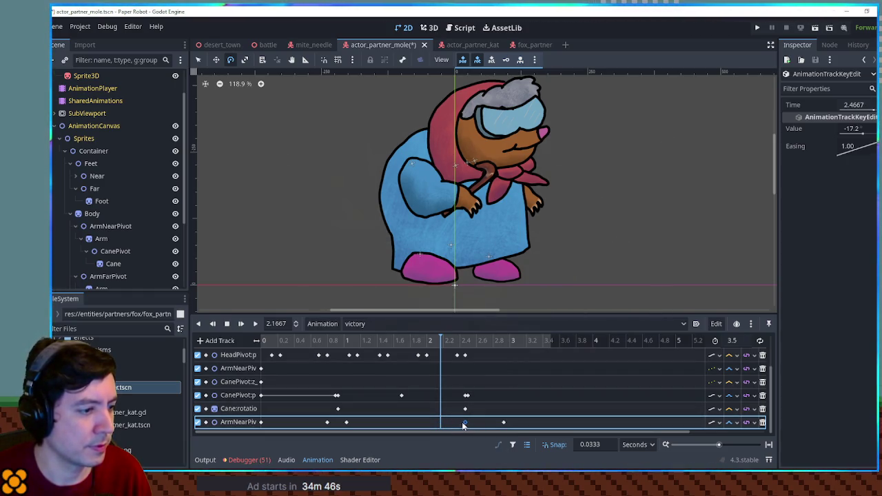
pyautogui.rightClick(442, 425)
pyautogui.click(456, 392)
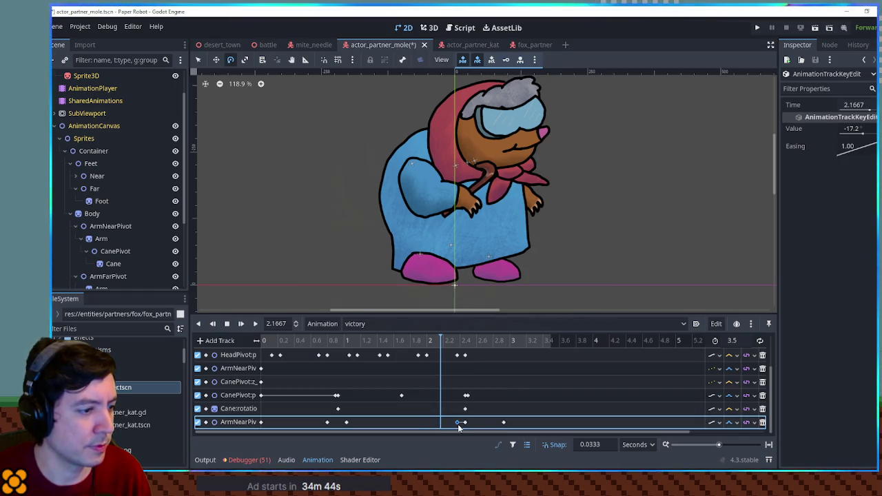
pyautogui.keyDown('shift'); pyautogui.click(480, 424); pyautogui.keyUp('shift')
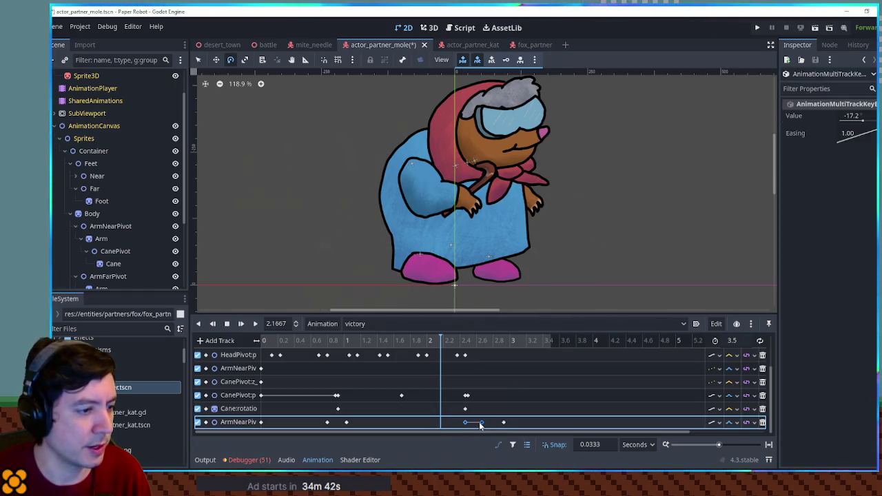
pyautogui.moveTo(472, 428); pyautogui.dragTo(457, 427)
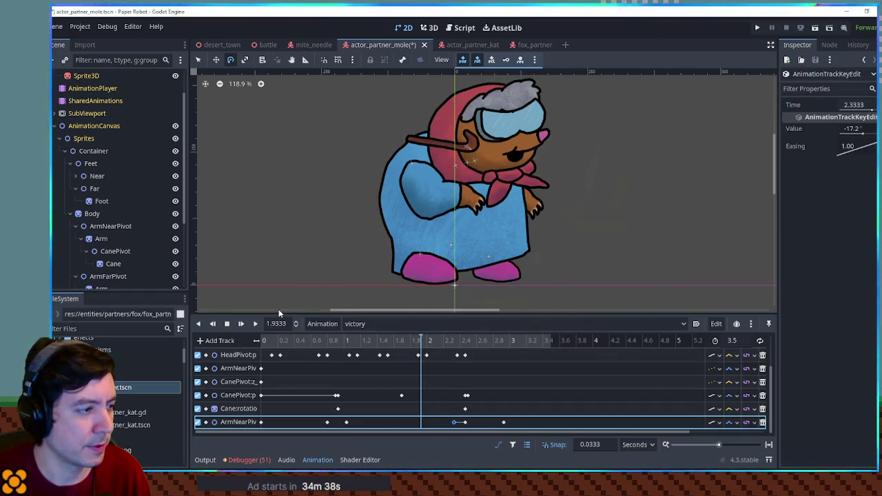
pyautogui.click(255, 324)
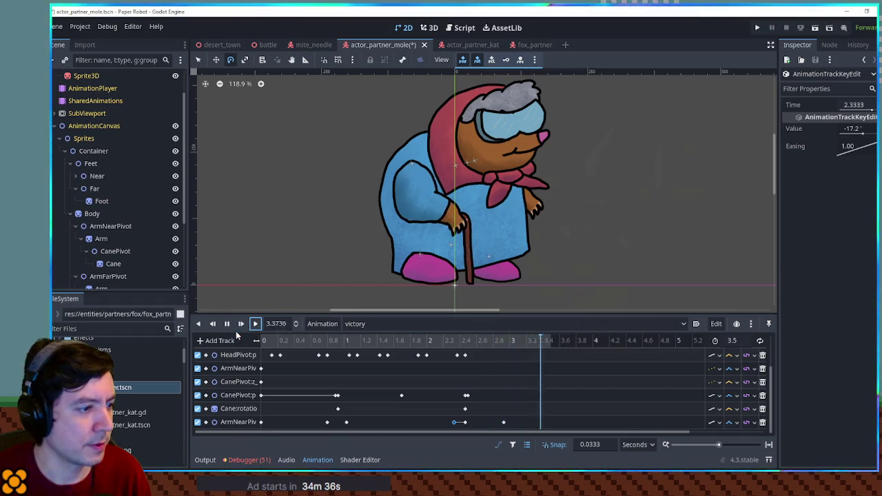
# - Replay the animation and insert an ArmNearPivot rotation key at 1.9333
pyautogui.click(241, 324)
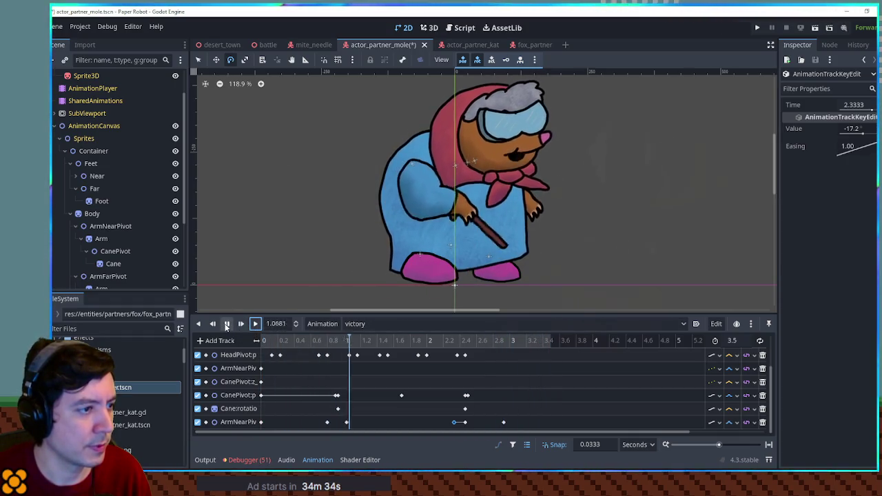
pyautogui.click(226, 324)
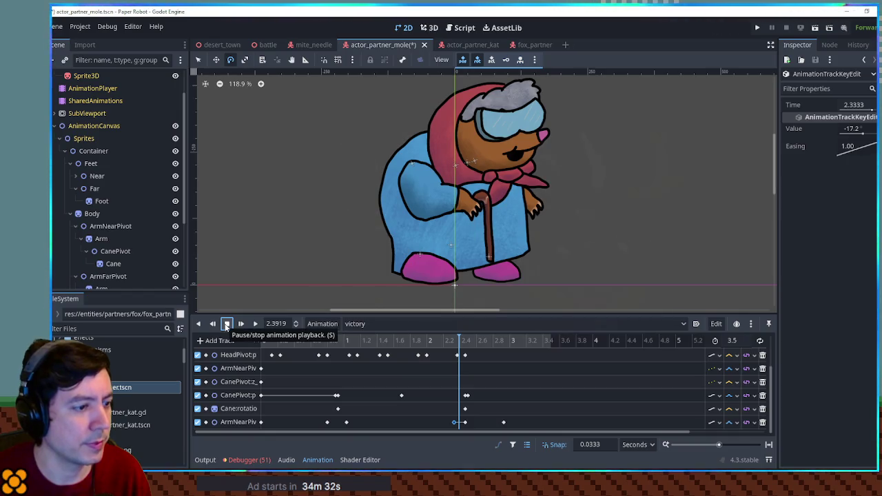
pyautogui.click(468, 427)
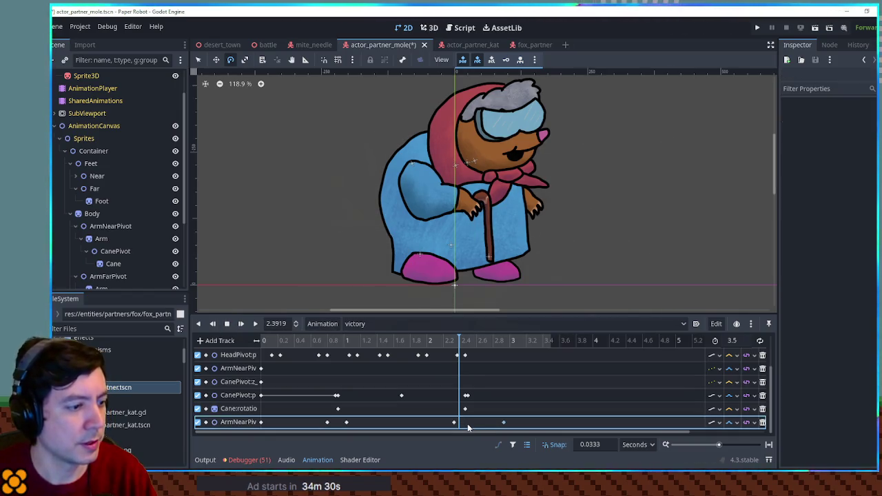
pyautogui.click(465, 421)
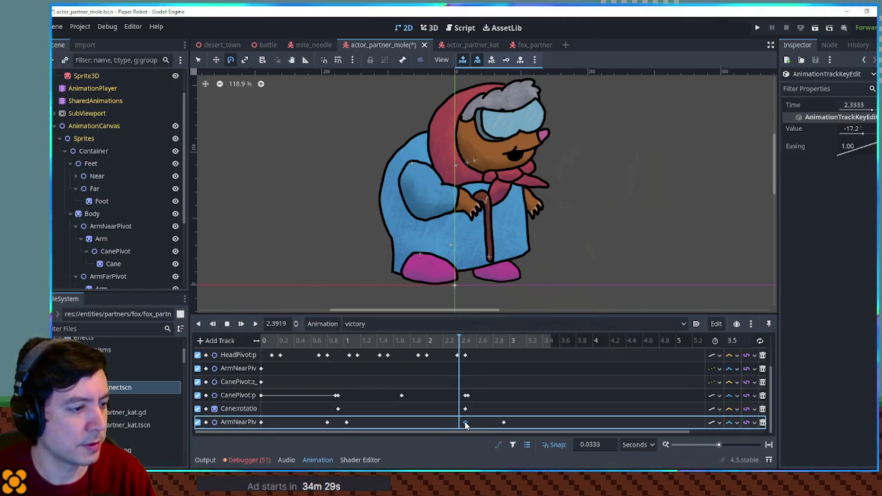
pyautogui.click(428, 340)
pyautogui.click(418, 340)
pyautogui.rightClick(418, 422)
pyautogui.click(430, 392)
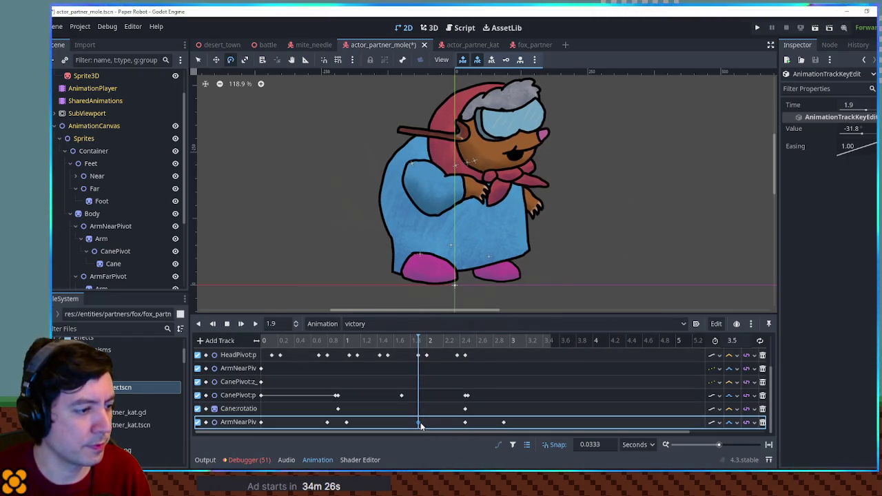
pyautogui.click(465, 422)
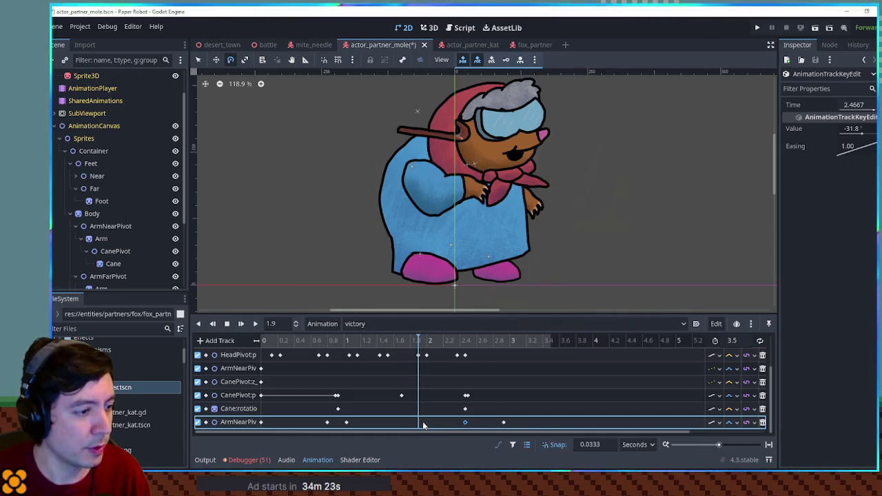
pyautogui.rightClick(424, 425)
pyautogui.click(437, 395)
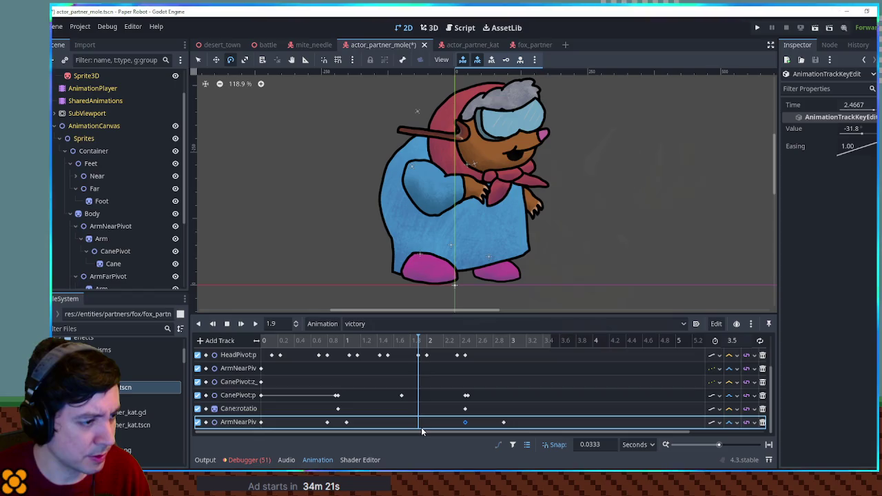
# - Delete the 2.3333 arm key, then try moving another key to 2.6 s and undo it
pyautogui.moveTo(419, 343)
pyautogui.mouseDown()
pyautogui.moveTo(488, 360)
pyautogui.moveTo(400, 358)
pyautogui.moveTo(454, 362)
pyautogui.mouseUp()
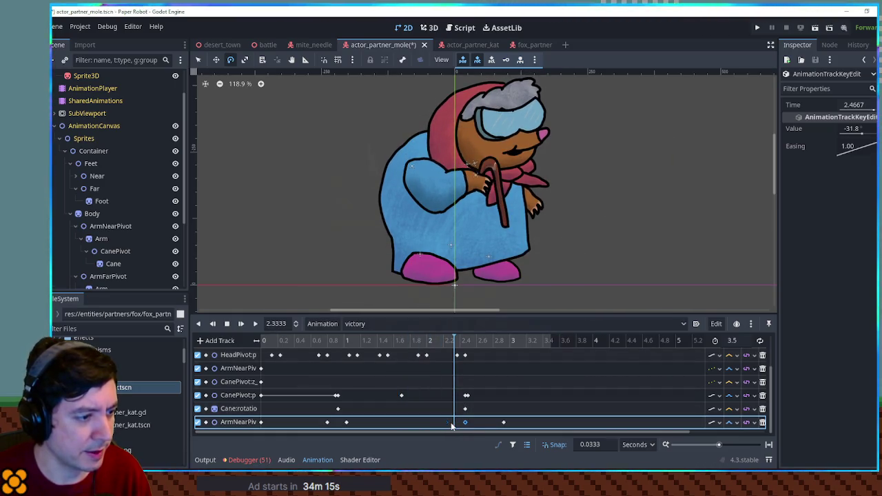
pyautogui.click(465, 358)
pyautogui.click(454, 422)
pyautogui.press('Delete')
pyautogui.moveTo(448, 352)
pyautogui.mouseDown()
pyautogui.moveTo(430, 352)
pyautogui.moveTo(493, 350)
pyautogui.mouseUp()
pyautogui.moveTo(505, 422); pyautogui.dragTo(477, 423)
pyautogui.moveTo(452, 340); pyautogui.dragTo(489, 350)
pyautogui.press('d')
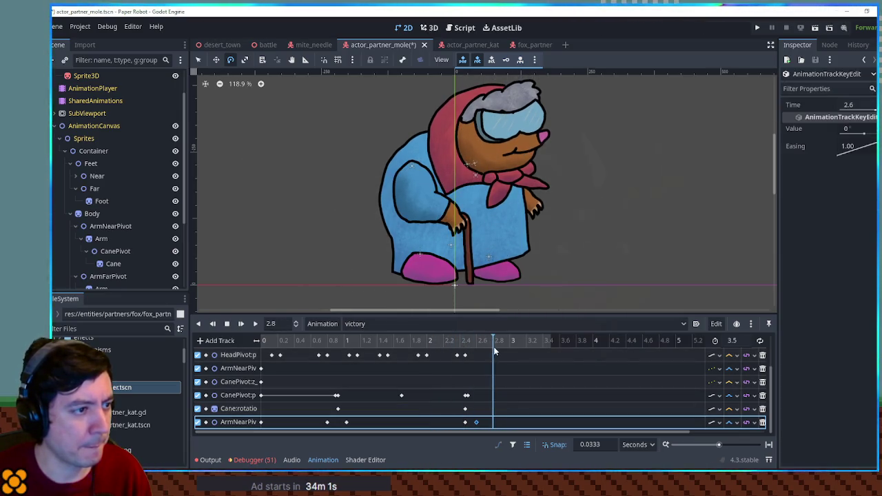
pyautogui.hotkey('ctrl', 'z')
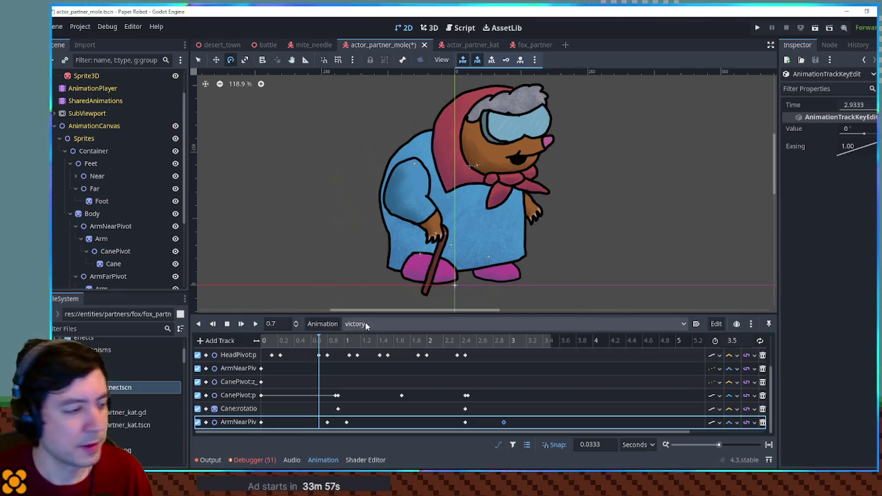
# - Replay the victory animation and scrub through the poses up to 2.3 s
pyautogui.click(255, 323)
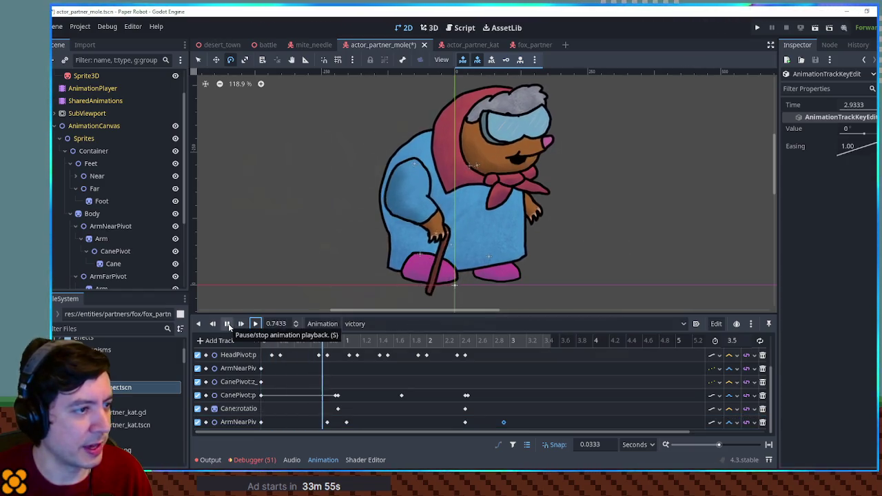
pyautogui.click(228, 323)
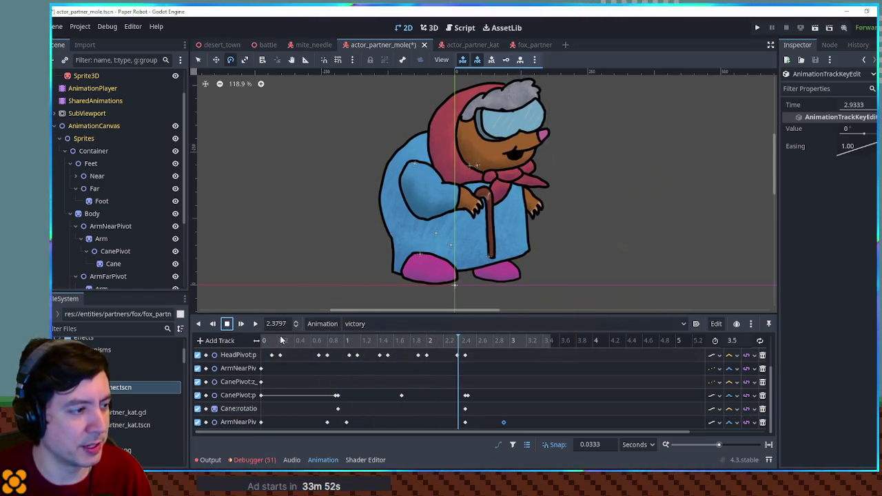
pyautogui.click(288, 344)
pyautogui.moveTo(287, 344)
pyautogui.mouseDown()
pyautogui.moveTo(473, 341)
pyautogui.moveTo(396, 343)
pyautogui.moveTo(445, 343)
pyautogui.moveTo(451, 351)
pyautogui.moveTo(407, 372)
pyautogui.moveTo(404, 398)
pyautogui.mouseUp()
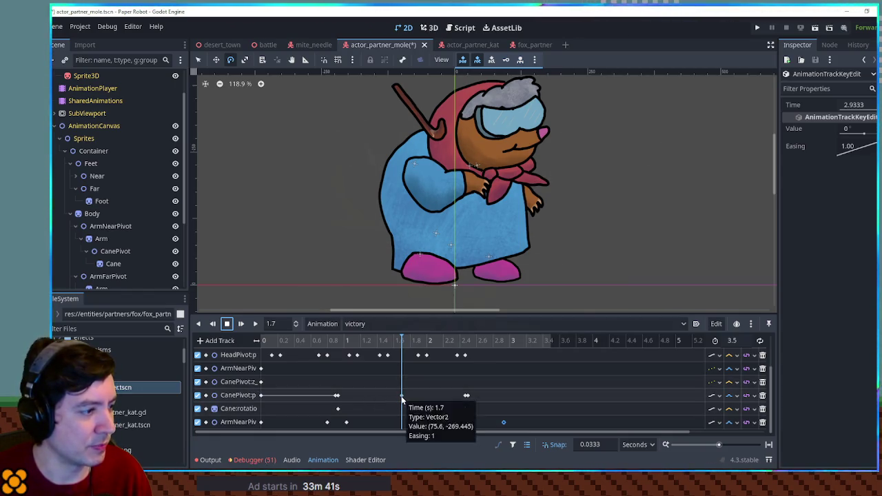
# - Key the Cane node's position at 1.7 s and 0.9333 s
pyautogui.click(111, 251)
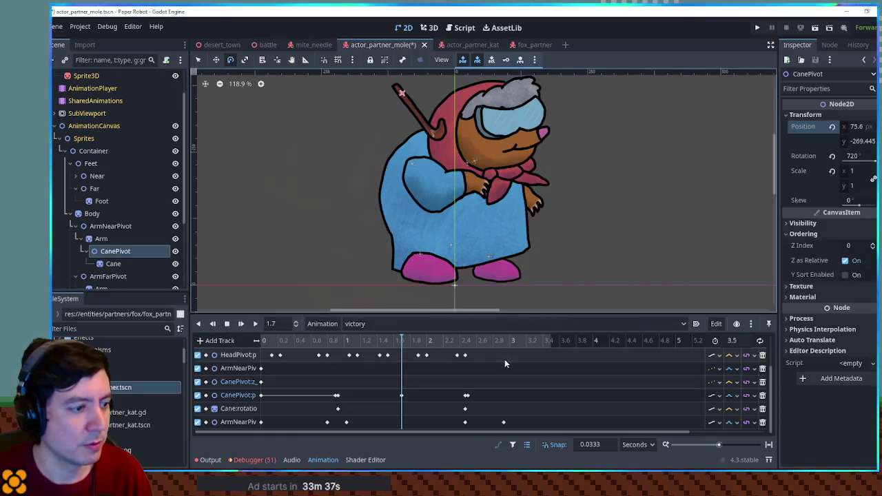
pyautogui.scroll(3, 411, 345)
pyautogui.keyDown('ctrl'); pyautogui.scroll(-5, 402, 350); pyautogui.keyUp('ctrl')
pyautogui.keyDown('ctrl'); pyautogui.scroll(5, 403, 350); pyautogui.keyUp('ctrl')
pyautogui.scroll(-2, 565, 394)
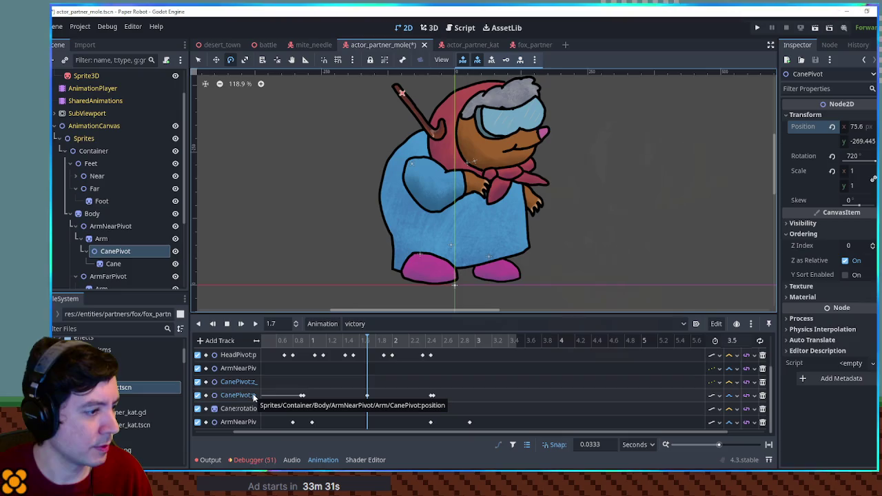
pyautogui.click(367, 396)
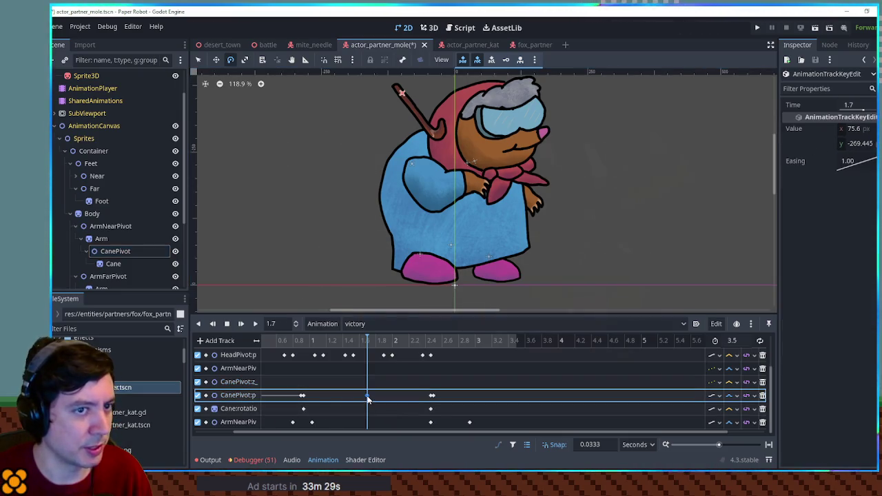
pyautogui.click(139, 264)
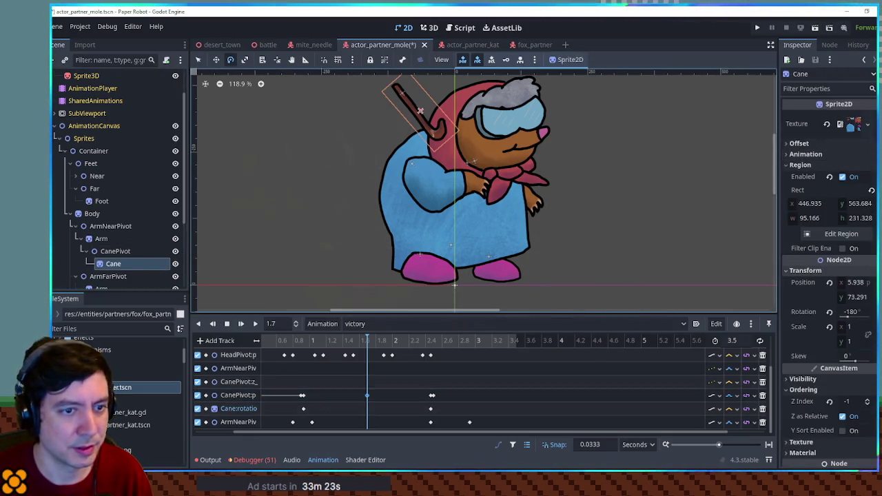
pyautogui.press('Insert')
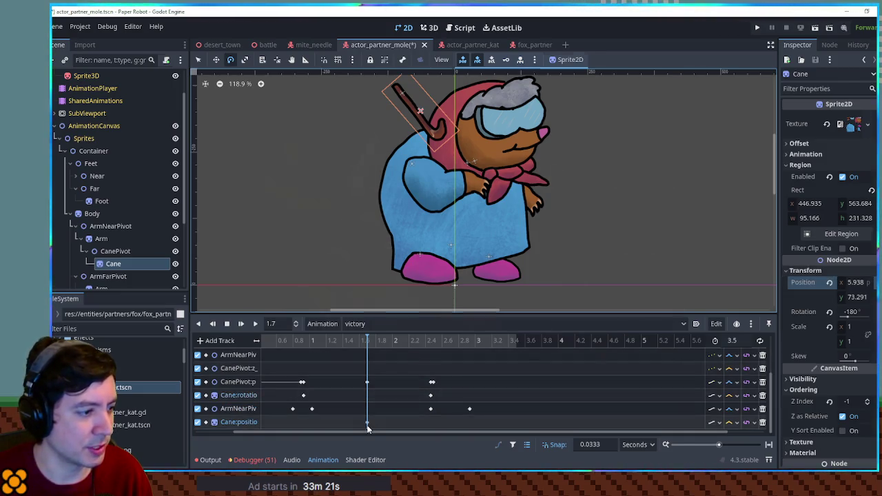
pyautogui.click(367, 421)
pyautogui.click(304, 341)
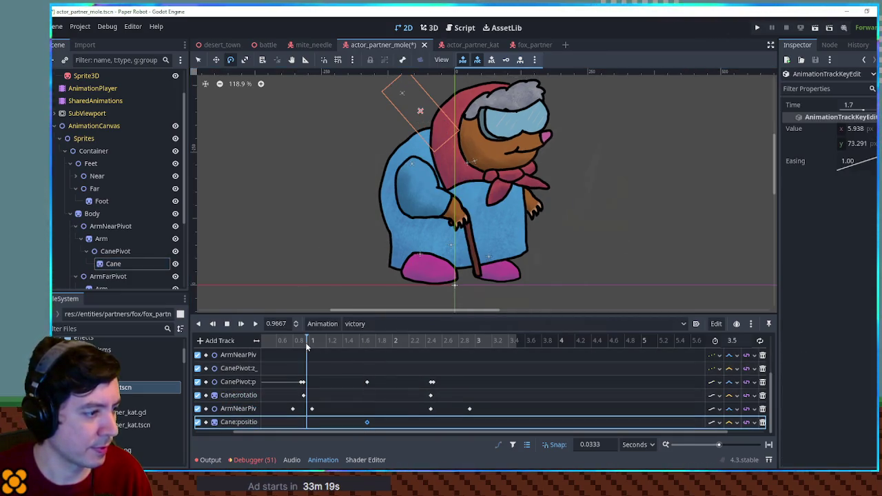
pyautogui.press('Insert')
# - Move the cane up-right at 1.7 s to (156.135, 166.132) and key it
pyautogui.click(432, 341)
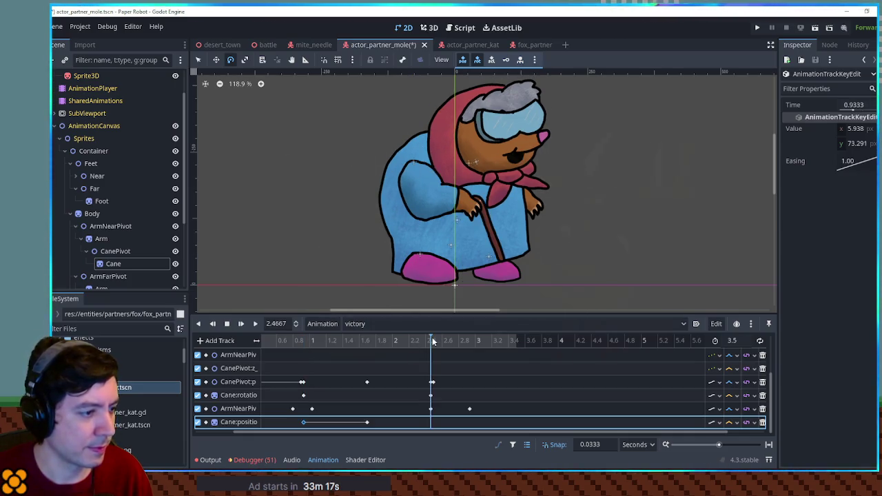
pyautogui.click(367, 421)
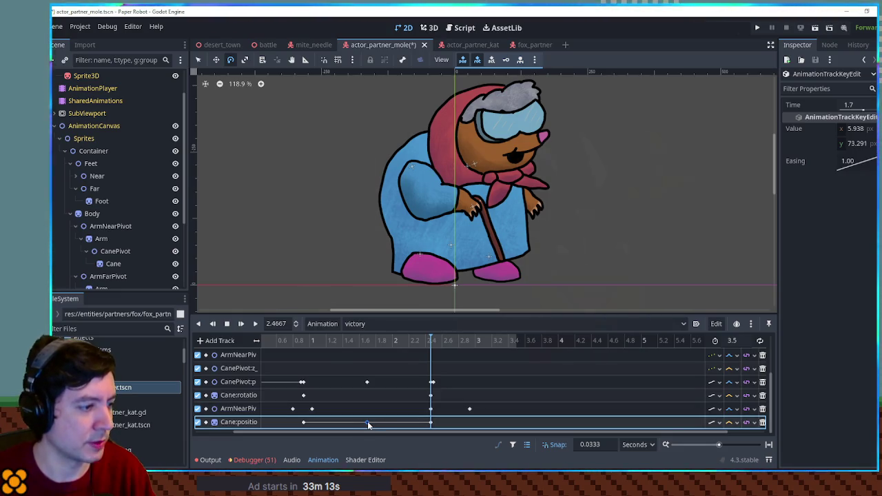
pyautogui.click(367, 339)
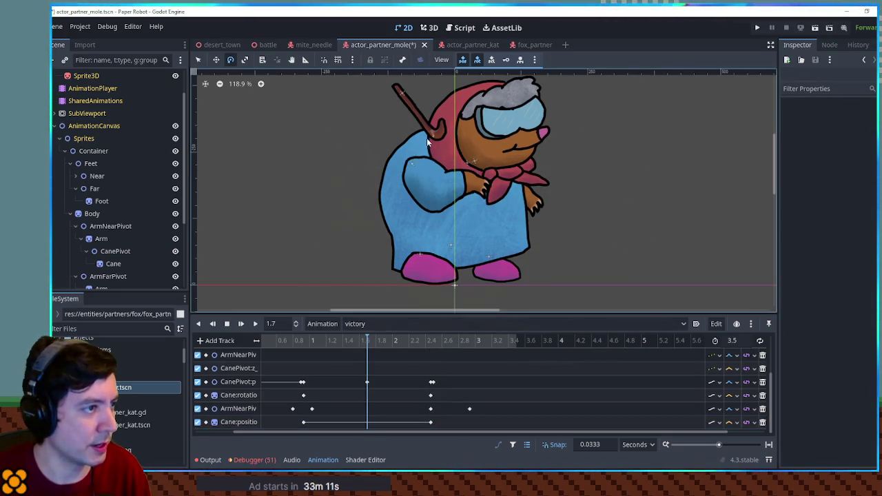
pyautogui.click(113, 263)
pyautogui.moveTo(435, 130)
pyautogui.mouseDown()
pyautogui.moveTo(504, 118)
pyautogui.moveTo(490, 112)
pyautogui.moveTo(485, 121)
pyautogui.mouseUp()
pyautogui.click(368, 426)
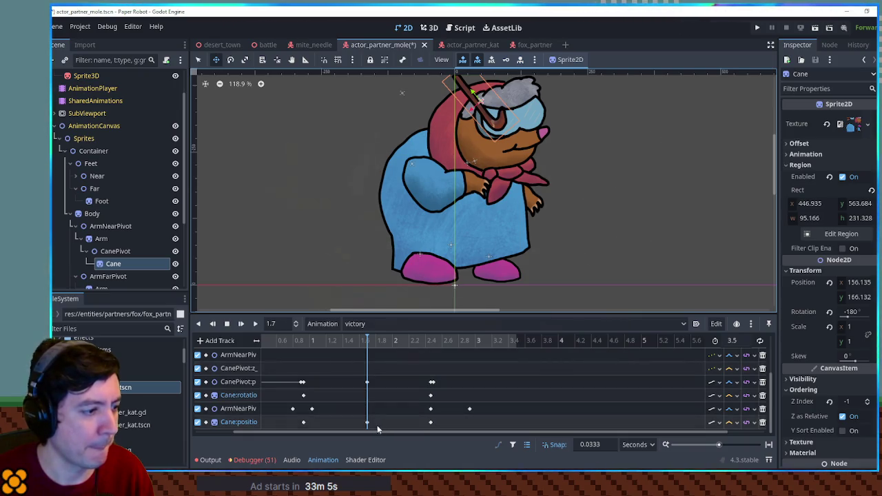
# - Preview the cane motion and insert a Cane position key at 2.1333
pyautogui.click(255, 323)
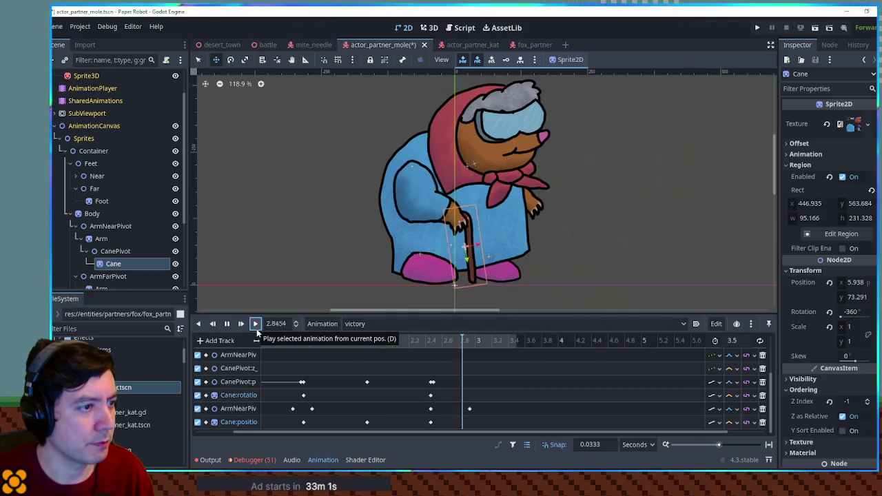
pyautogui.moveTo(313, 341); pyautogui.dragTo(406, 340)
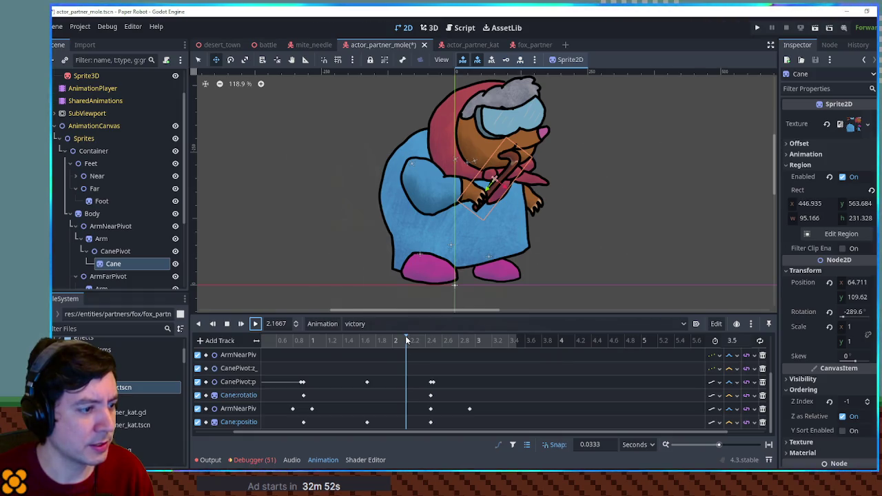
pyautogui.moveTo(406, 341)
pyautogui.mouseDown()
pyautogui.moveTo(394, 339)
pyautogui.moveTo(406, 340)
pyautogui.mouseUp()
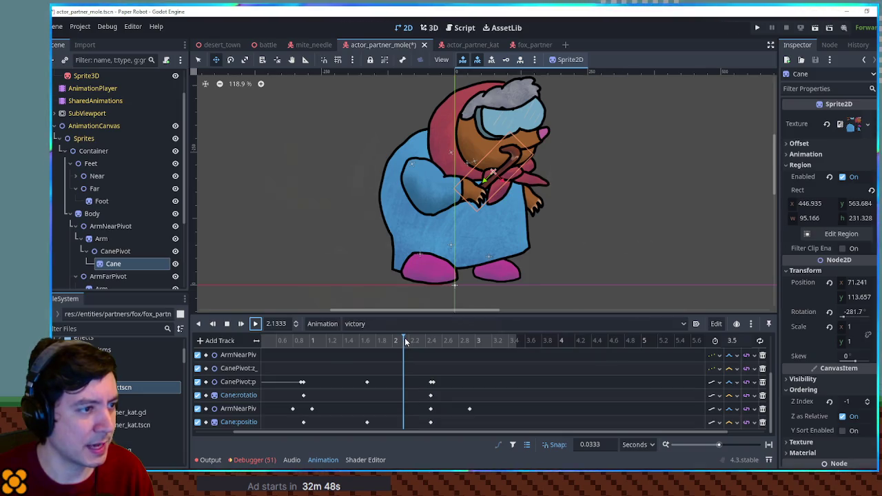
pyautogui.click(406, 341)
pyautogui.rightClick(409, 423)
pyautogui.click(428, 427)
pyautogui.click(346, 343)
pyautogui.moveTo(345, 346)
pyautogui.mouseDown()
pyautogui.moveTo(305, 344)
pyautogui.moveTo(449, 351)
pyautogui.mouseUp()
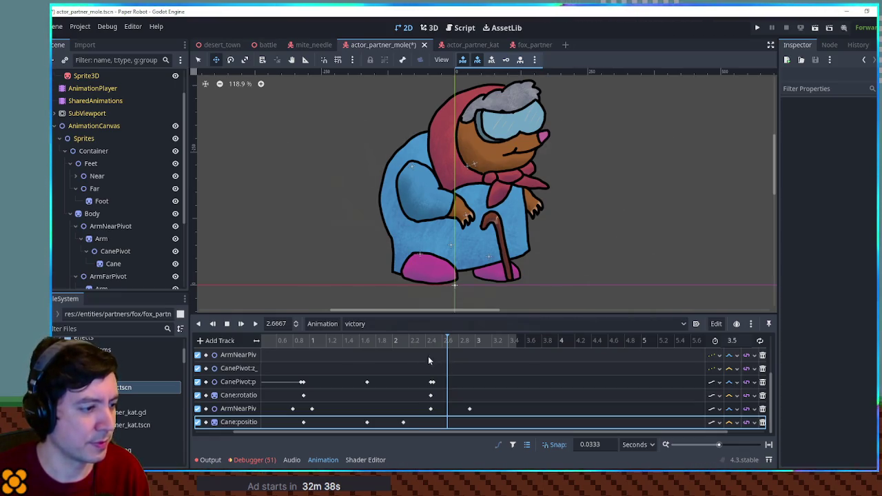
pyautogui.click(402, 342)
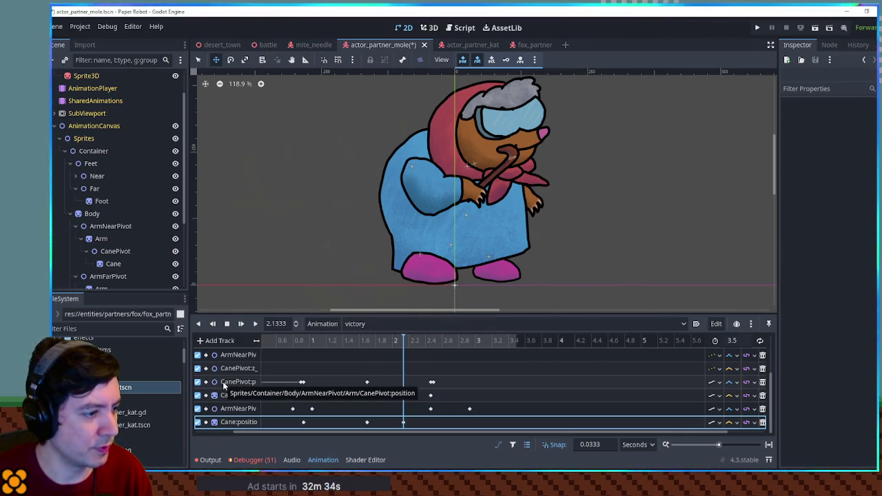
# - Delete the 2.45 CanePivot position keys and move the Cane rotation end key from 2.4667 to 2.1333
pyautogui.click(432, 382)
pyautogui.press('Delete')
pyautogui.moveTo(385, 345)
pyautogui.mouseDown()
pyautogui.moveTo(296, 344)
pyautogui.moveTo(452, 359)
pyautogui.moveTo(403, 361)
pyautogui.mouseUp()
pyautogui.doubleClick(404, 395)
pyautogui.click(430, 396)
pyautogui.press('Delete')
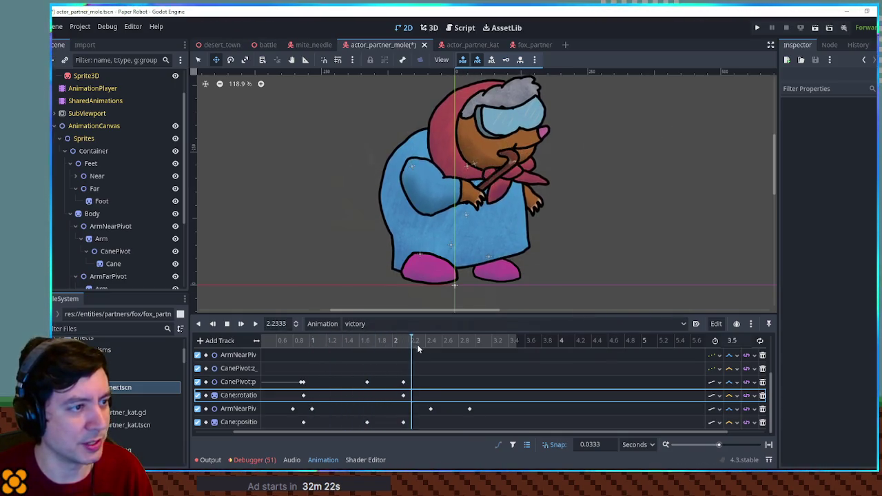